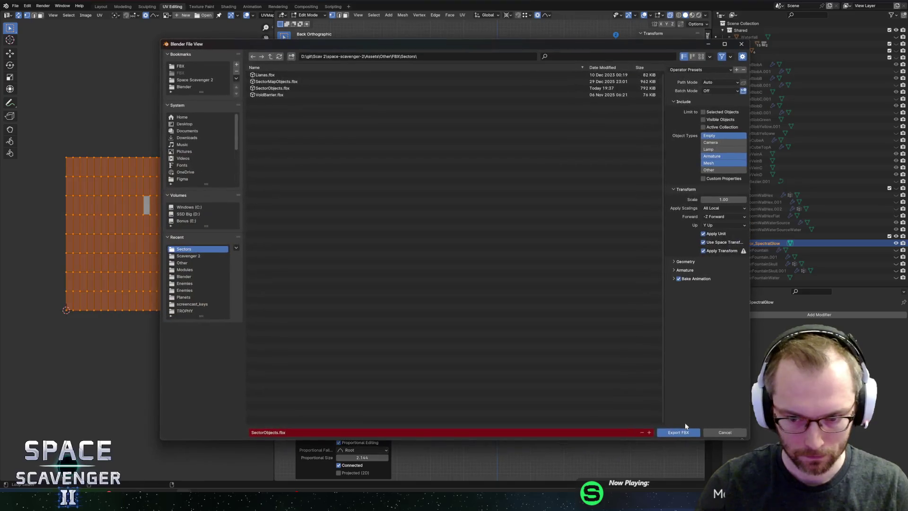
# Step: Export the wavy wall as SectorObjects.fbx and check it in the running Unity game
pyautogui.click(685, 430)
pyautogui.hotkey('alt', 'Tab')
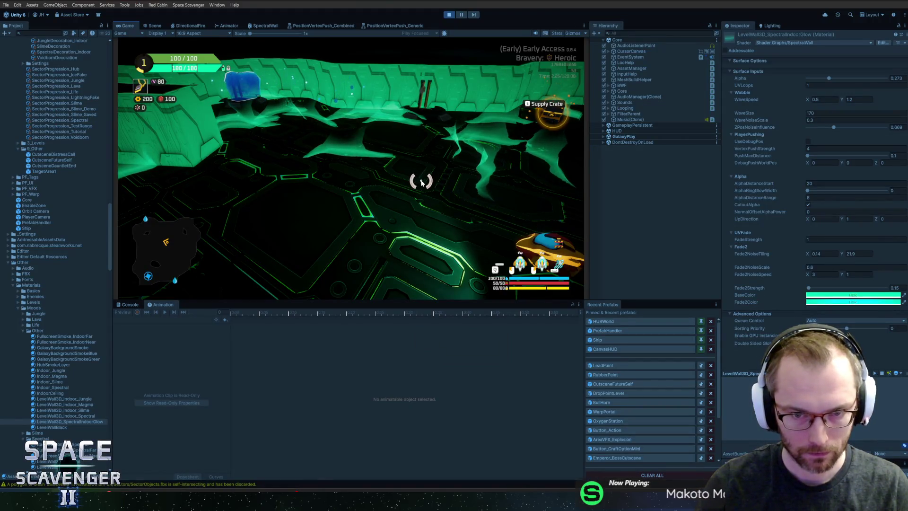
pyautogui.hotkey('alt', 'Tab')
pyautogui.hotkey('alt', 'Tab')
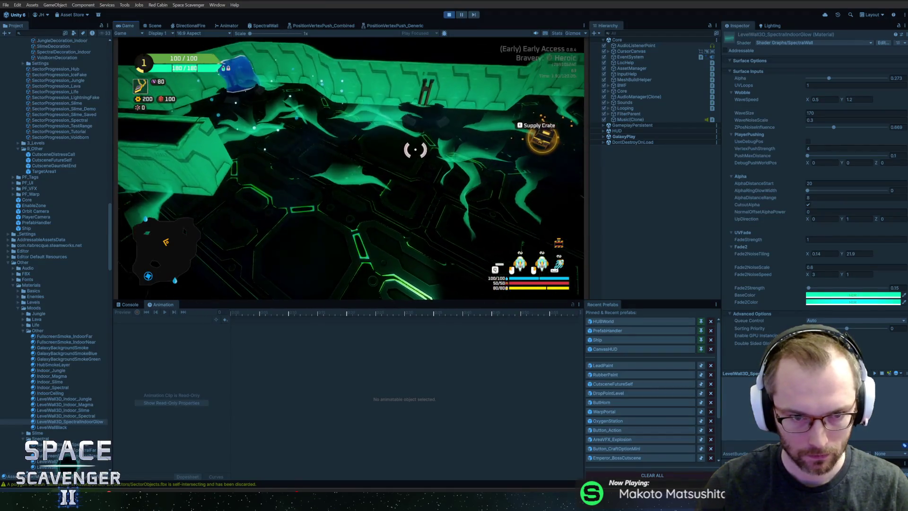
pyautogui.hotkey('alt', 'Tab')
pyautogui.scroll(-4, 430, 166)
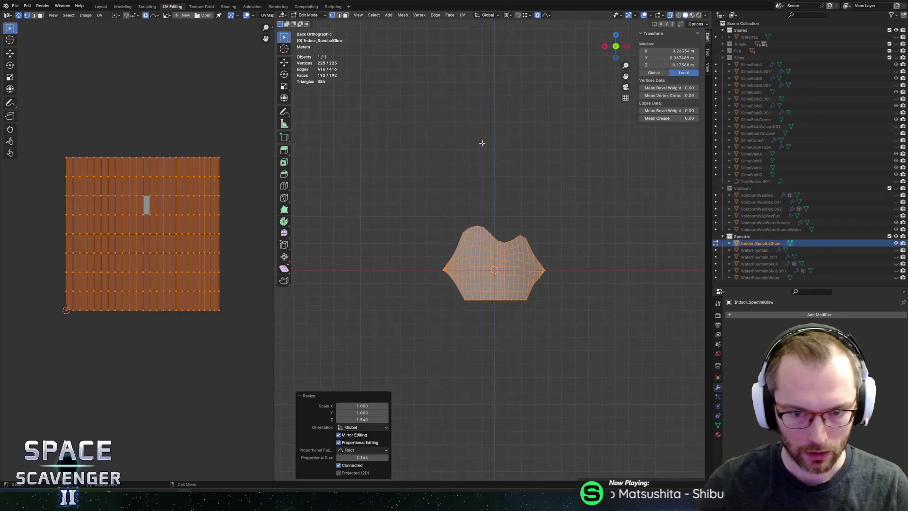
# Step: In Object Mode, rename the wall mesh to Indoor_SpectralGlowA
pyautogui.moveTo(483, 142); pyautogui.dragTo(499, 190)
pyautogui.press('Tab')
pyautogui.moveTo(557, 183); pyautogui.dragTo(596, 219)
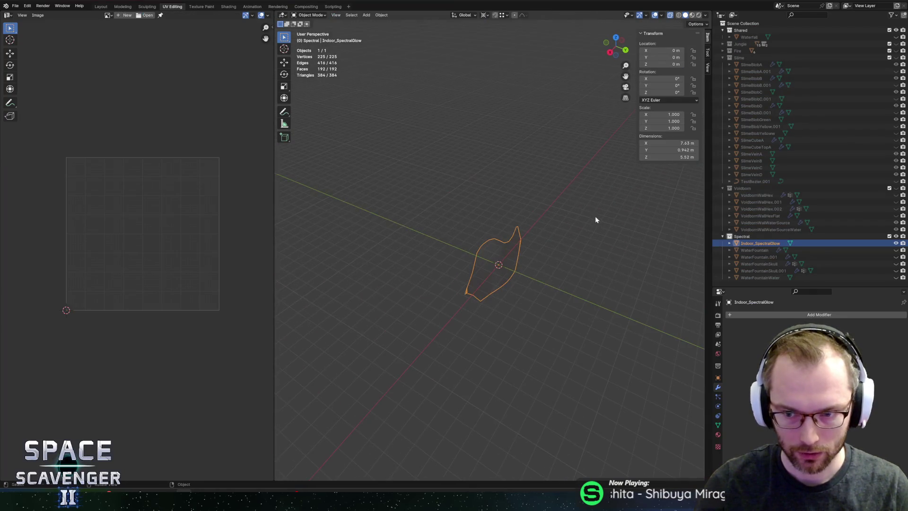
pyautogui.scroll(4, 579, 202)
pyautogui.doubleClick(777, 243)
pyautogui.press('End')
pyautogui.write('A')
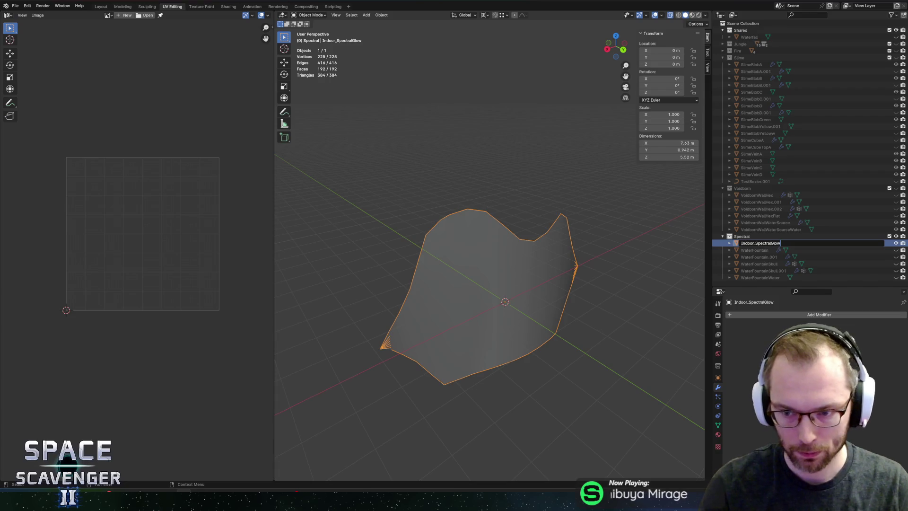
pyautogui.press('Return')
# Step: Make an in-place duplicate of the wall, inspect it, then delete it
pyautogui.hotkey('shift', 'd')
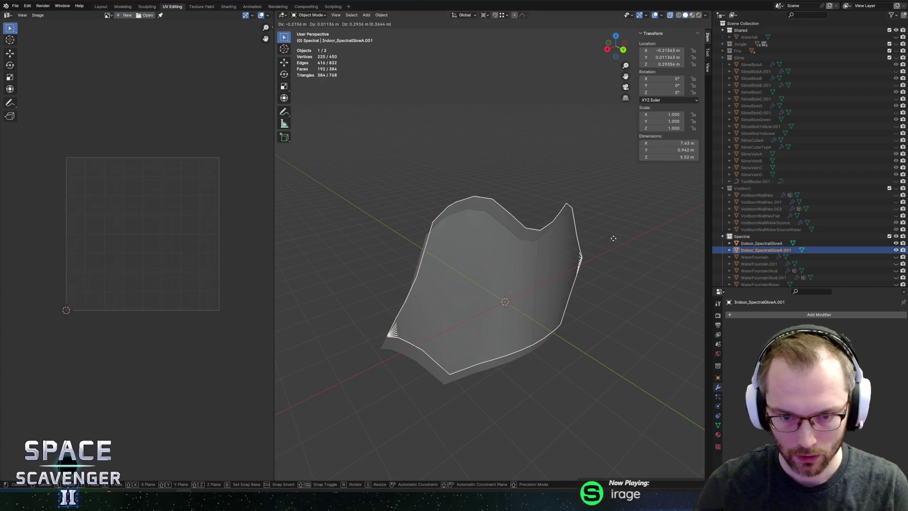
pyautogui.rightClick(610, 242)
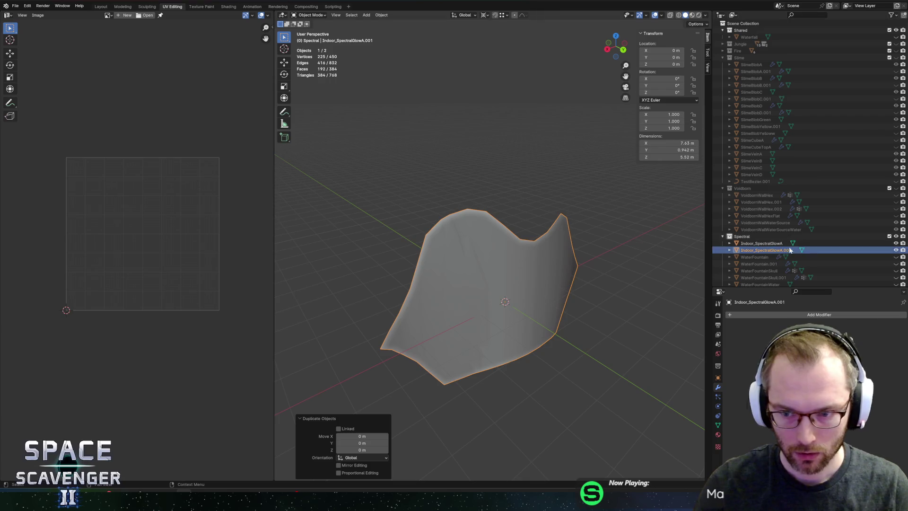
pyautogui.press('Tab')
pyautogui.moveTo(627, 249)
pyautogui.mouseDown()
pyautogui.moveTo(614, 242)
pyautogui.moveTo(607, 301)
pyautogui.mouseUp()
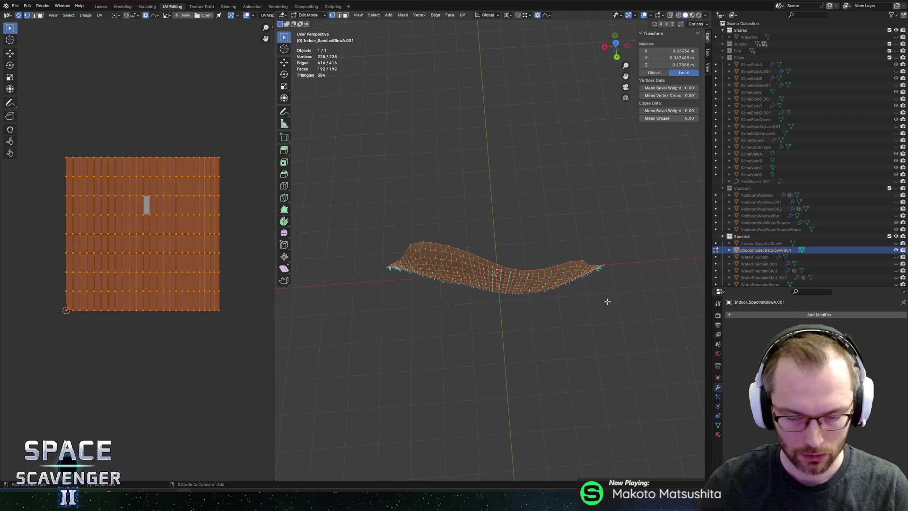
pyautogui.press('Tab')
pyautogui.press('x')
pyautogui.click(602, 296)
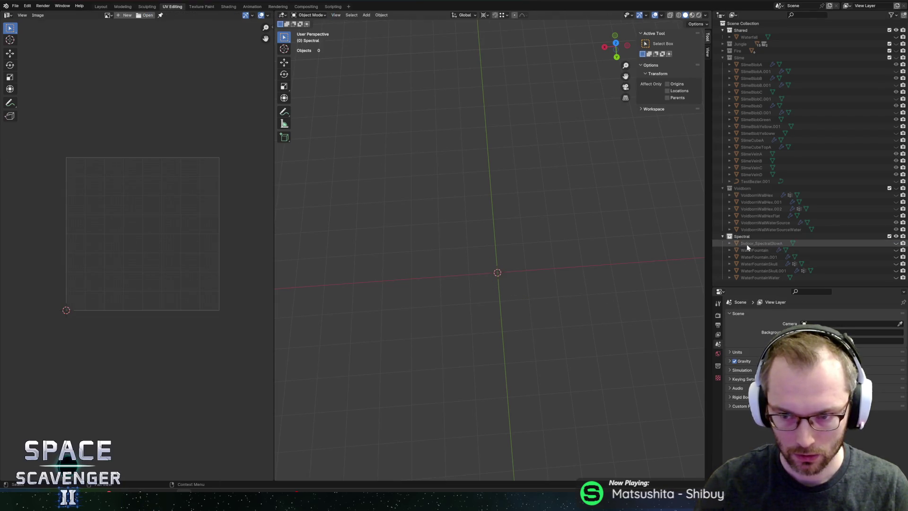
# Step: Unhide Indoor_SpectralGlowA, check its mesh in Edit Mode, and return to Object Mode
pyautogui.click(747, 244)
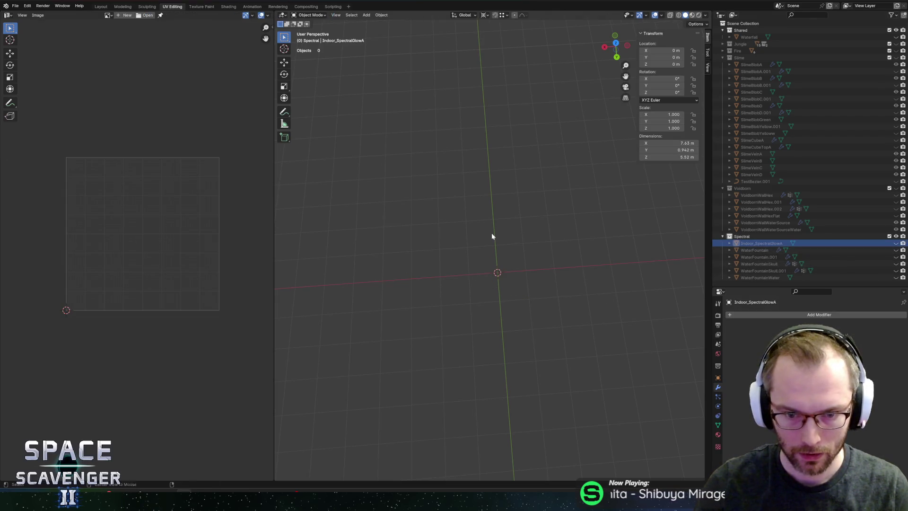
pyautogui.click(895, 243)
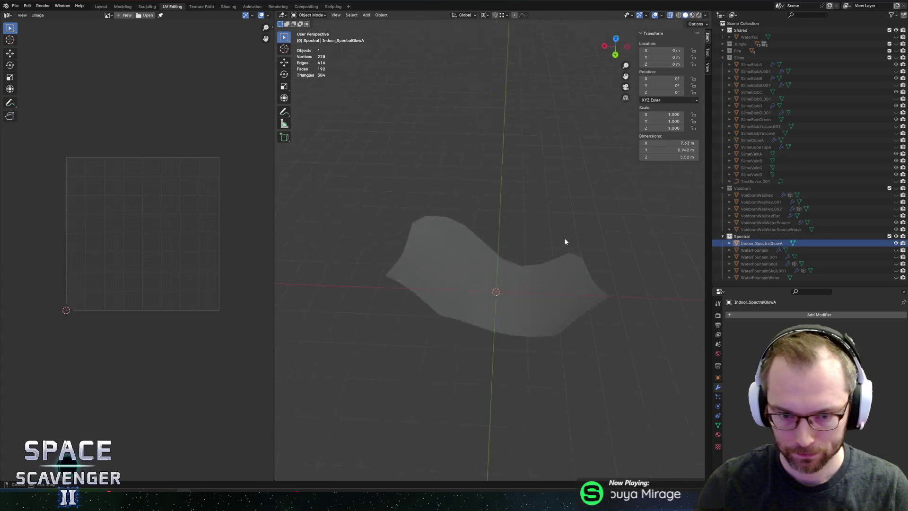
pyautogui.press('Tab')
pyautogui.hotkey('alt', 'a')
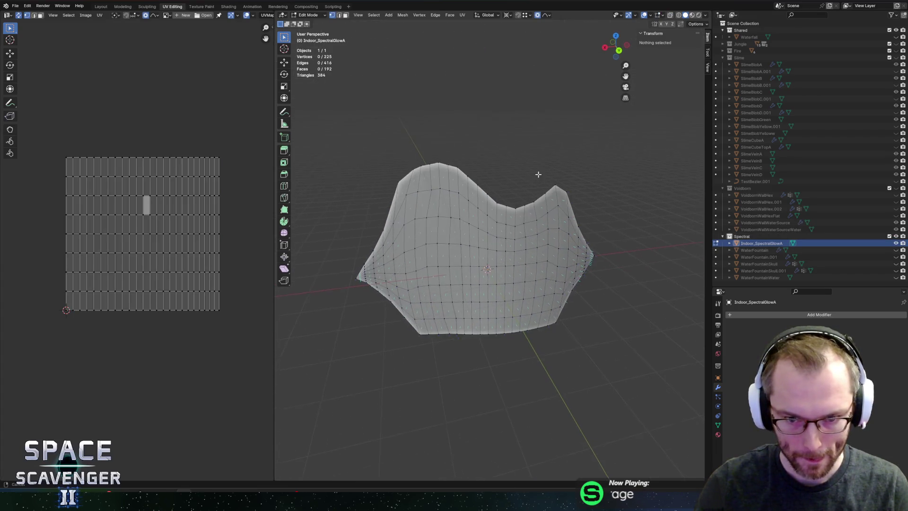
pyautogui.moveTo(538, 174); pyautogui.dragTo(548, 169)
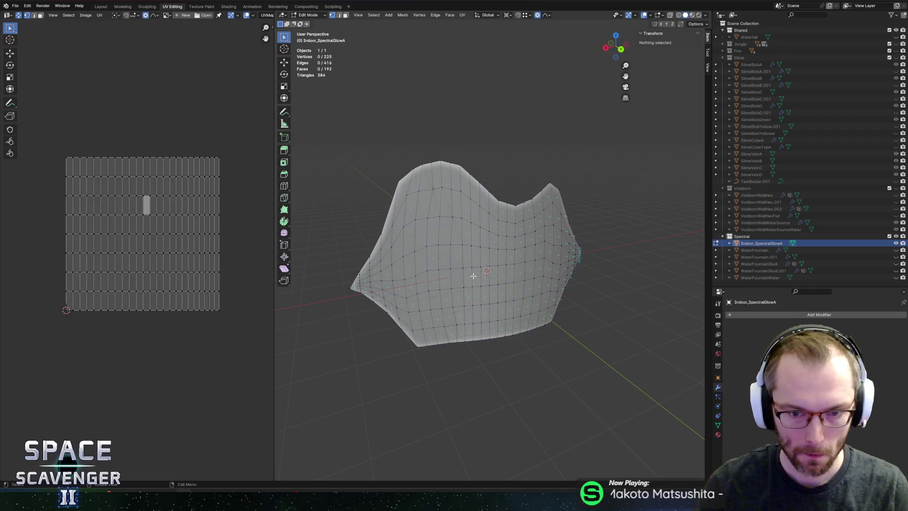
pyautogui.hotkey('shift', 'a')
pyautogui.press('Escape')
pyautogui.press('Tab')
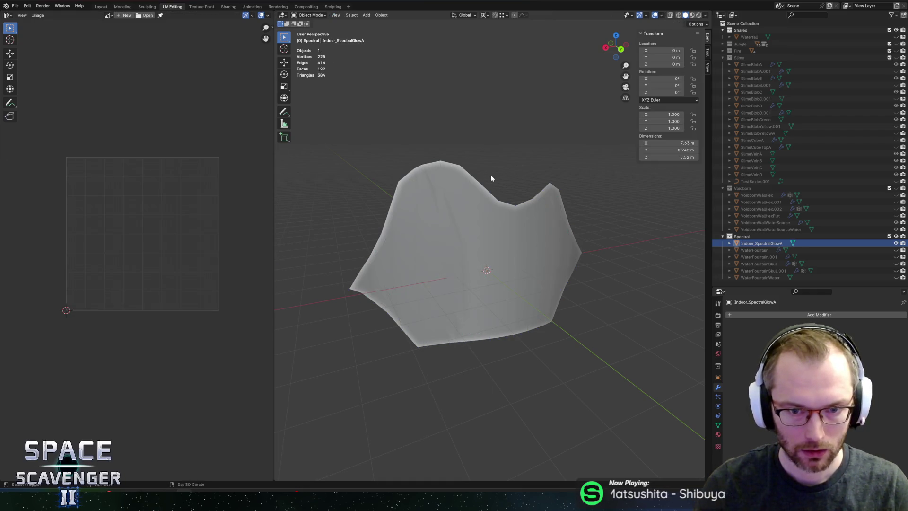
pyautogui.hotkey('shift', 'a')
pyautogui.moveTo(484, 175)
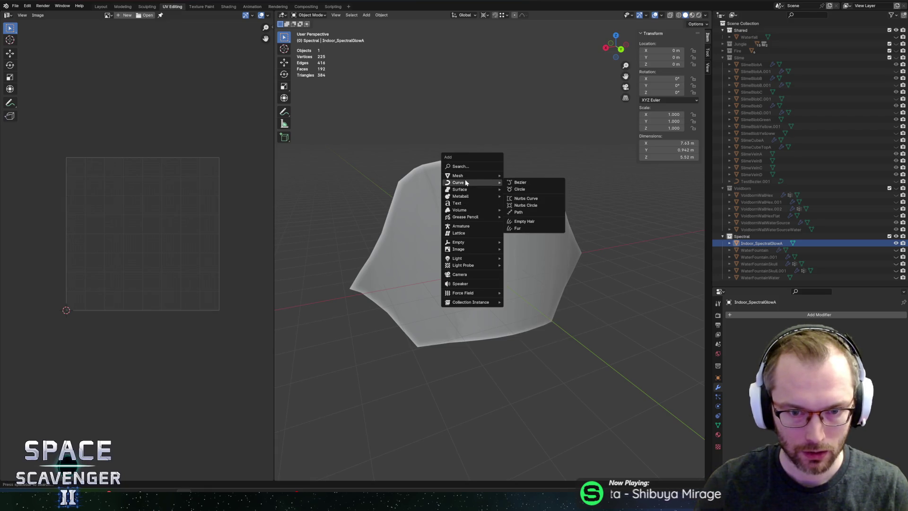
# Step: Add a Bezier curve and rotate one of its control points around Z
pyautogui.click(515, 182)
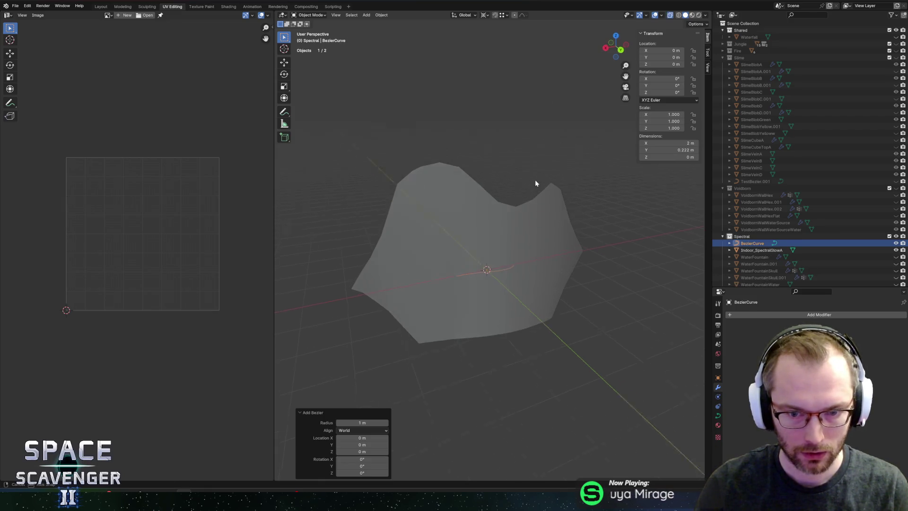
pyautogui.press('Tab')
pyautogui.click(516, 259)
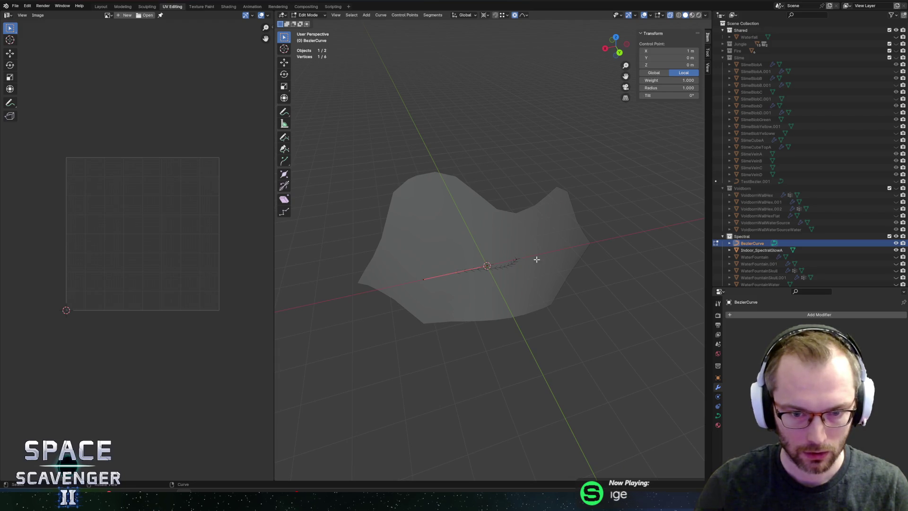
pyautogui.press('r')
pyautogui.press('z')
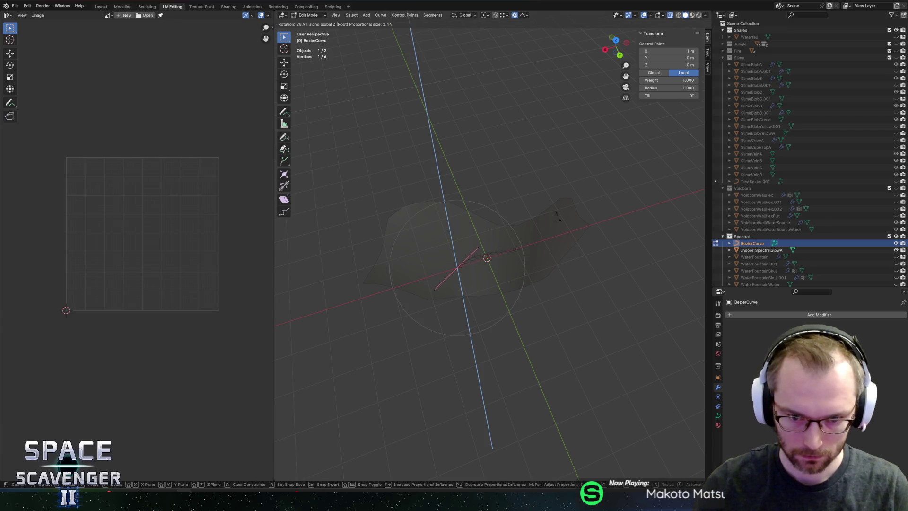
pyautogui.click(531, 197)
# Step: Move the other end point along X, rotate it 11.9° around Z, and scale its handles
pyautogui.click(515, 249)
pyautogui.press('g')
pyautogui.press('x')
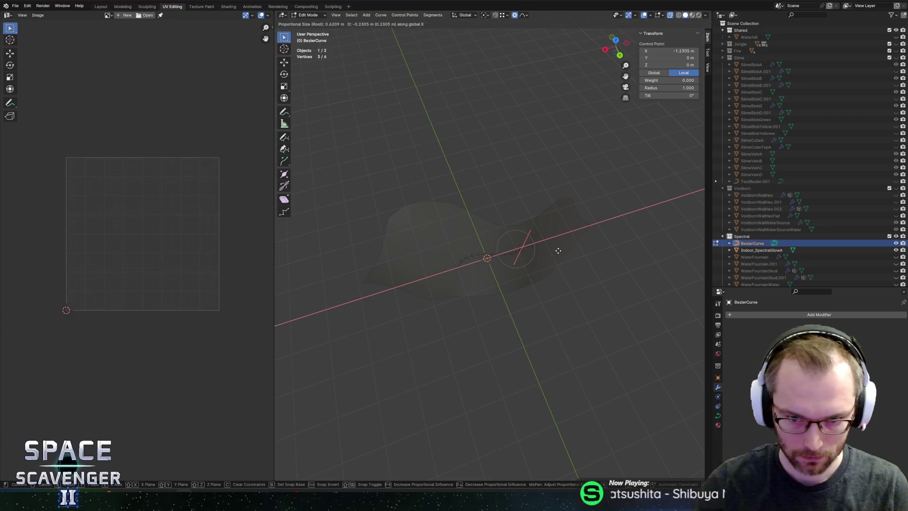
pyautogui.click(563, 247)
pyautogui.press('r')
pyautogui.press('z')
pyautogui.click(598, 221)
pyautogui.press('s')
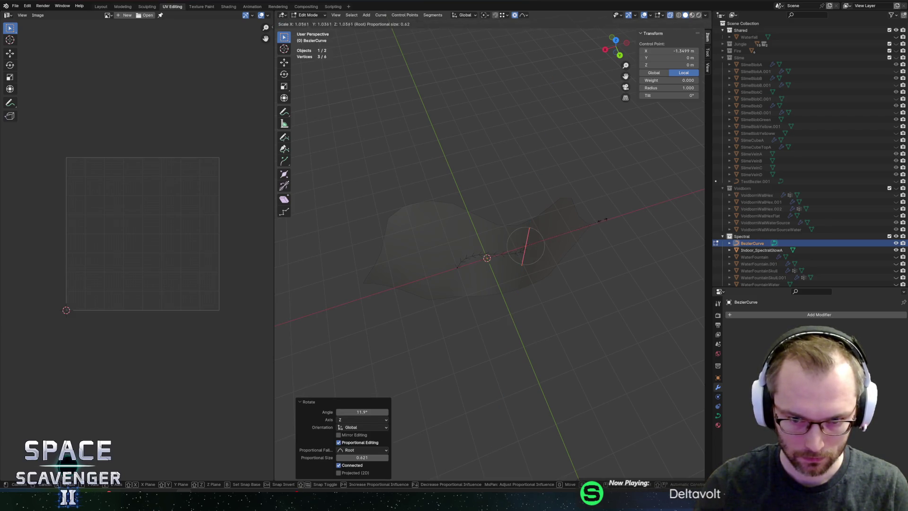
pyautogui.click(609, 217)
# Step: Rotate the control point at X 1 m around Z to finish the wave
pyautogui.click(456, 269)
pyautogui.press('r')
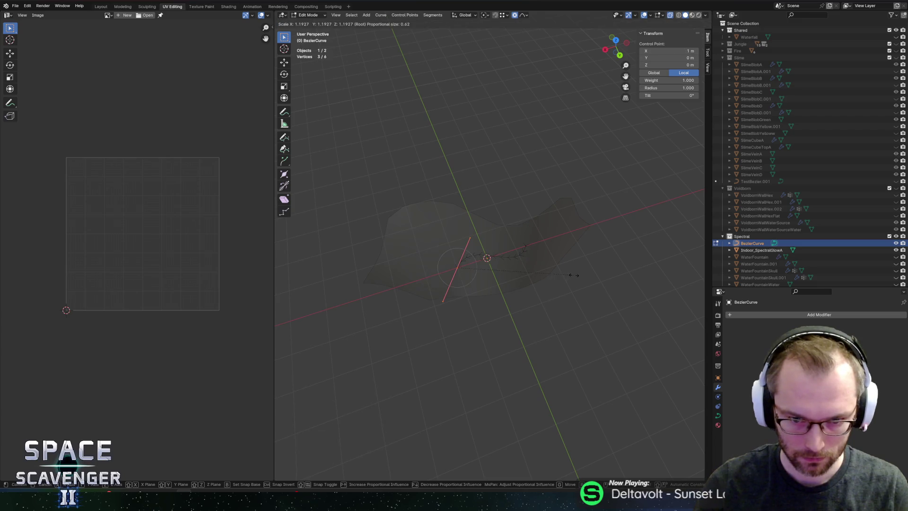
pyautogui.press('z')
pyautogui.click(576, 260)
pyautogui.press('Tab')
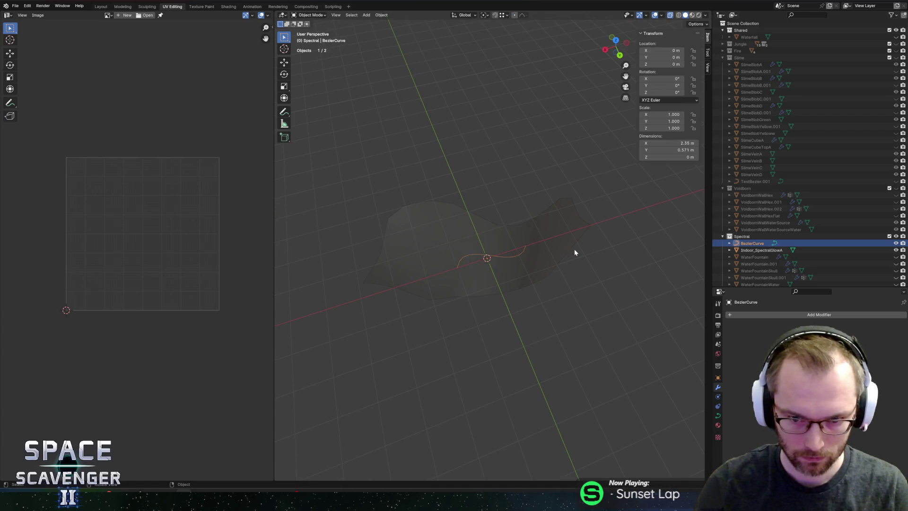
pyautogui.moveTo(559, 253)
pyautogui.mouseDown()
pyautogui.moveTo(553, 222)
pyautogui.moveTo(521, 205)
pyautogui.moveTo(461, 218)
pyautogui.moveTo(533, 213)
pyautogui.moveTo(558, 264)
pyautogui.moveTo(545, 269)
pyautogui.mouseUp()
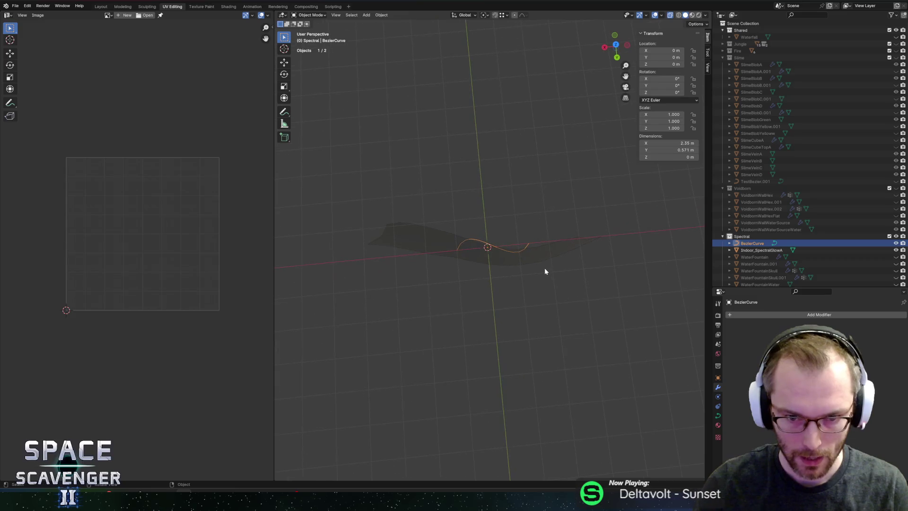
# Step: Duplicate the curve as a hidden backup BezierCurve.001 and reselect the original BezierCurve
pyautogui.press('Tab')
pyautogui.press('Tab')
pyautogui.moveTo(535, 207); pyautogui.dragTo(534, 180)
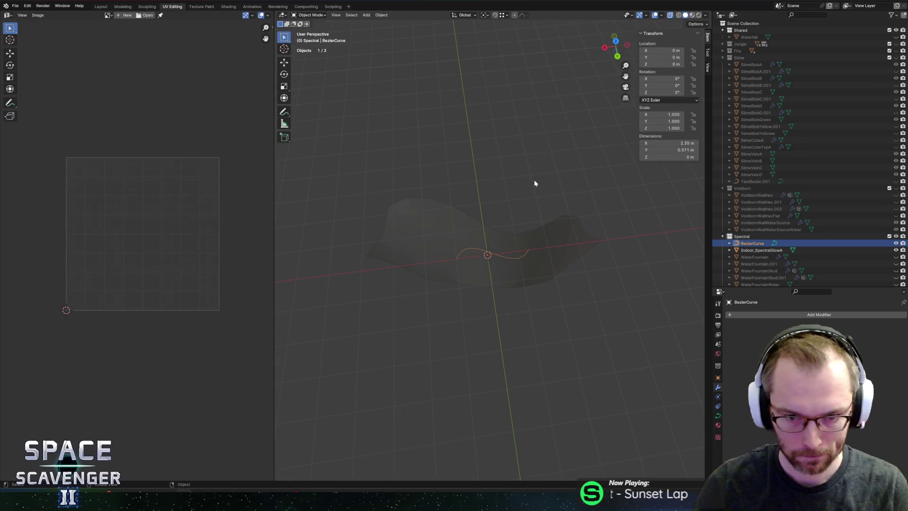
pyautogui.hotkey('shift', 'd')
pyautogui.press('Escape')
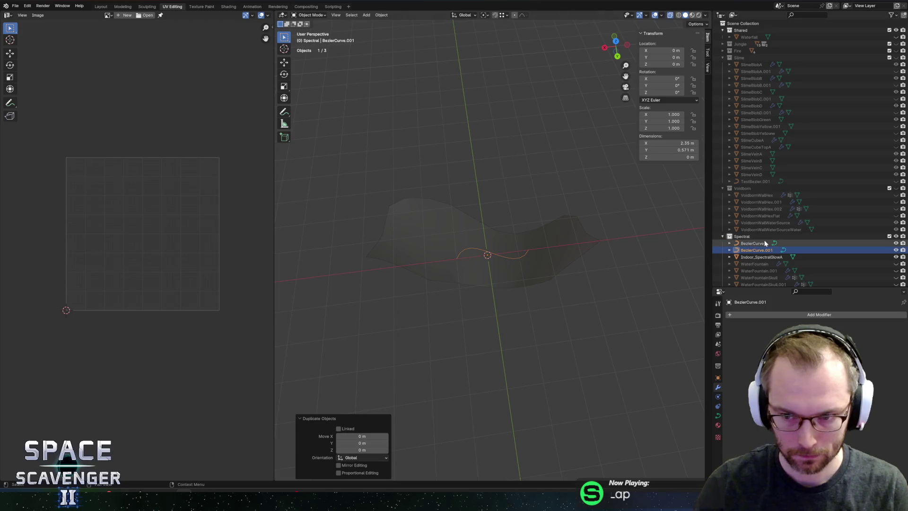
pyautogui.press('h')
pyautogui.click(759, 243)
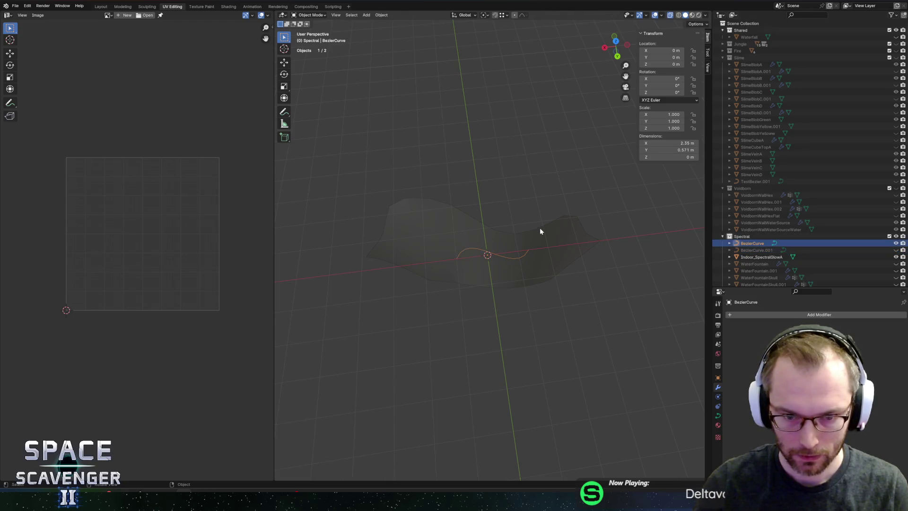
pyautogui.press('Tab')
pyautogui.press('Tab')
pyautogui.press('Tab')
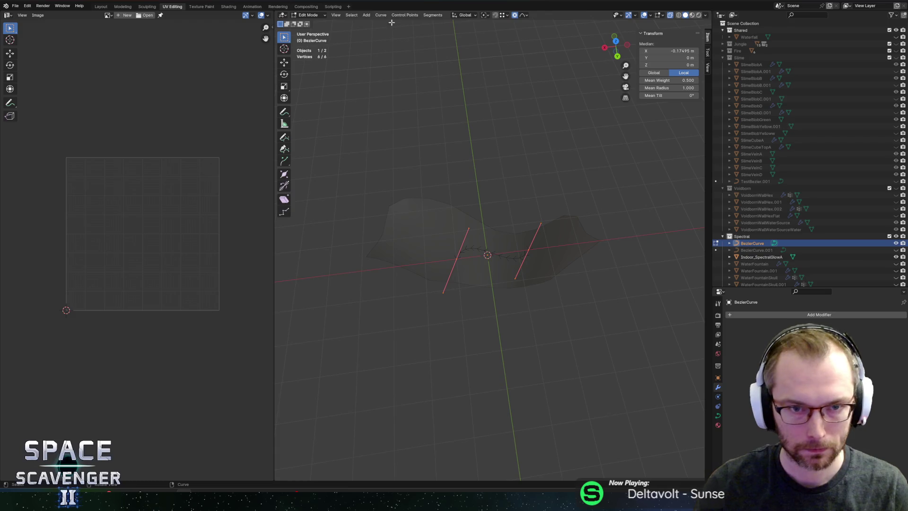
pyautogui.press('Tab')
pyautogui.click(381, 15)
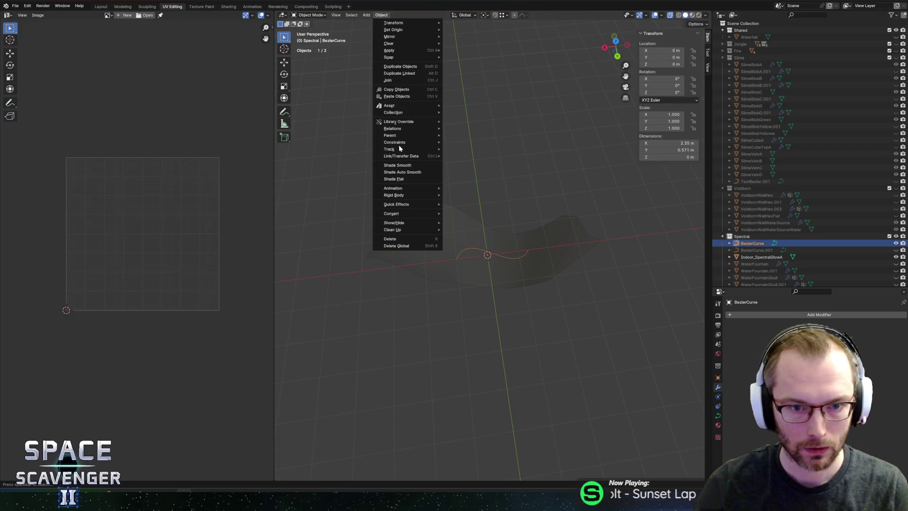
# Step: Convert the curve to a mesh and extrude it upward into a strip in back view
pyautogui.moveTo(403, 213)
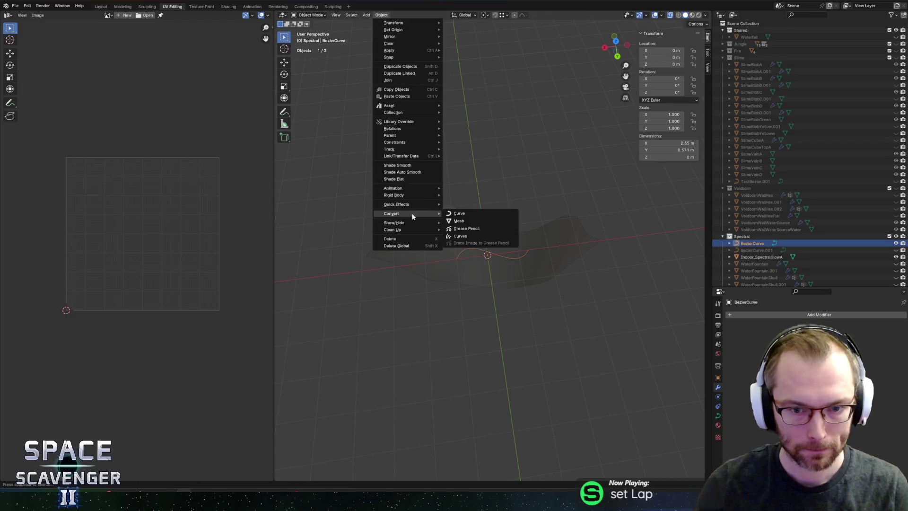
pyautogui.click(456, 215)
pyautogui.click(616, 57)
pyautogui.press('Tab')
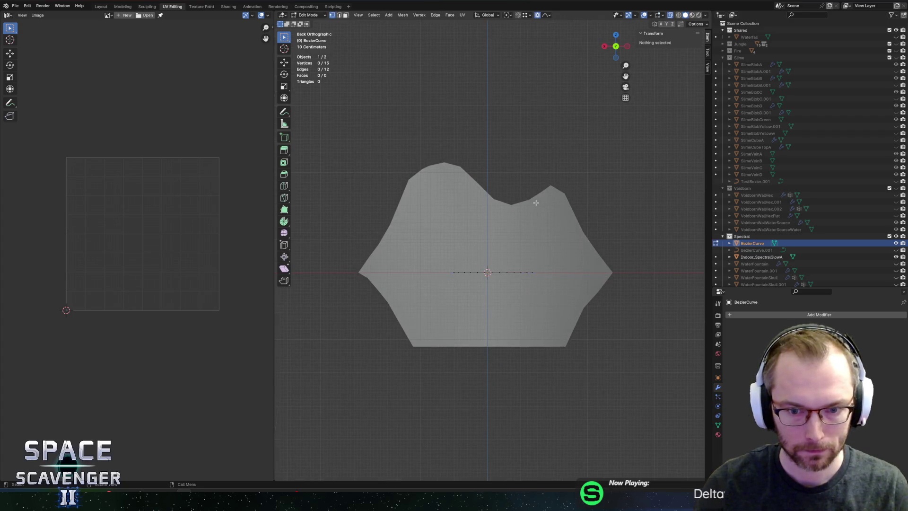
pyautogui.press('e')
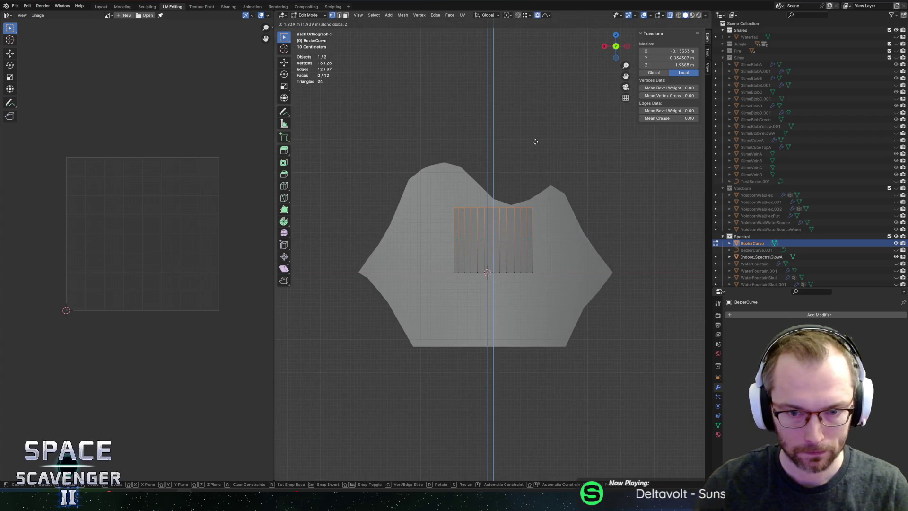
pyautogui.click(532, 99)
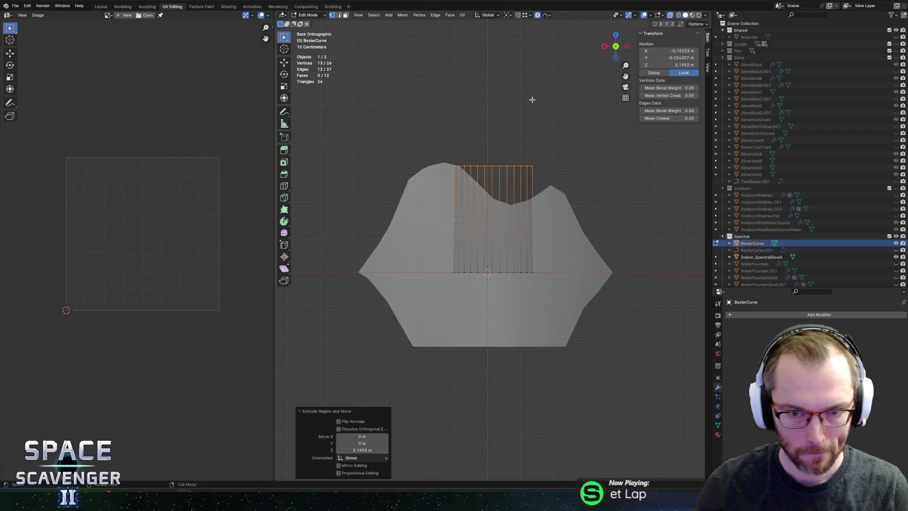
# Step: Add 9 evenly spaced loop cuts across the strip
pyautogui.hotkey('ctrl', 'r')
pyautogui.scroll(9, 483, 221)
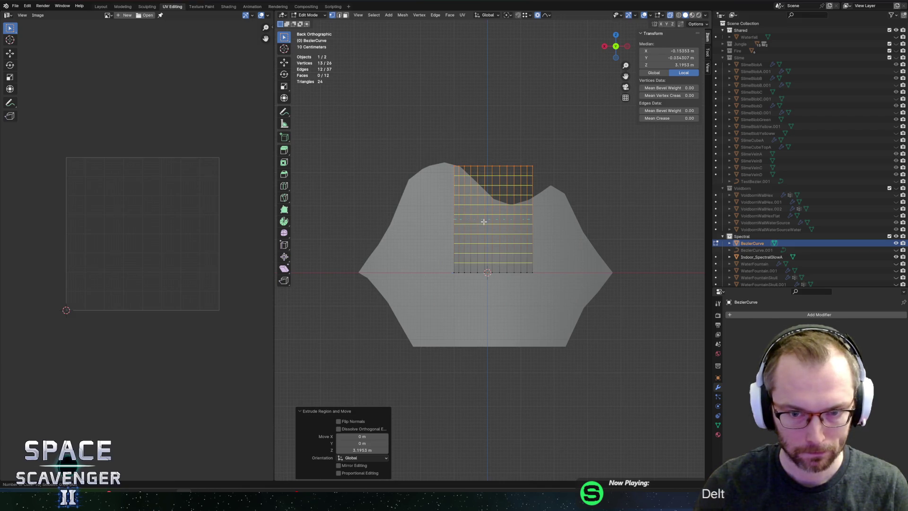
pyautogui.click(483, 221)
pyautogui.rightClick(483, 221)
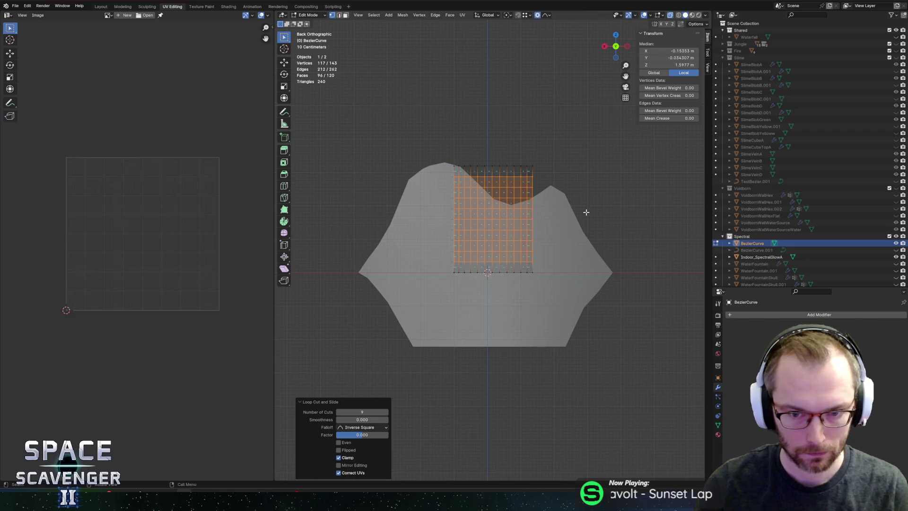
# Step: Select the top vertex row, set proportional falloff to Smooth, and try an X scale, then cancel
pyautogui.moveTo(413, 130)
pyautogui.mouseDown()
pyautogui.moveTo(608, 186)
pyautogui.moveTo(578, 173)
pyautogui.mouseUp()
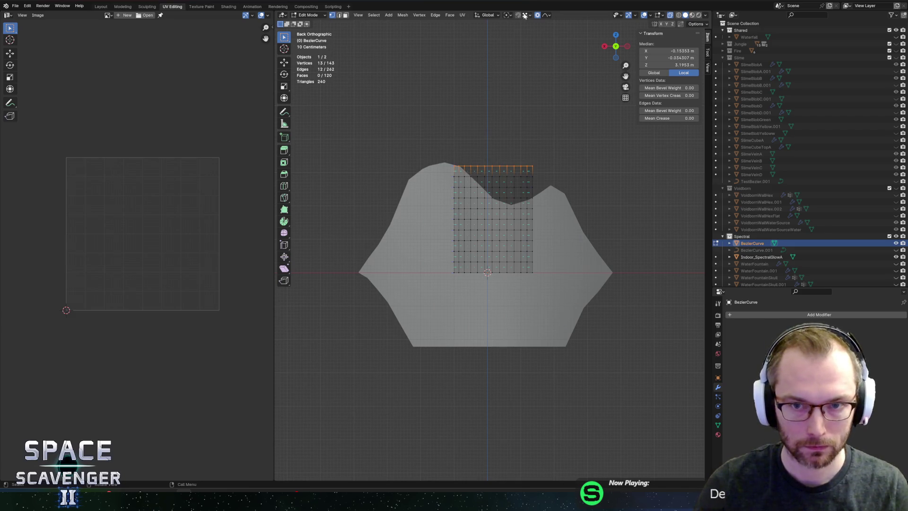
pyautogui.click(544, 16)
pyautogui.click(534, 47)
pyautogui.press('s')
pyautogui.press('x')
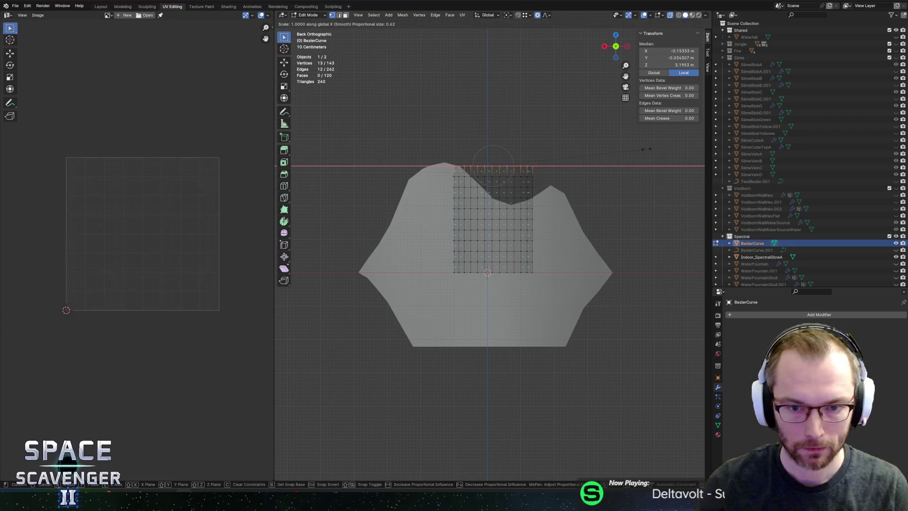
pyautogui.scroll(-10, 567, 153)
pyautogui.scroll(-2, 563, 152)
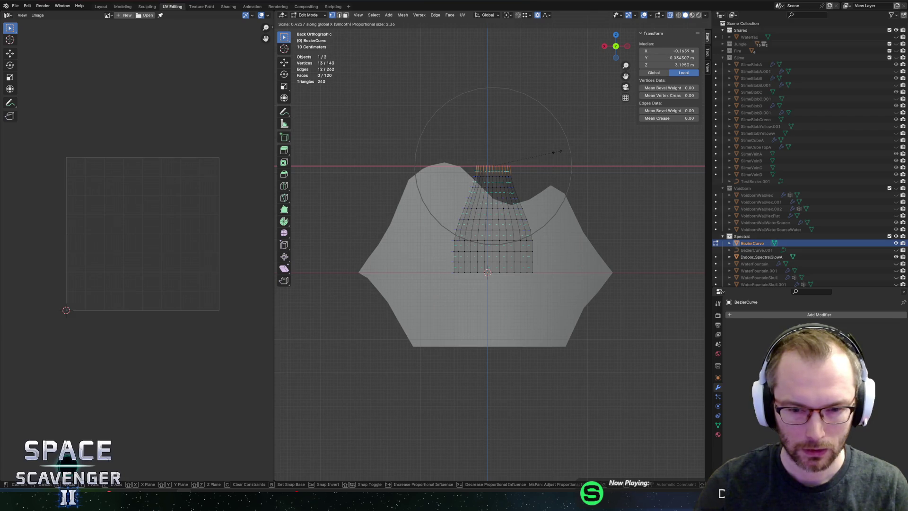
pyautogui.press('Escape')
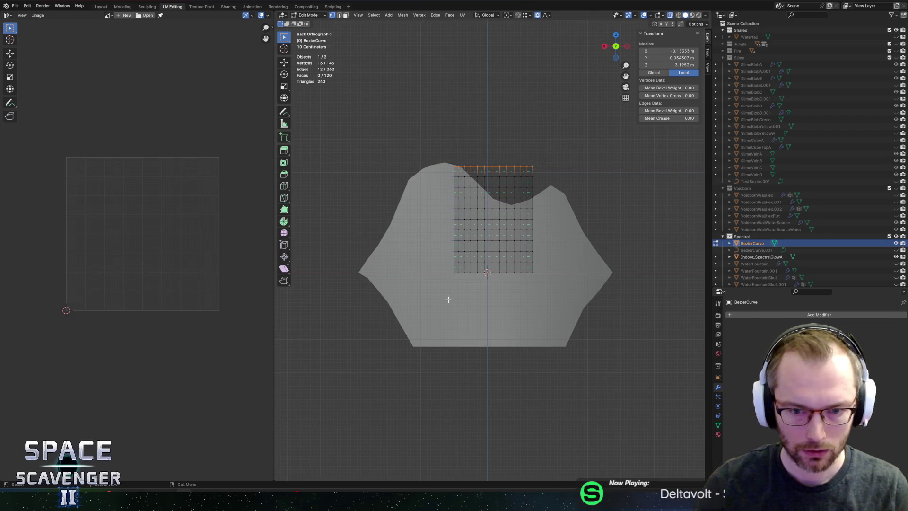
# Step: Select the whole grid and move it down along Z
pyautogui.moveTo(400, 108); pyautogui.dragTo(621, 336)
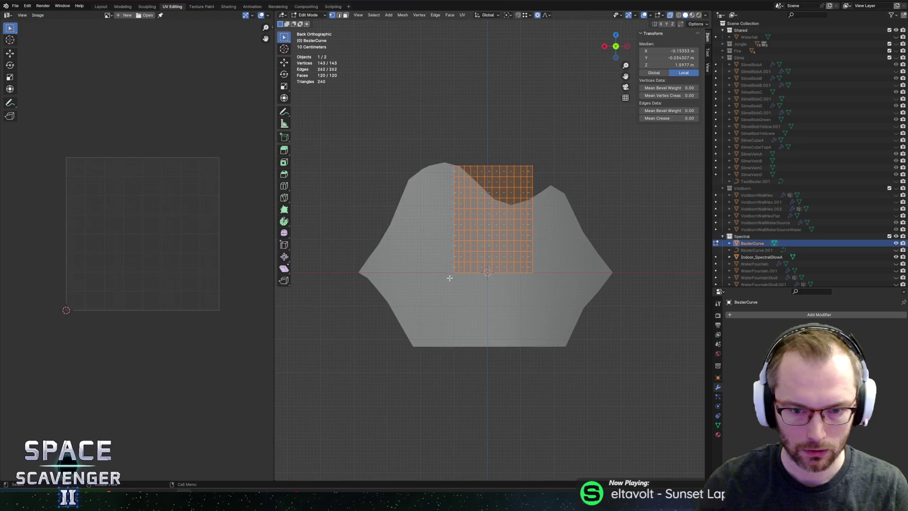
pyautogui.press('g')
pyautogui.press('z')
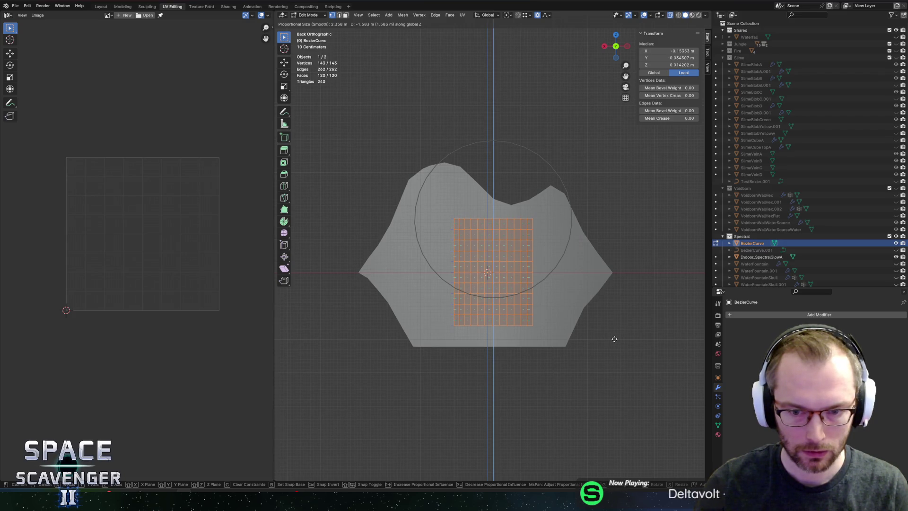
pyautogui.click(613, 338)
# Step: Project the grid's UVs from the back view and export SectorObjects.fbx
pyautogui.press('u')
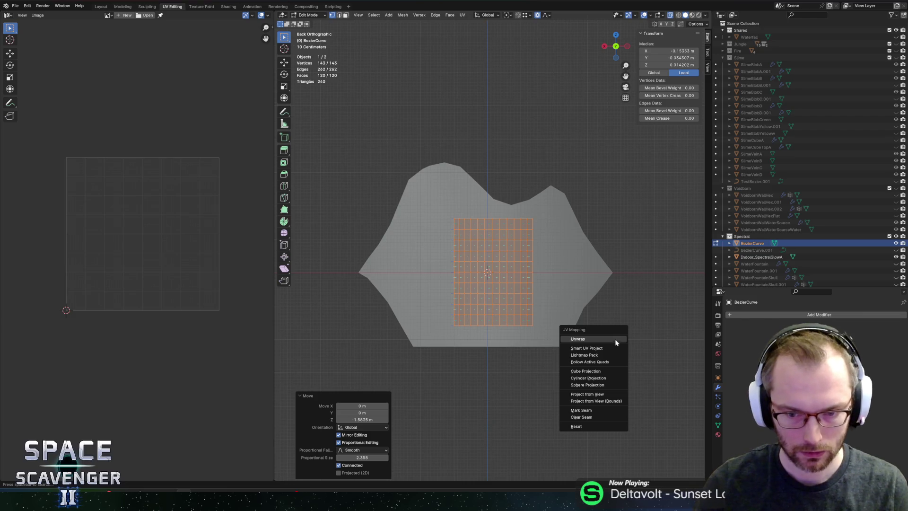
pyautogui.click(611, 394)
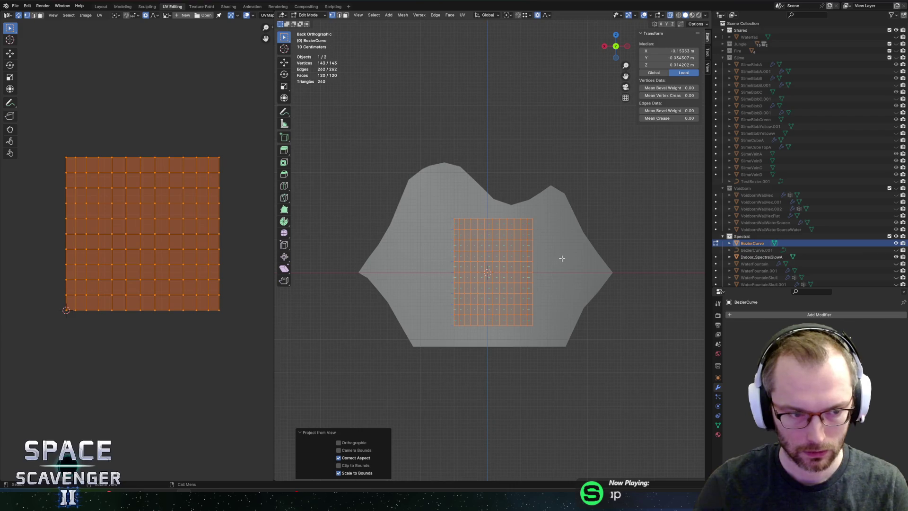
pyautogui.hotkey('ctrl', 'shift', 'e')
pyautogui.click(678, 432)
pyautogui.hotkey('alt', 'Tab')
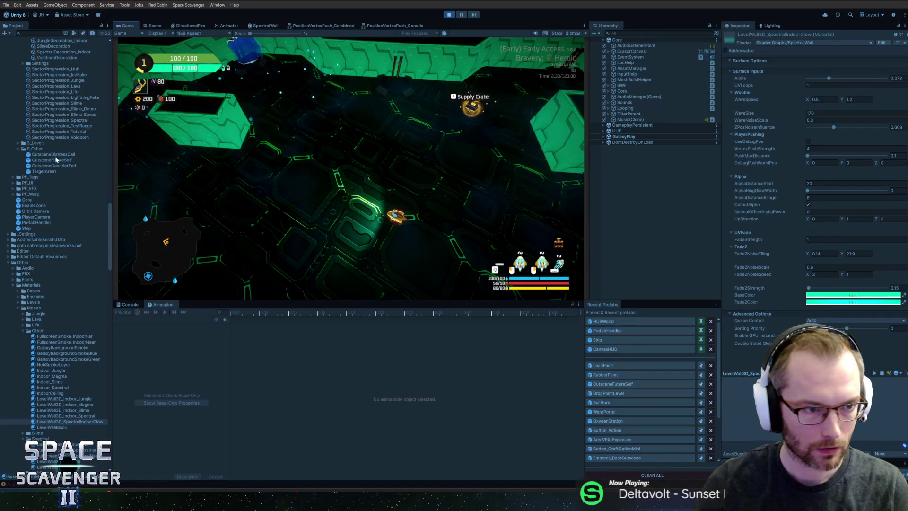
# Step: In Unity, open SpectralDecoration_Indoor's settings and its Mesh picker, then return to Blender
pyautogui.scroll(8, 51, 188)
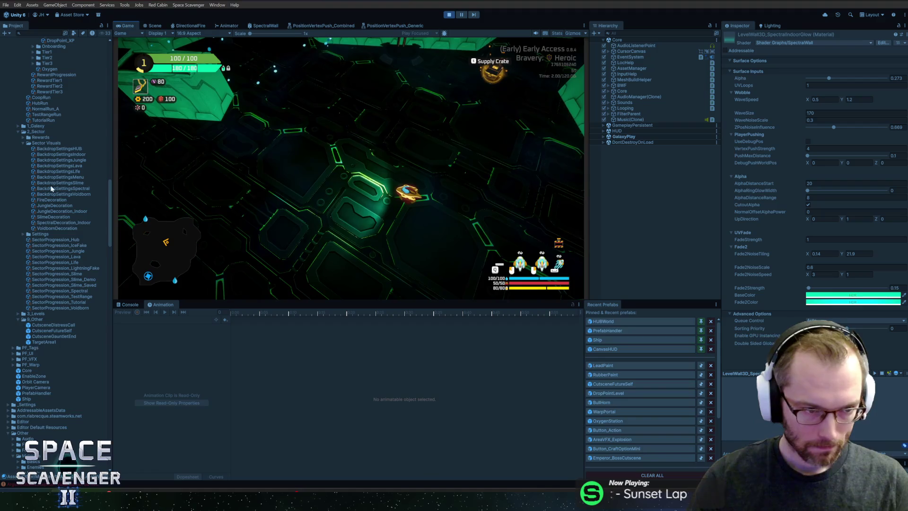
pyautogui.scroll(-6, 47, 222)
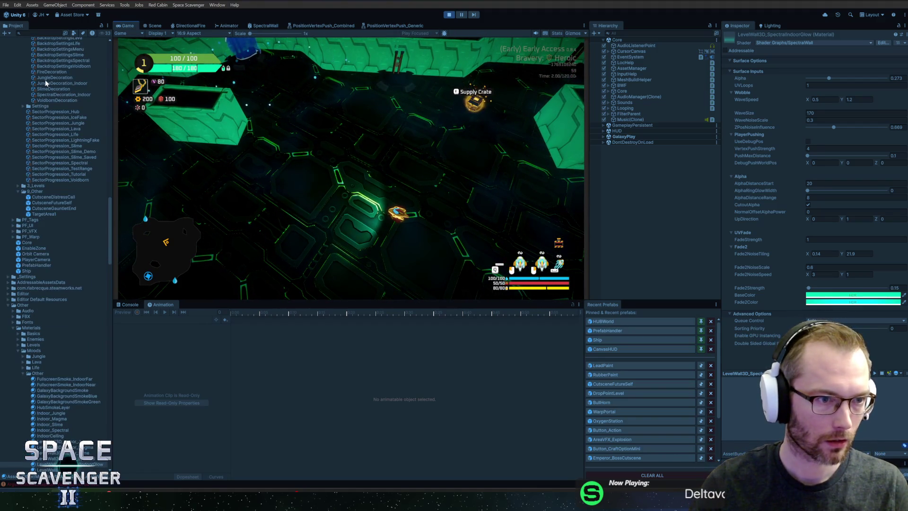
pyautogui.click(52, 95)
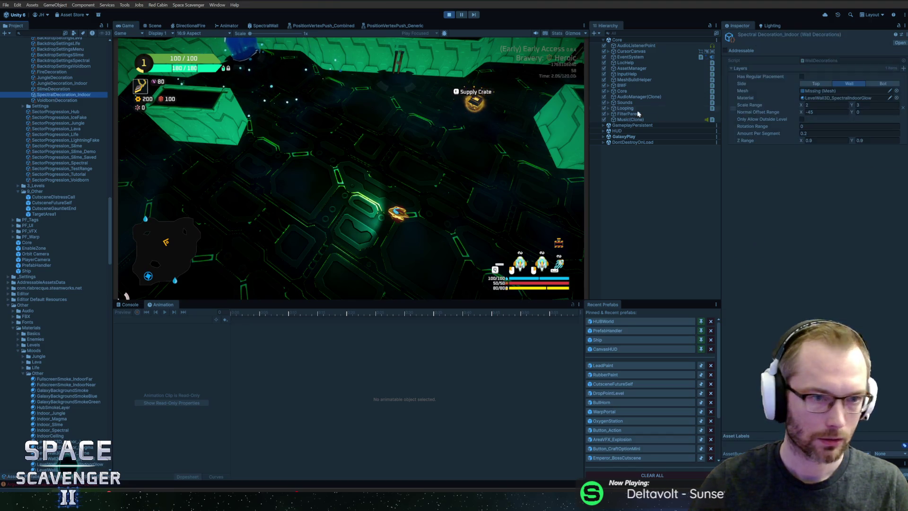
pyautogui.click(897, 91)
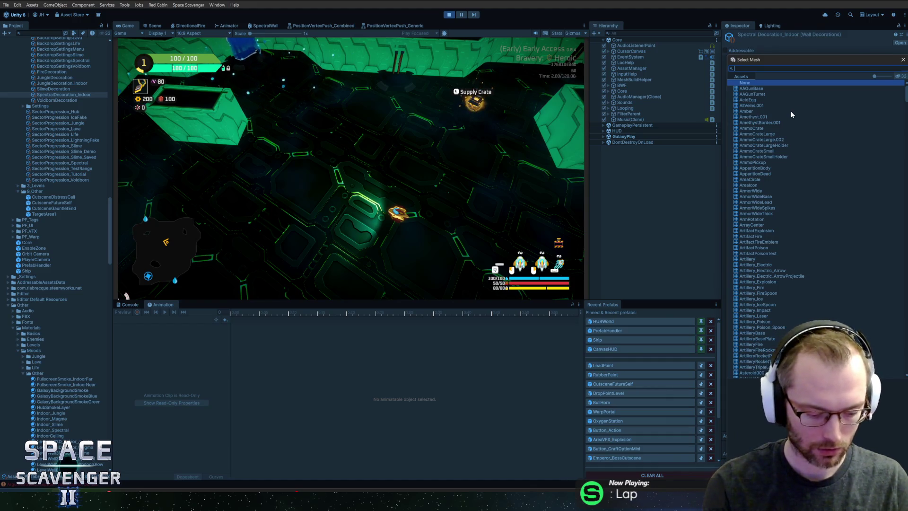
pyautogui.hotkey('alt', 'Tab')
pyautogui.scroll(-1, 790, 114)
pyautogui.doubleClick(805, 234)
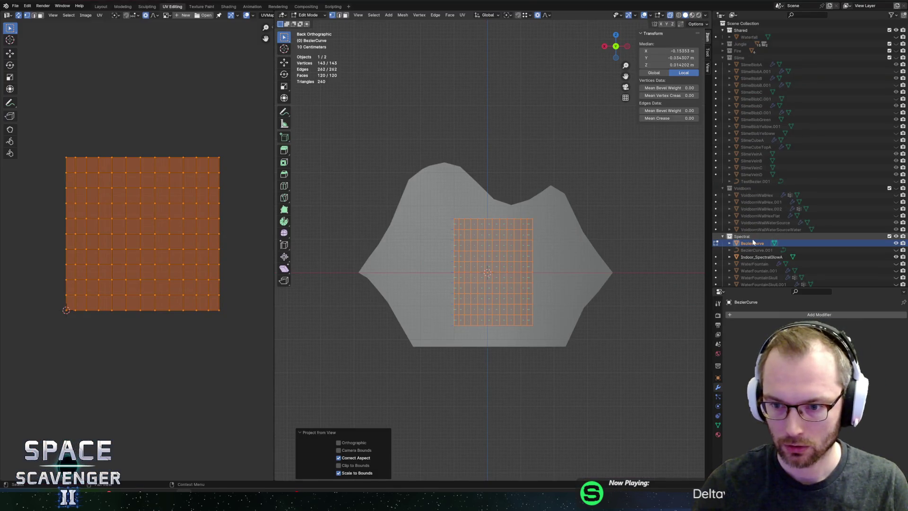
# Step: Rename the grid mesh to Indoor_SpectralGlowB and clear its vertex selection
pyautogui.write('Indoor_SpectralGlowB')
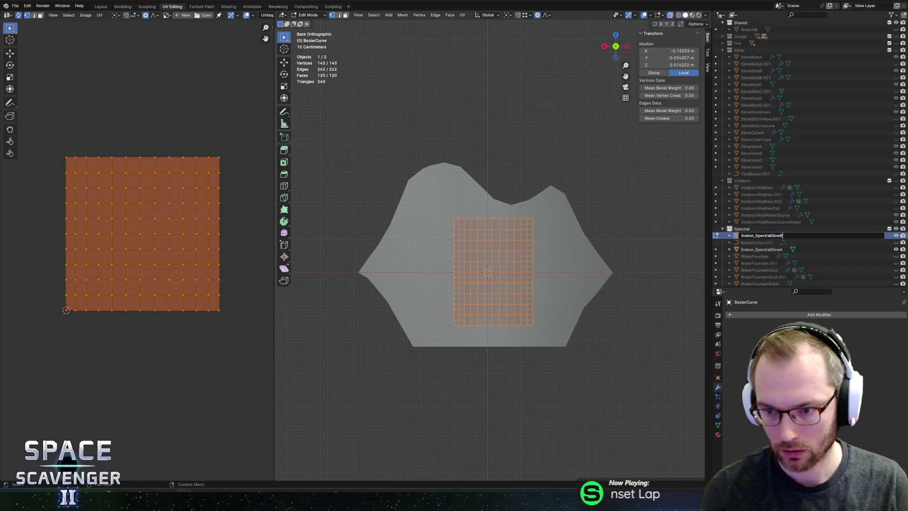
pyautogui.press('Return')
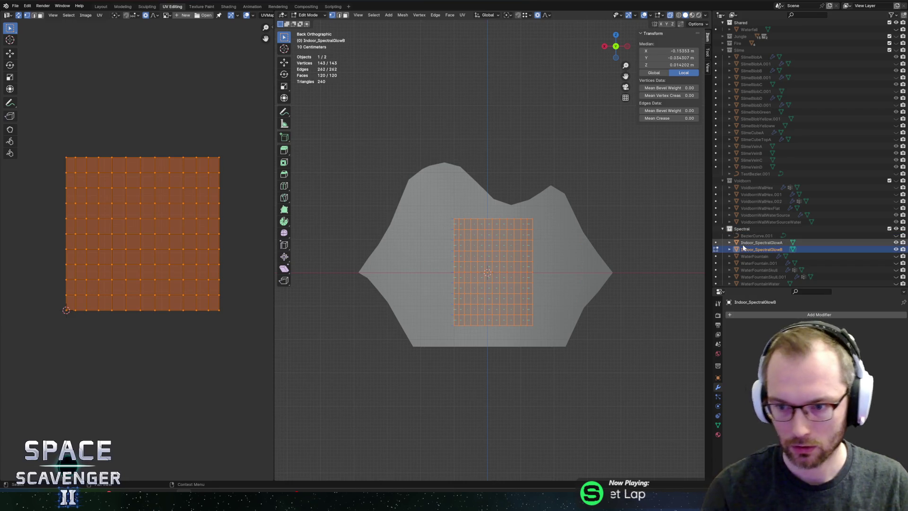
pyautogui.click(603, 224)
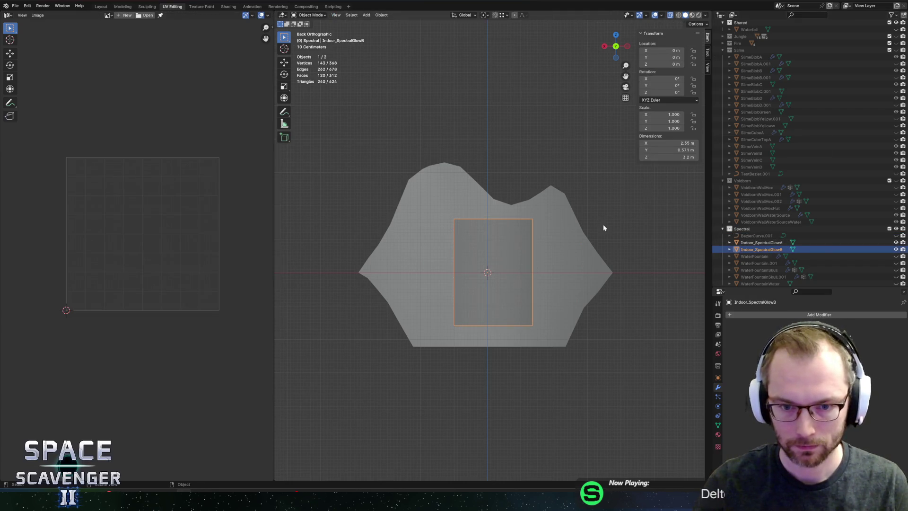
# Step: In Unity, assign the Indoor_SpectralGlowA mesh to the wall decoration's Mesh field
pyautogui.hotkey('alt', 'Tab')
pyautogui.click(895, 90)
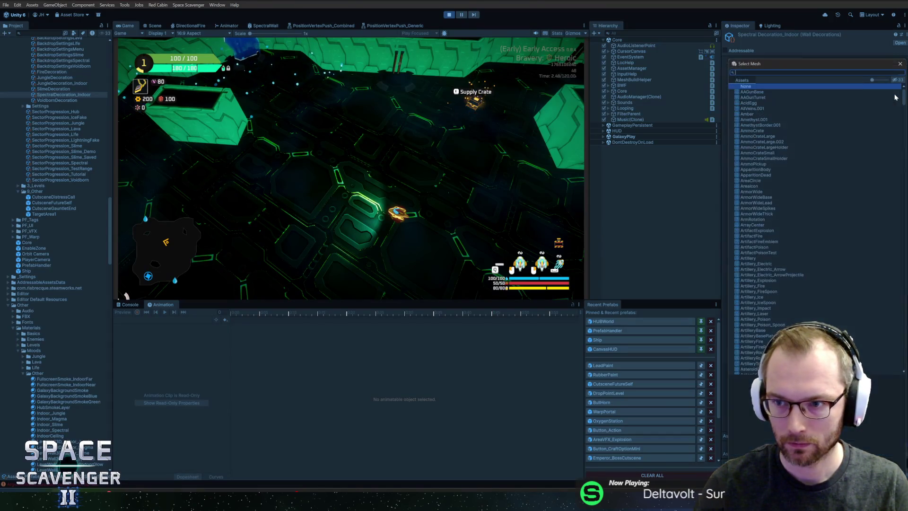
pyautogui.write('spectralg')
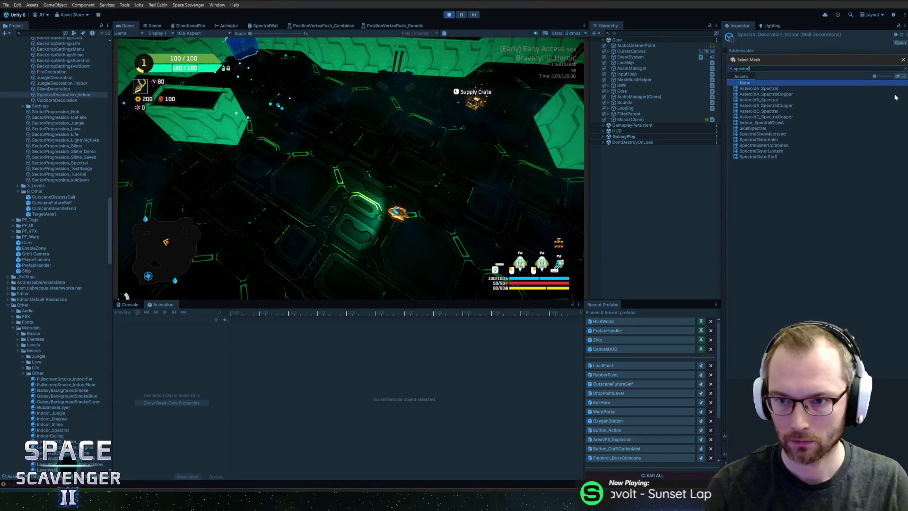
pyautogui.doubleClick(746, 87)
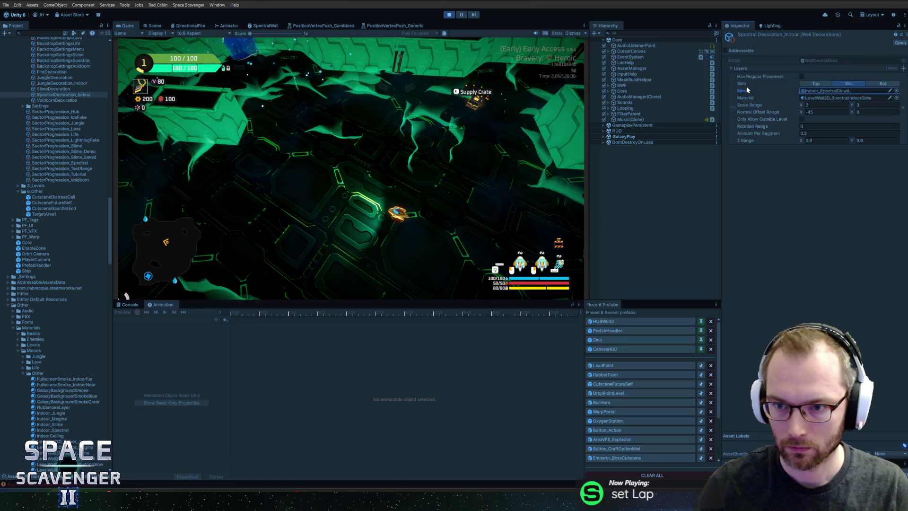
# Step: Re-export SectorObjects.fbx from Blender and return to Unity
pyautogui.hotkey('alt', 'Tab')
pyautogui.hotkey('shift', 'r')
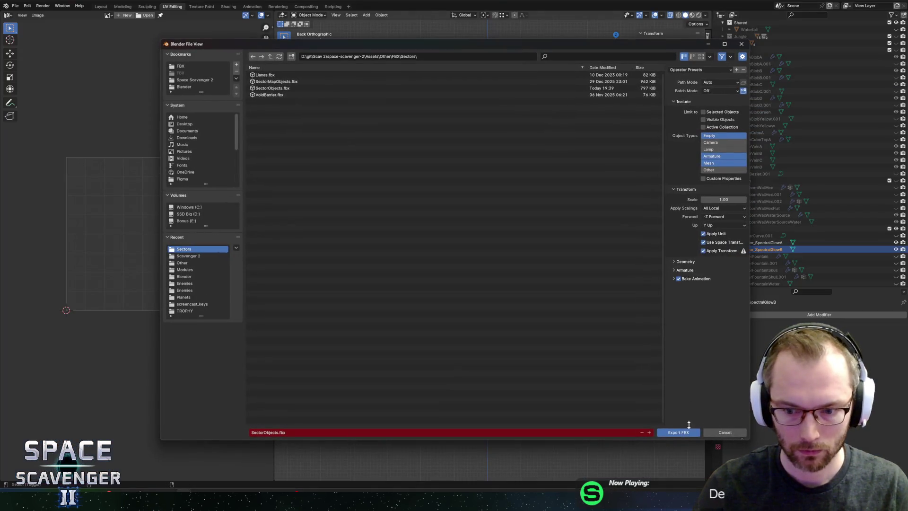
pyautogui.click(683, 432)
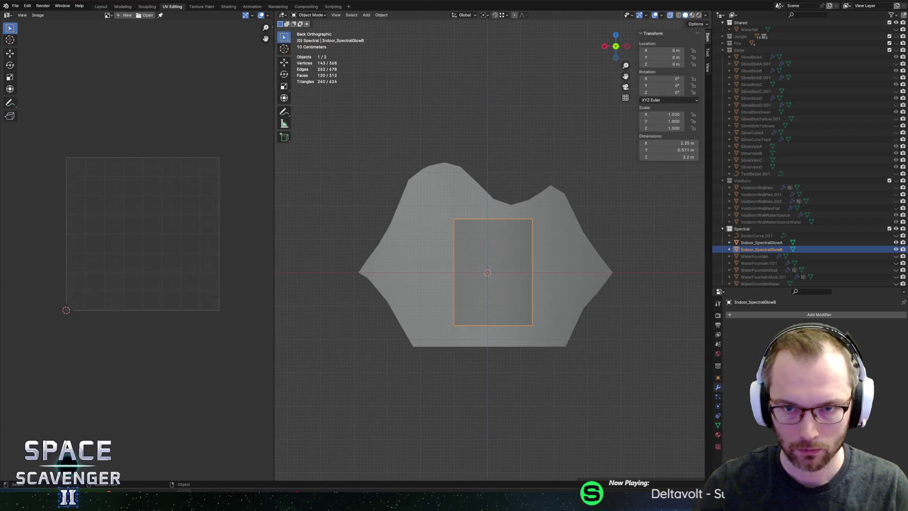
pyautogui.hotkey('alt', 'Tab')
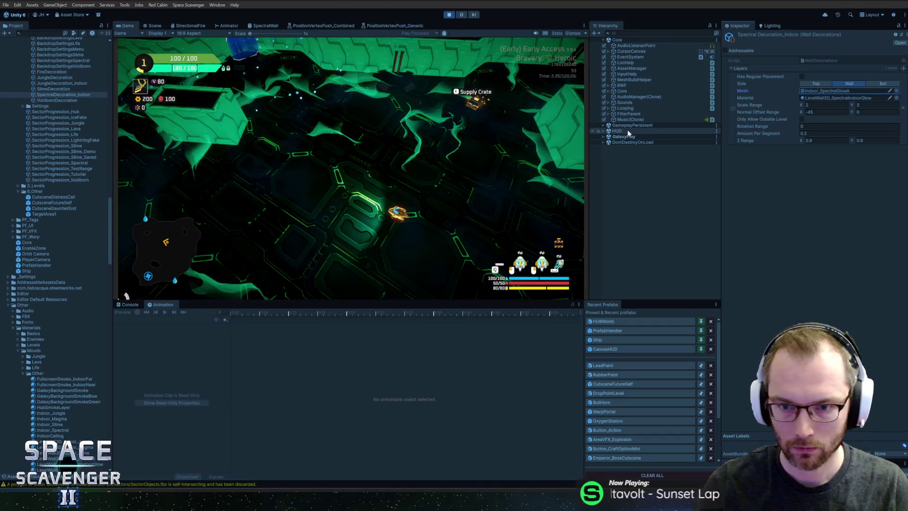
# Step: Duplicate the decoration layer and set the new layer's mesh to Indoor_SpectralGlowB
pyautogui.rightClick(732, 87)
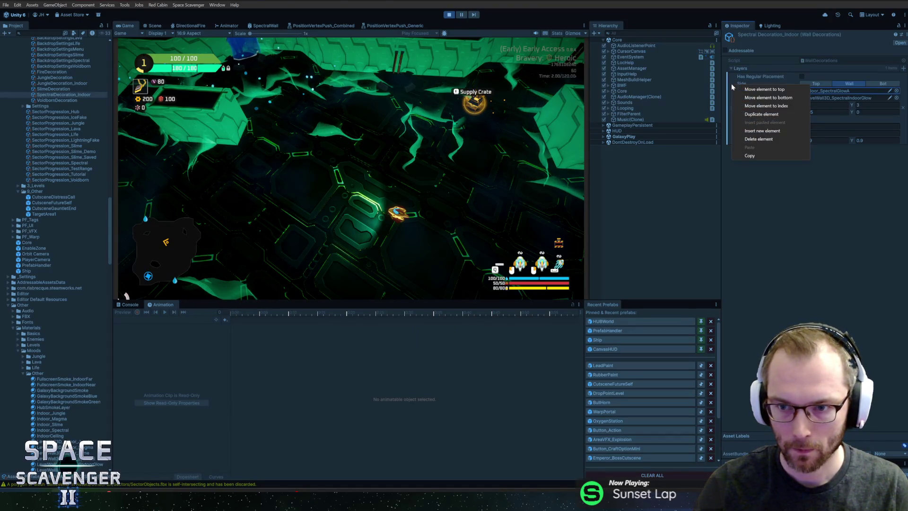
pyautogui.click(757, 114)
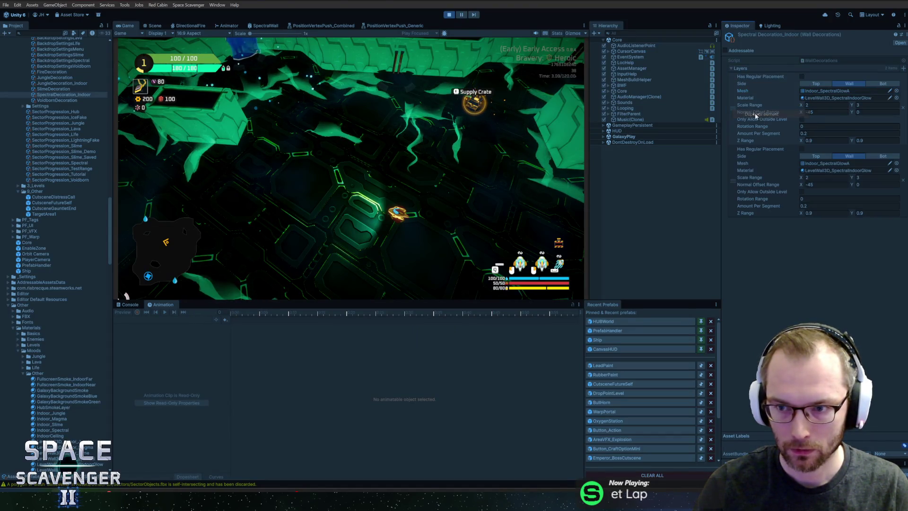
pyautogui.click(896, 163)
pyautogui.doubleClick(785, 234)
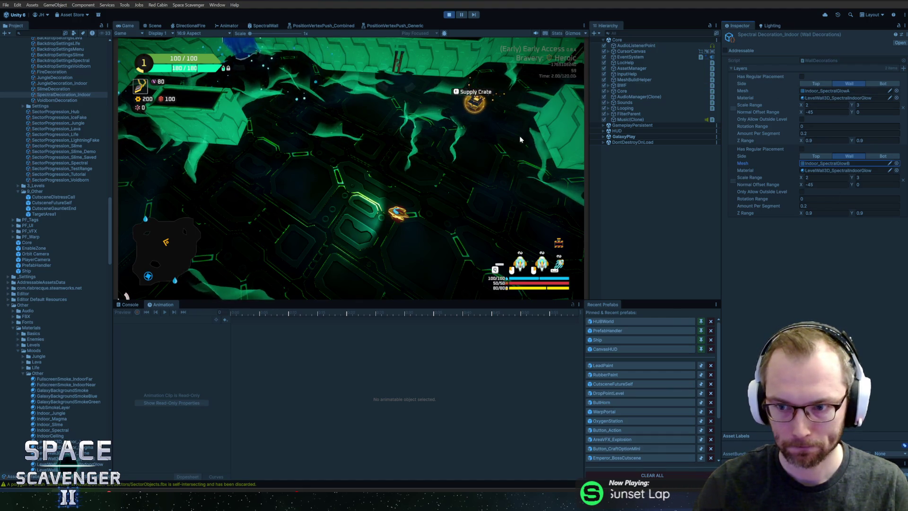
# Step: Run 'level regenerate decorations' in the in-game console
pyautogui.press('`')
pyautogui.write('level regenerate decorations')
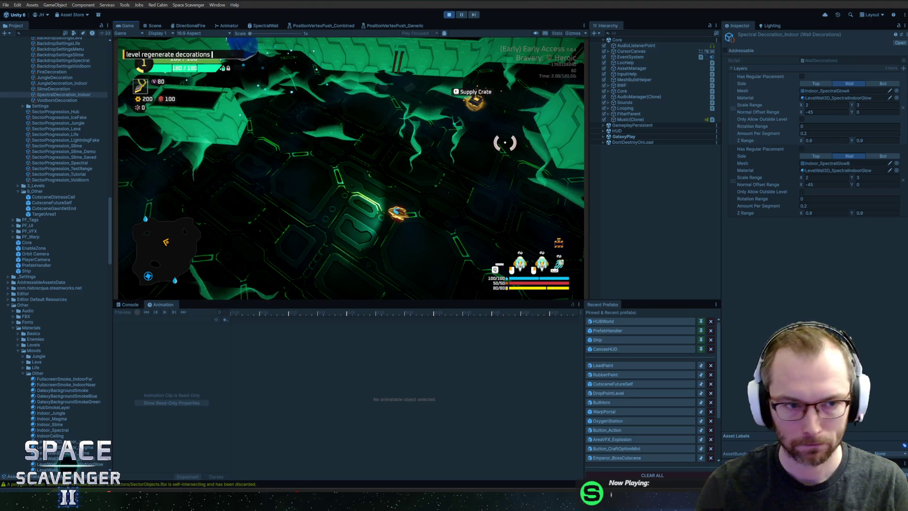
pyautogui.press('Return')
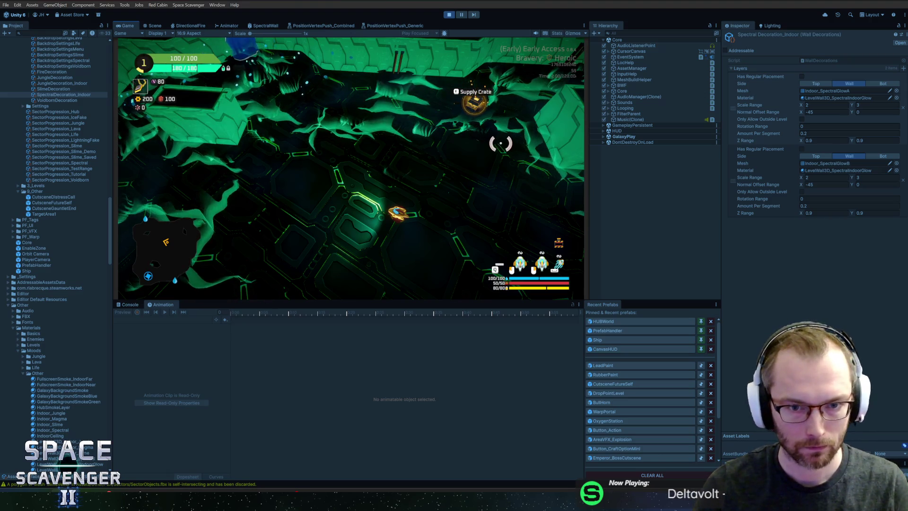
# Step: In Blender, shade the wall patch mesh smooth and export it as FBX again
pyautogui.hotkey('alt', 'Tab')
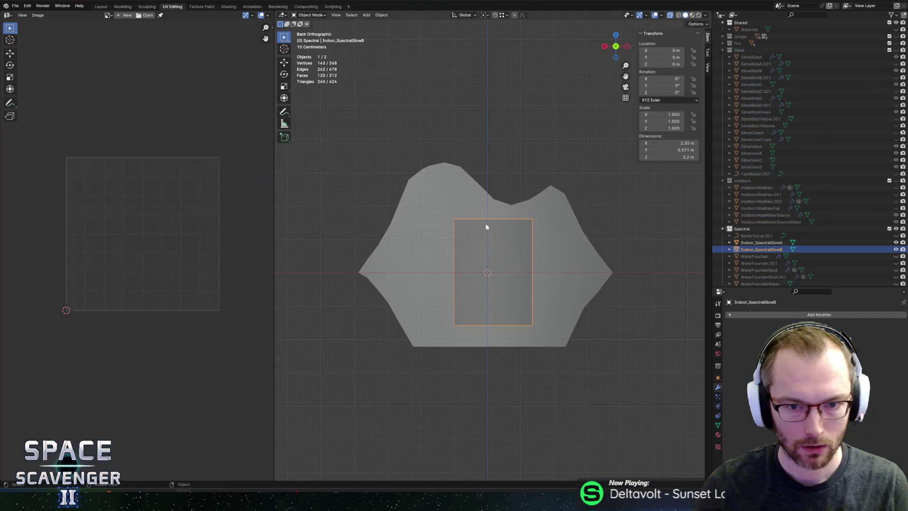
pyautogui.rightClick(490, 234)
pyautogui.click(490, 234)
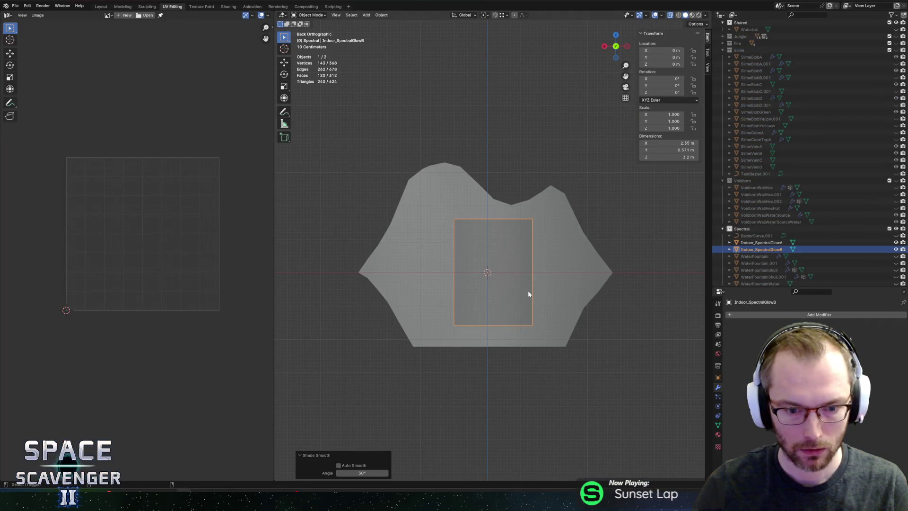
pyautogui.hotkey('ctrl', 'shift', 'e')
pyautogui.press('Return')
pyautogui.hotkey('alt', 'Tab')
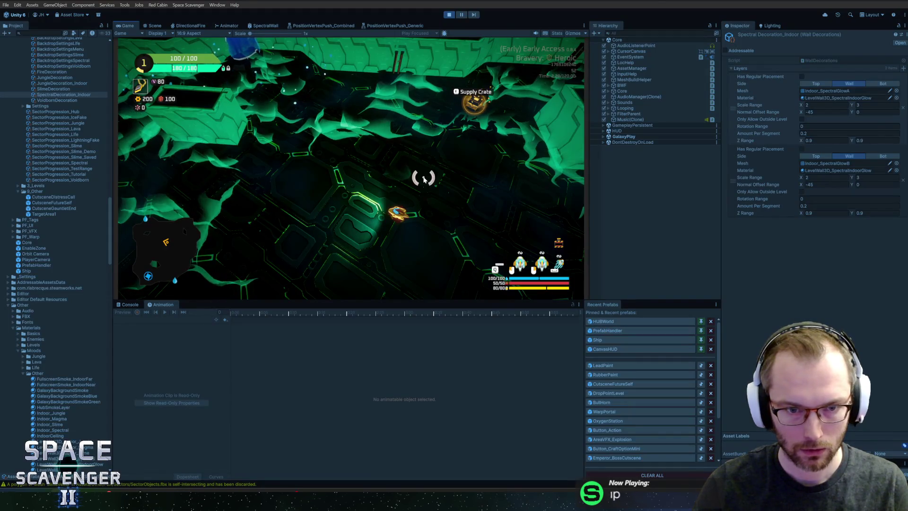
# Step: Fly the ship around the level to inspect the regenerated glow walls, then return to Blender
pyautogui.press('w')
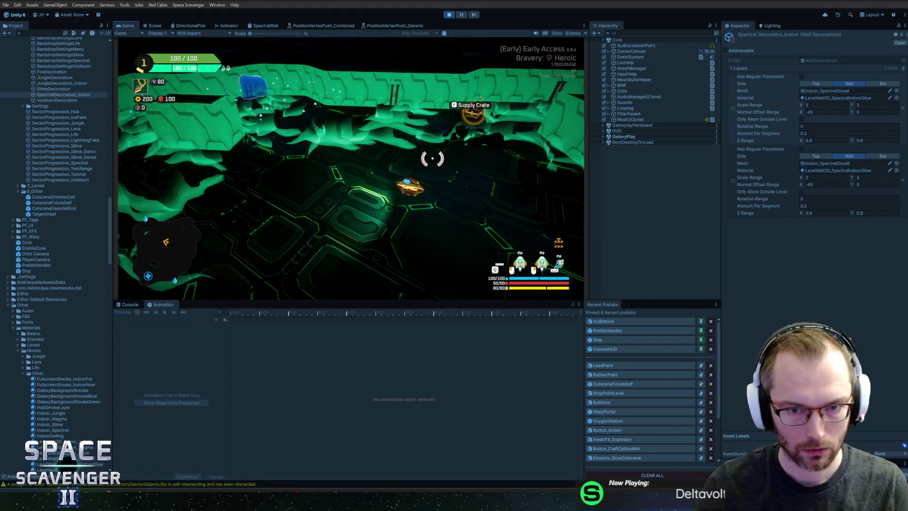
pyautogui.press('w')
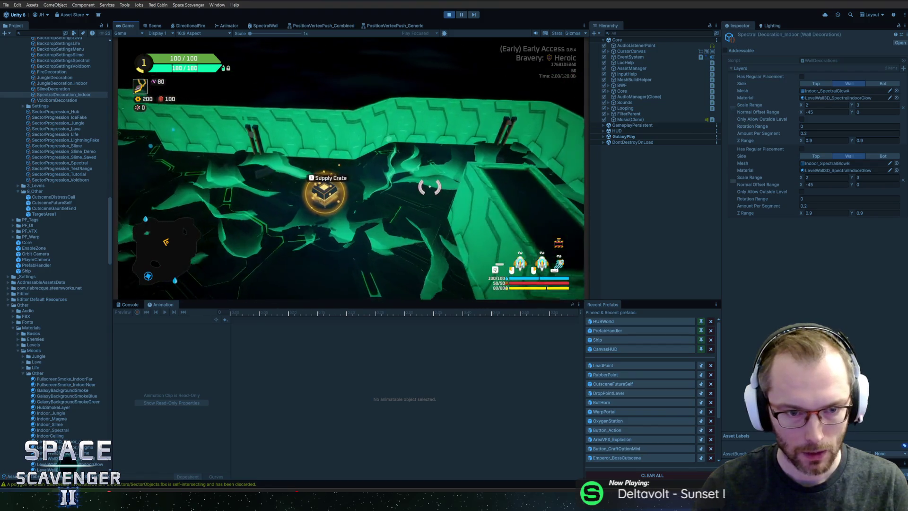
pyautogui.press('w')
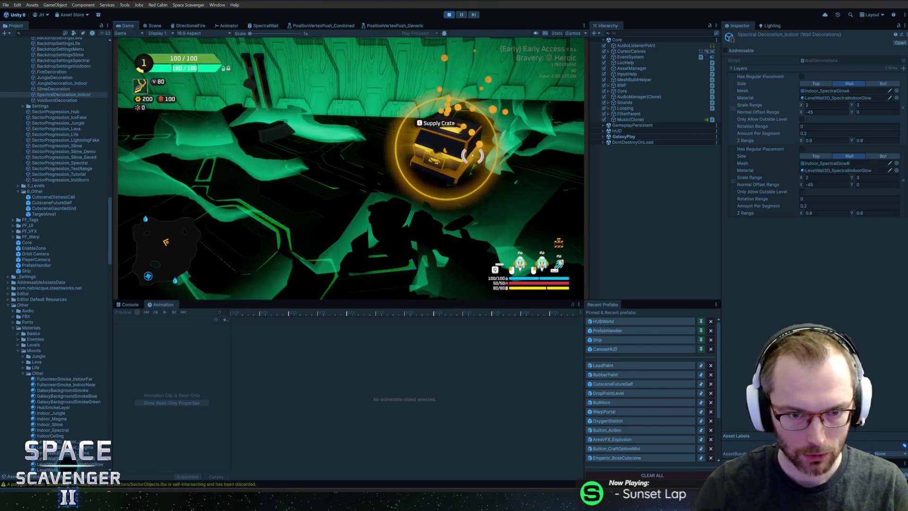
pyautogui.press('s')
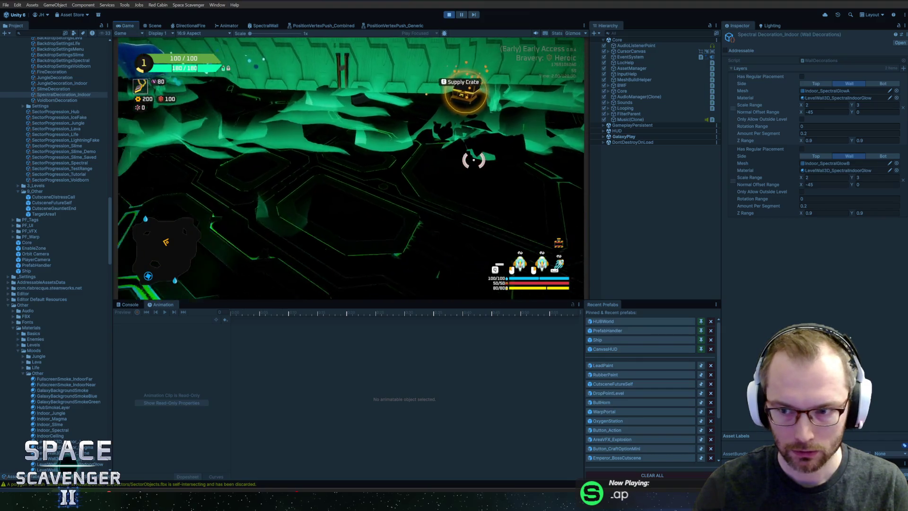
pyautogui.hotkey('alt', 'Tab')
# Step: With X-ray on, select the whole wall patch and rotate it 180° around Z
pyautogui.press('a')
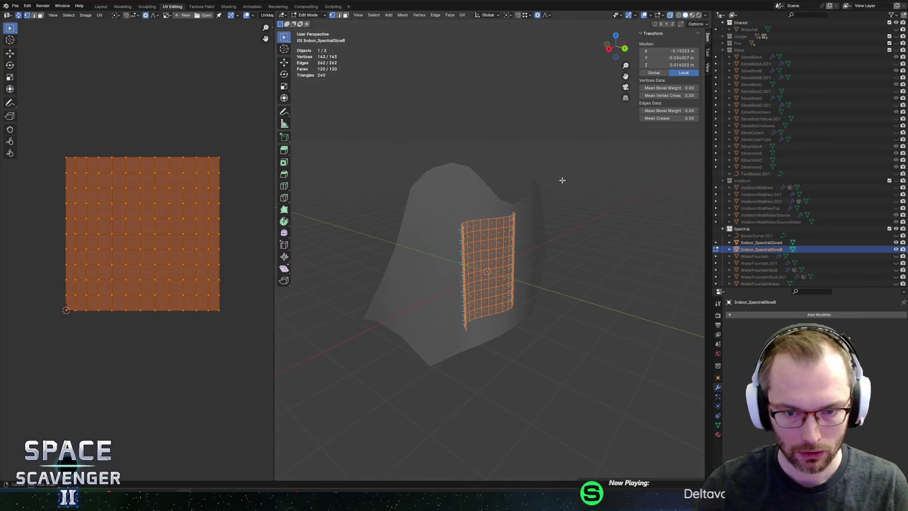
pyautogui.hotkey('alt', 'z')
pyautogui.moveTo(585, 180)
pyautogui.mouseDown()
pyautogui.moveTo(607, 192)
pyautogui.moveTo(558, 196)
pyautogui.moveTo(535, 213)
pyautogui.moveTo(568, 199)
pyautogui.moveTo(563, 216)
pyautogui.mouseUp()
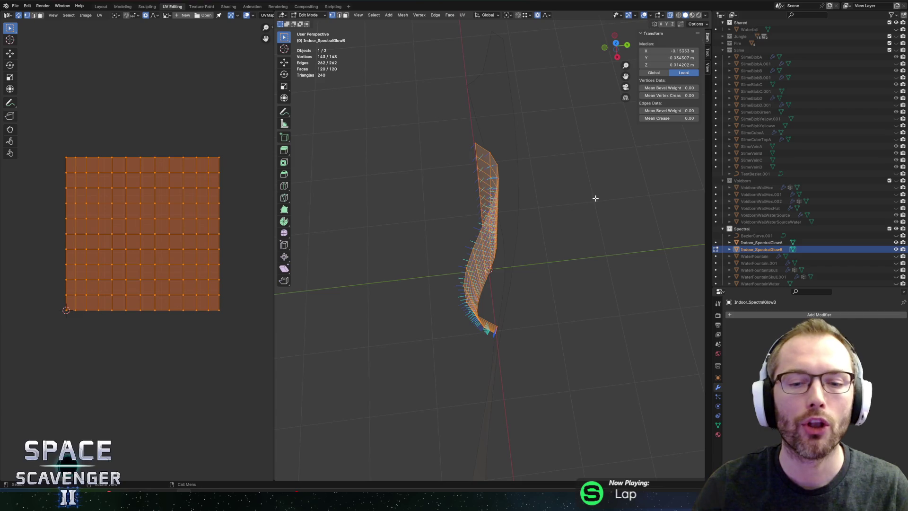
pyautogui.write('rze: 2.36')
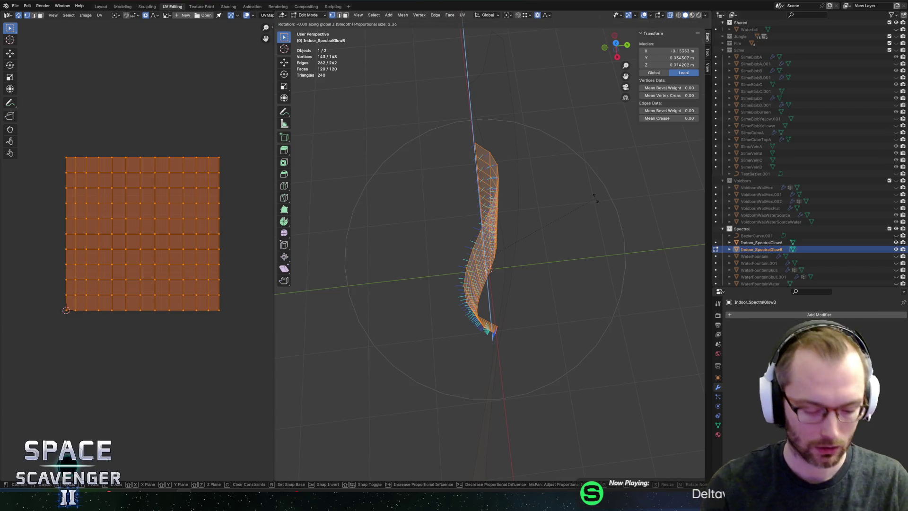
pyautogui.write('180')
pyautogui.press('Return')
pyautogui.moveTo(594, 198); pyautogui.dragTo(546, 139)
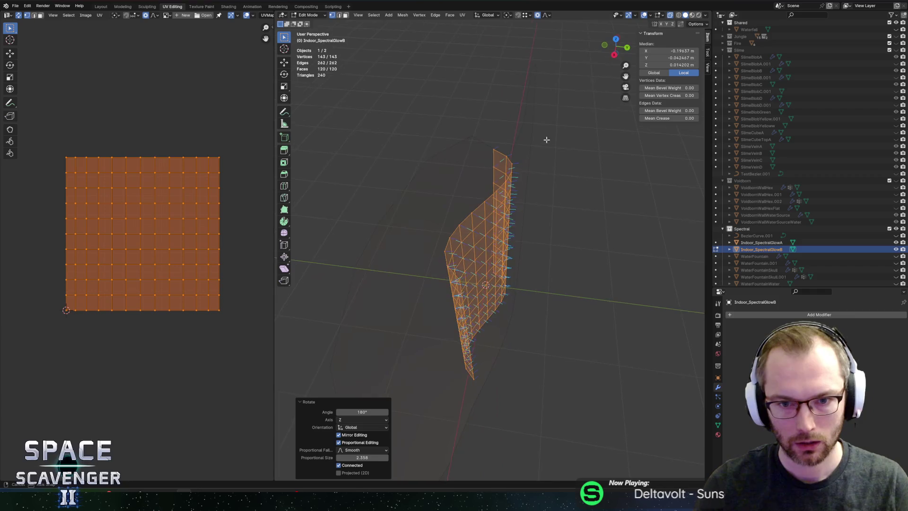
pyautogui.scroll(5, 547, 137)
# Step: Back in Object Mode, select Indoor_SpectralGlowB and isolate it in local view
pyautogui.press('Tab')
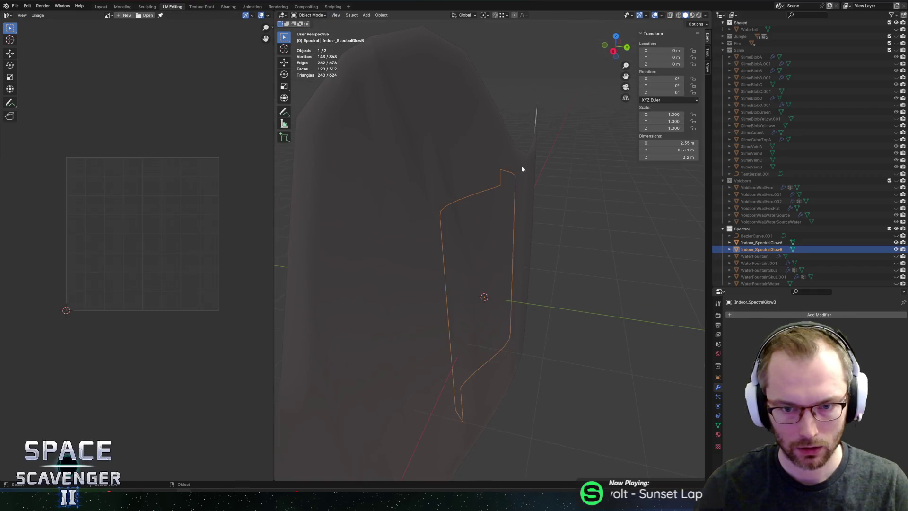
pyautogui.click(521, 166)
pyautogui.press('h')
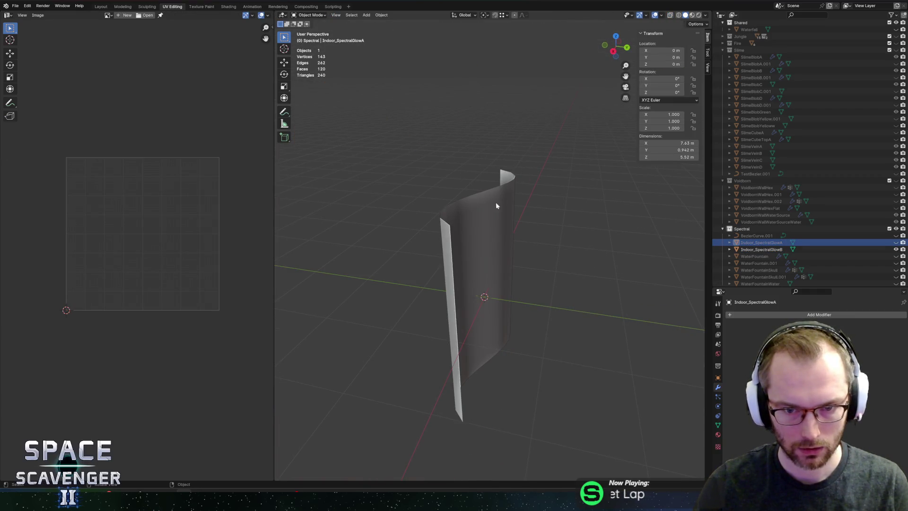
pyautogui.click(490, 205)
pyautogui.click(895, 242)
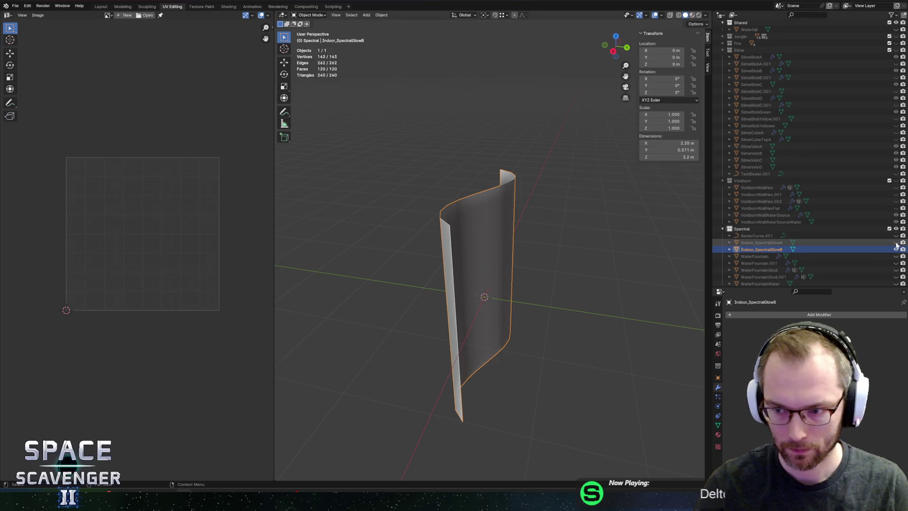
pyautogui.click(761, 250)
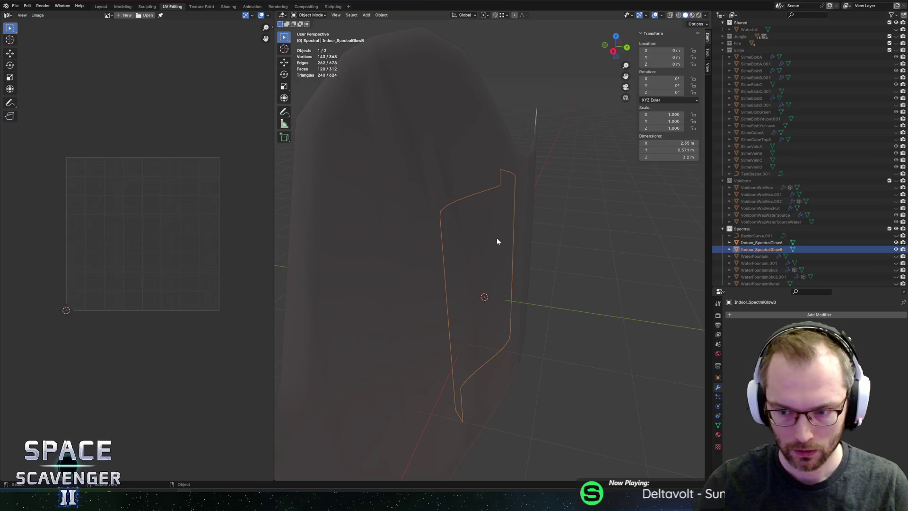
pyautogui.press('KP_Divide')
# Step: Select all of the patch's faces, export it as FBX, and return to Unity
pyautogui.press('Tab')
pyautogui.press('a')
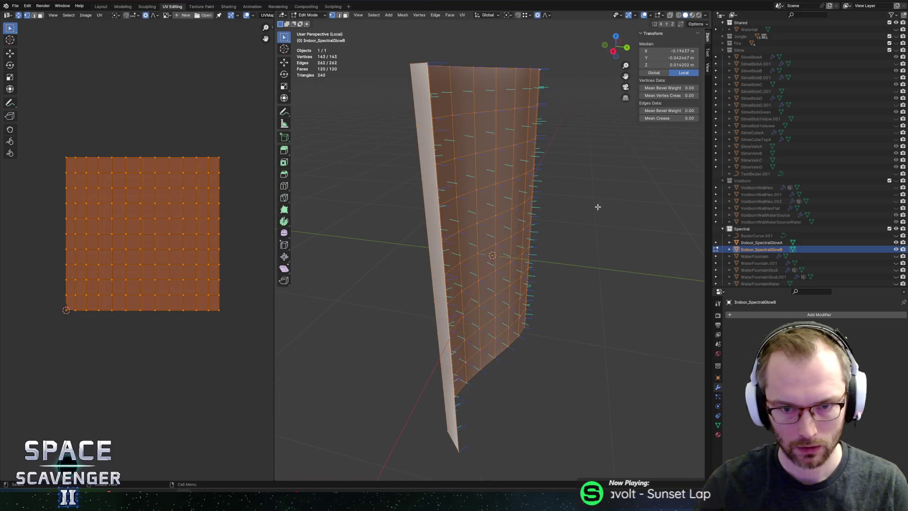
pyautogui.hotkey('ctrl', 'shift', 'e')
pyautogui.click(668, 429)
pyautogui.hotkey('alt', 'Tab')
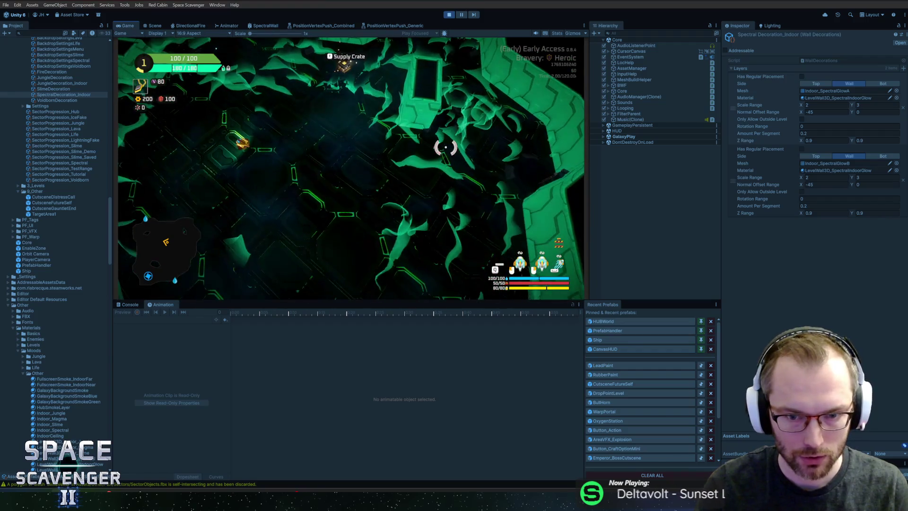
# Step: Change Normal Offset Range X from -45 to -70, then fly the ship to inspect the walls
pyautogui.click(825, 185)
pyautogui.write('-70')
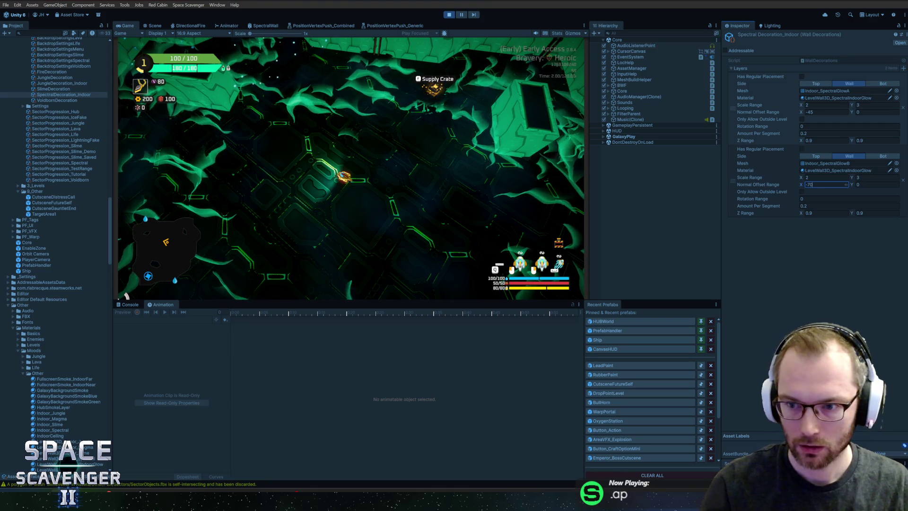
pyautogui.click(824, 112)
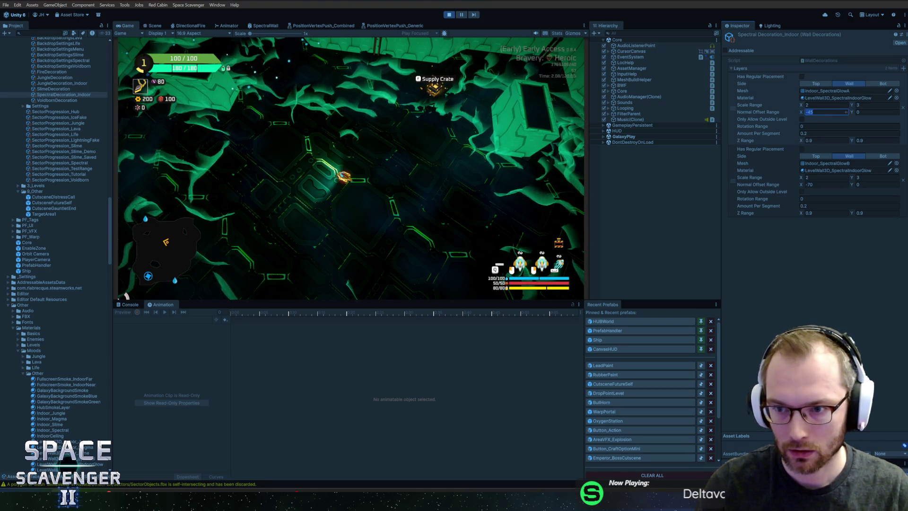
pyautogui.write('-70')
pyautogui.press('Return')
pyautogui.press('Return')
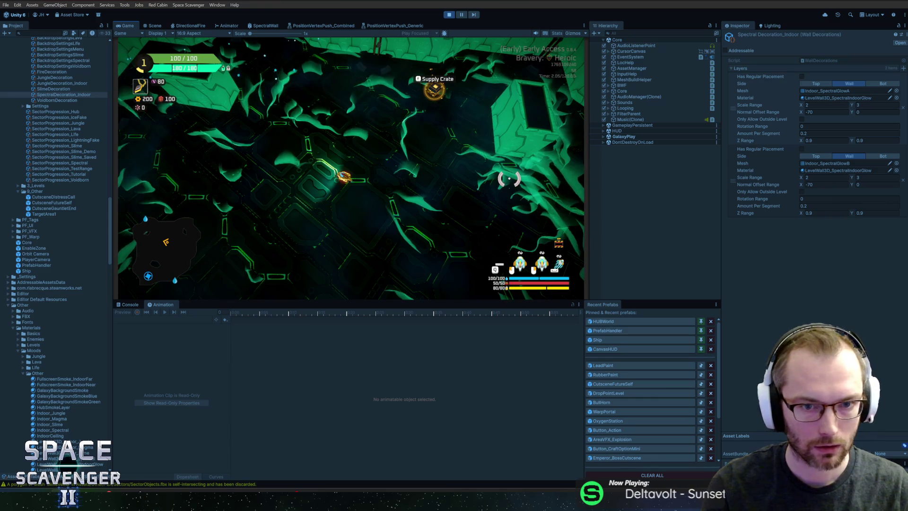
pyautogui.press('a')
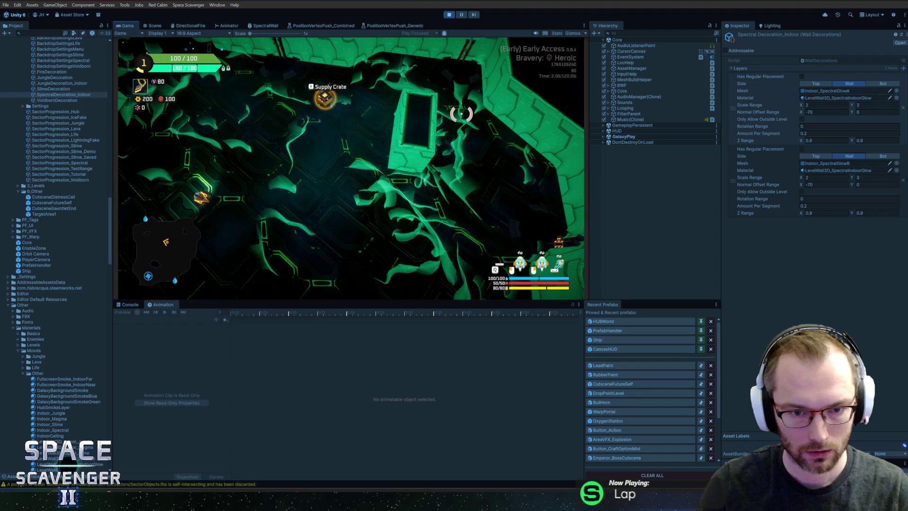
pyautogui.press('w')
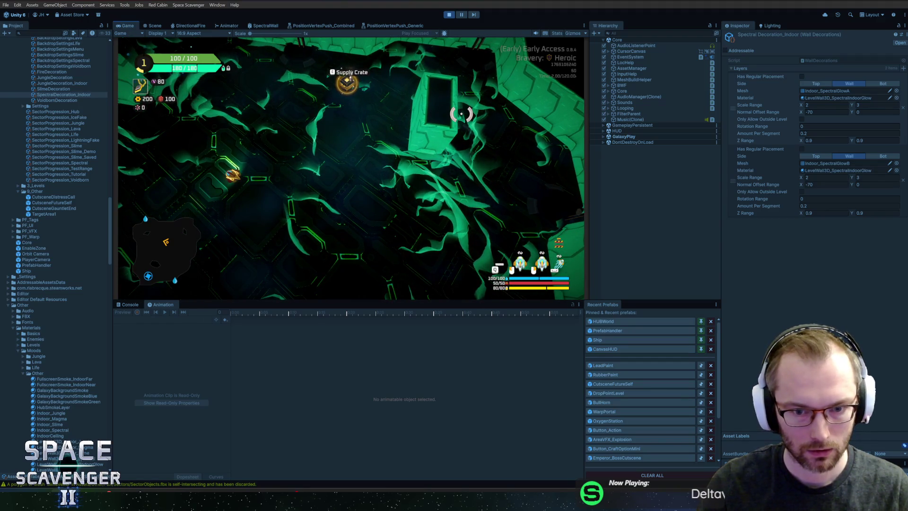
# Step: Back in Blender, rotate Indoor_SpectralGlowB's vertices -47.7° around Z
pyautogui.hotkey('alt', 'Tab')
pyautogui.moveTo(537, 145); pyautogui.dragTo(557, 175)
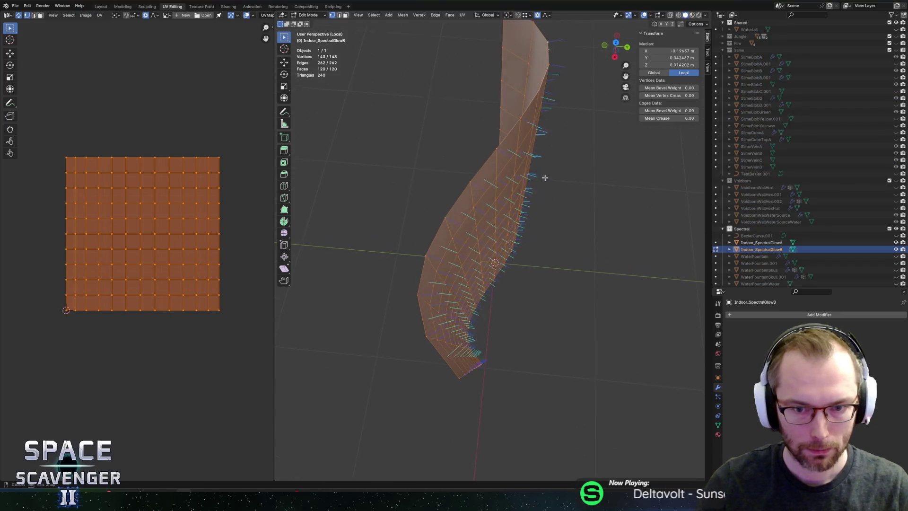
pyautogui.scroll(-8, 567, 186)
pyautogui.scroll(2, 575, 194)
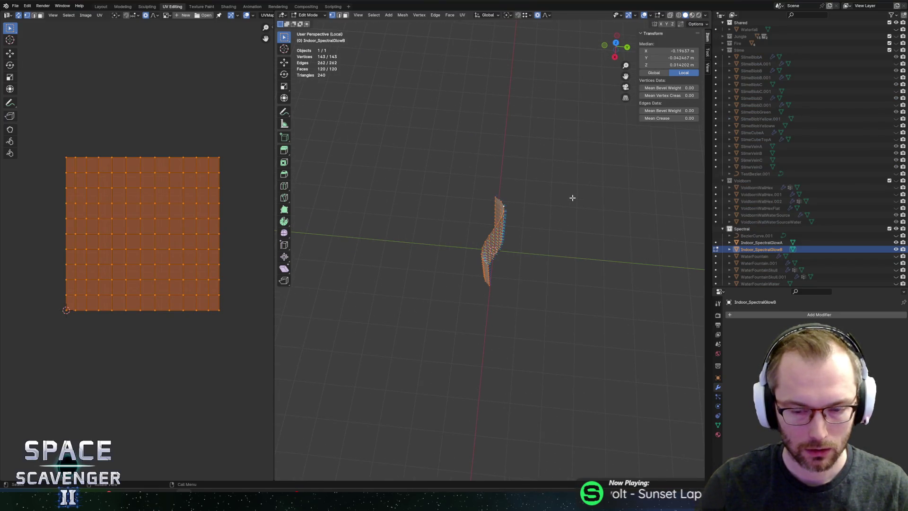
pyautogui.press('Tab')
pyautogui.press('Tab')
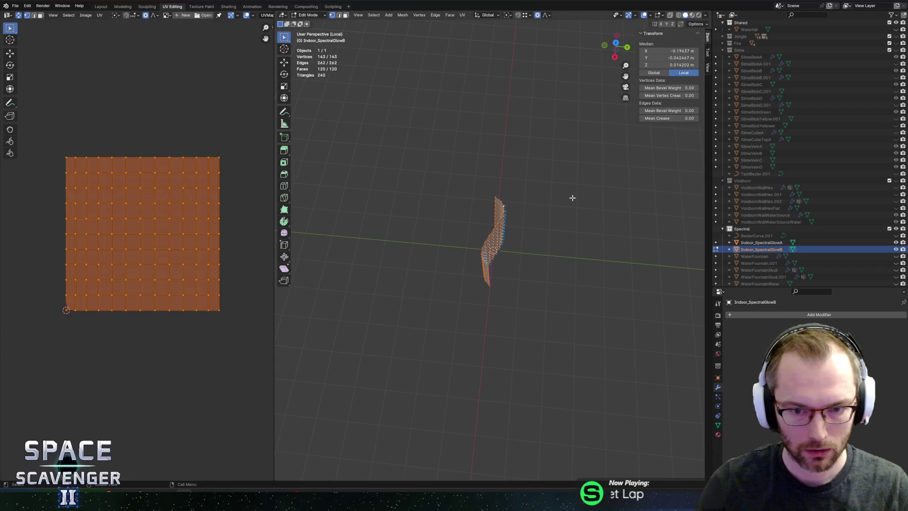
pyautogui.press('r')
pyautogui.press('z')
pyautogui.click(554, 289)
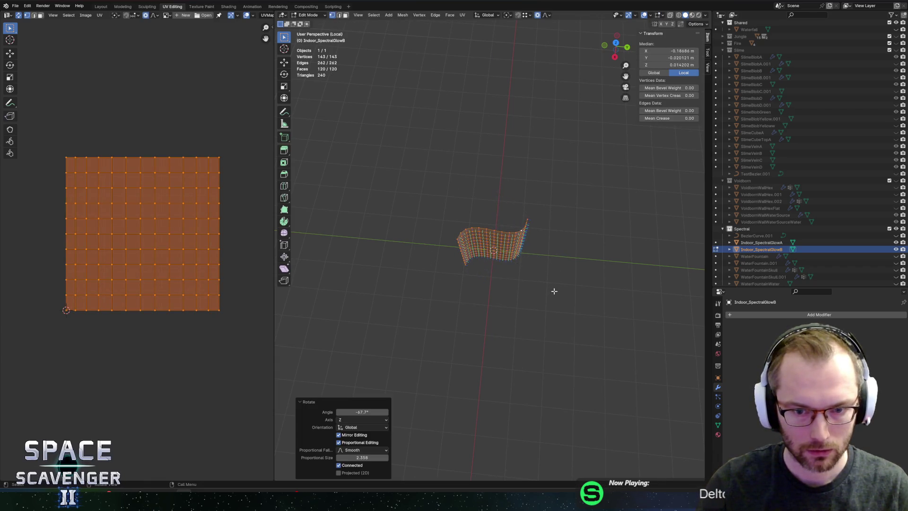
# Step: Export the rotated wall as FBX, view it in Unity, then return to Blender
pyautogui.hotkey('ctrl', 'shift', 'e')
pyautogui.press('Return')
pyautogui.hotkey('alt', 'Tab')
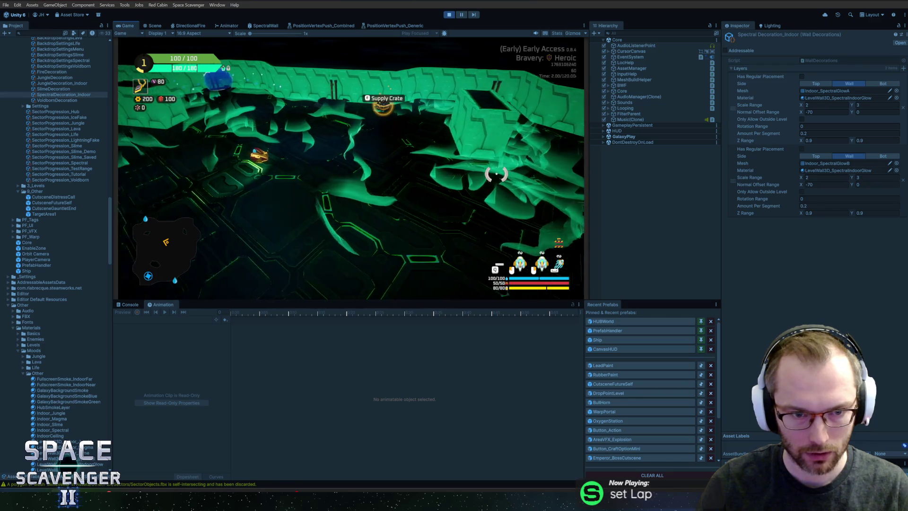
pyautogui.hotkey('alt', 'Tab')
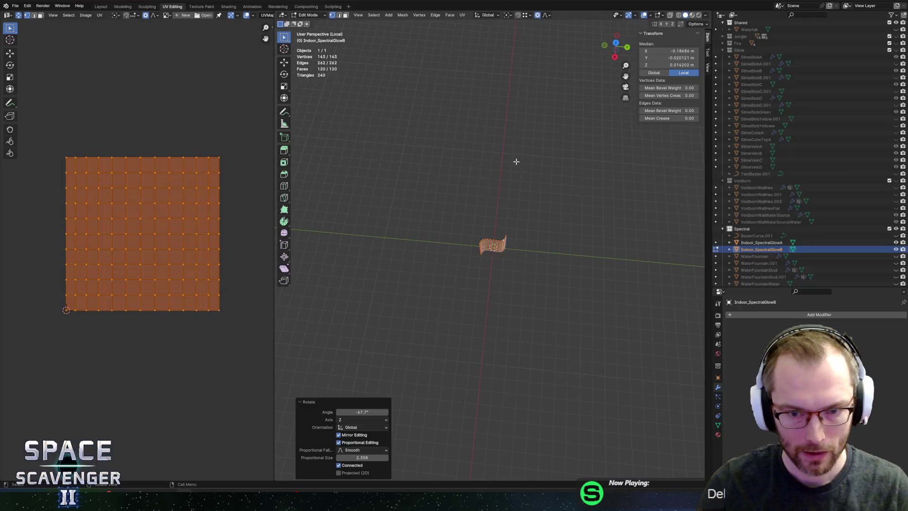
pyautogui.click(842, 242)
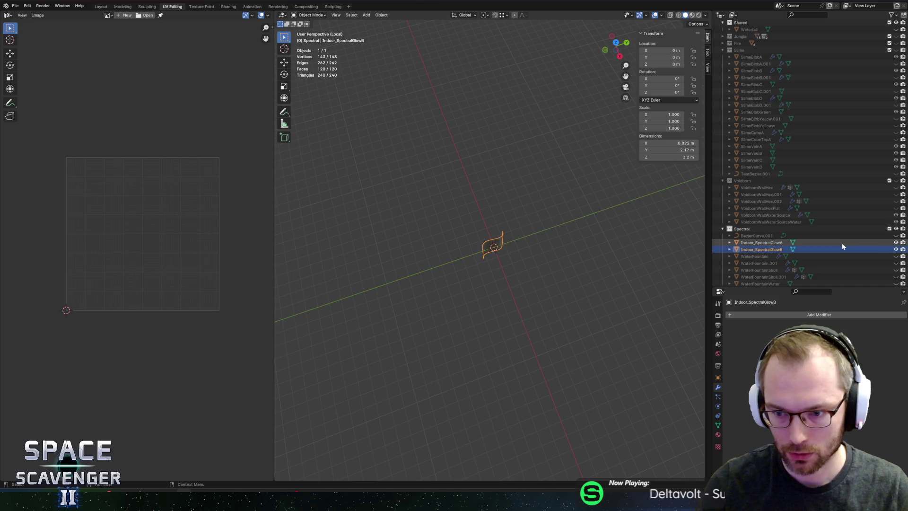
# Step: Leave local view, select the Indoor_SpectralGlowB wall and enter Edit Mode
pyautogui.press('KP_Divide')
pyautogui.press('KP_Divide')
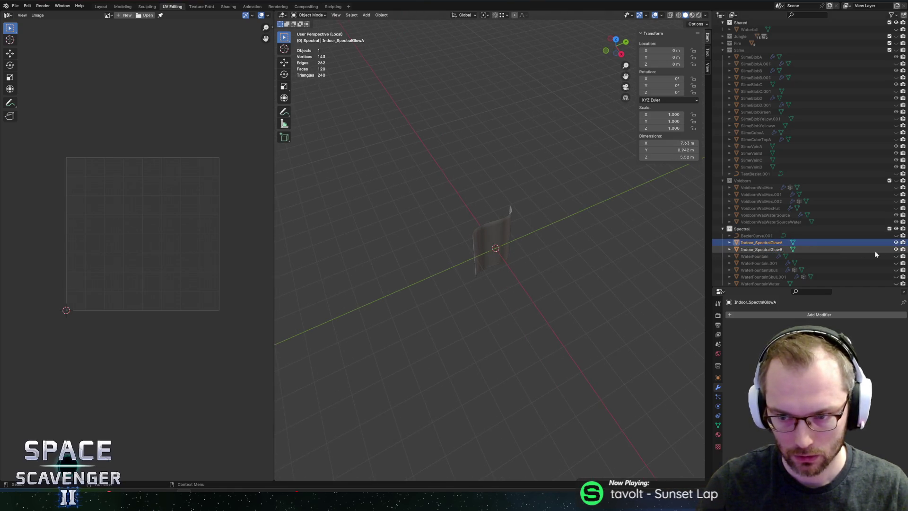
pyautogui.click(895, 249)
pyautogui.click(895, 249)
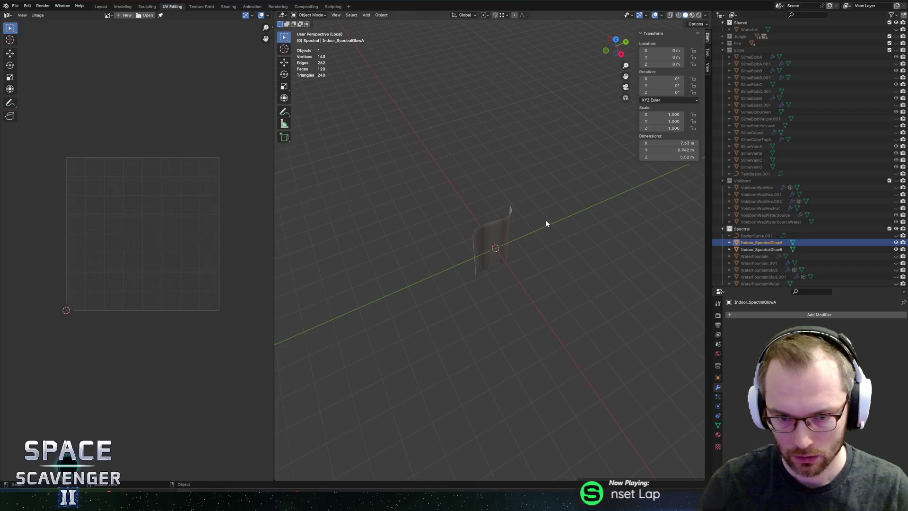
pyautogui.click(500, 229)
pyautogui.press('Tab')
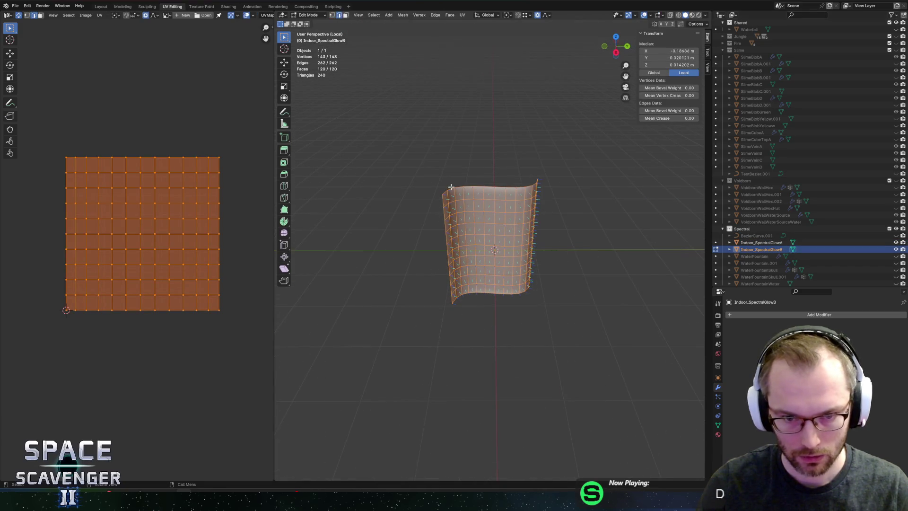
# Step: Lower the two top corner vertices and raise the top-middle vertex into a peak along Z
pyautogui.click(447, 190)
pyautogui.keyDown('shift'); pyautogui.click(538, 187); pyautogui.keyUp('shift')
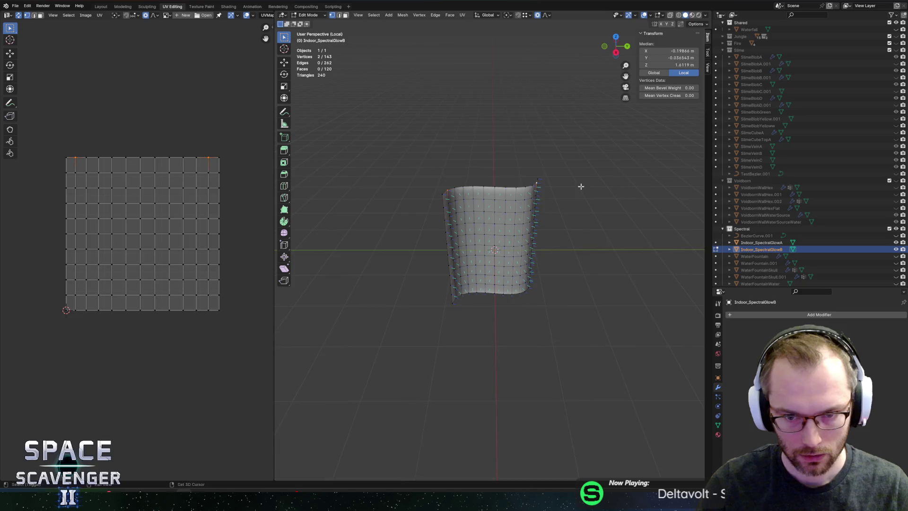
pyautogui.press('g')
pyautogui.press('z')
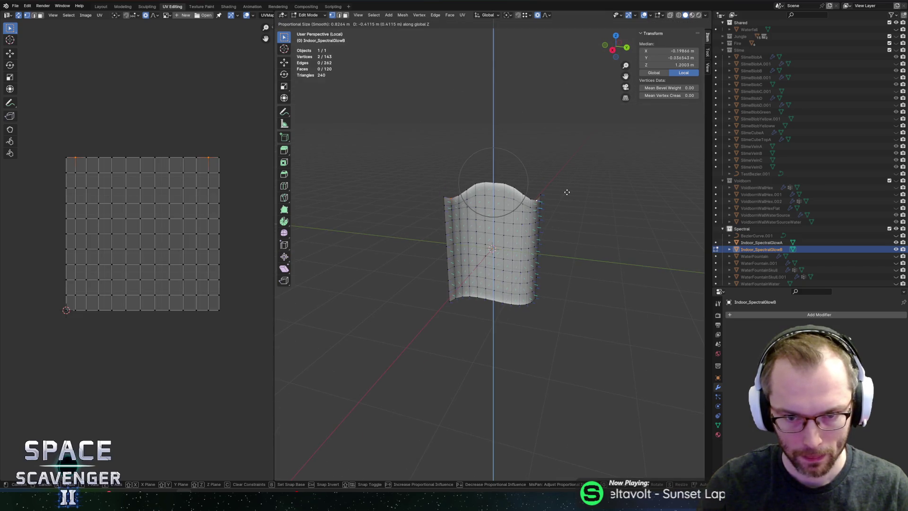
pyautogui.click(561, 187)
pyautogui.click(504, 180)
pyautogui.press('g')
pyautogui.press('z')
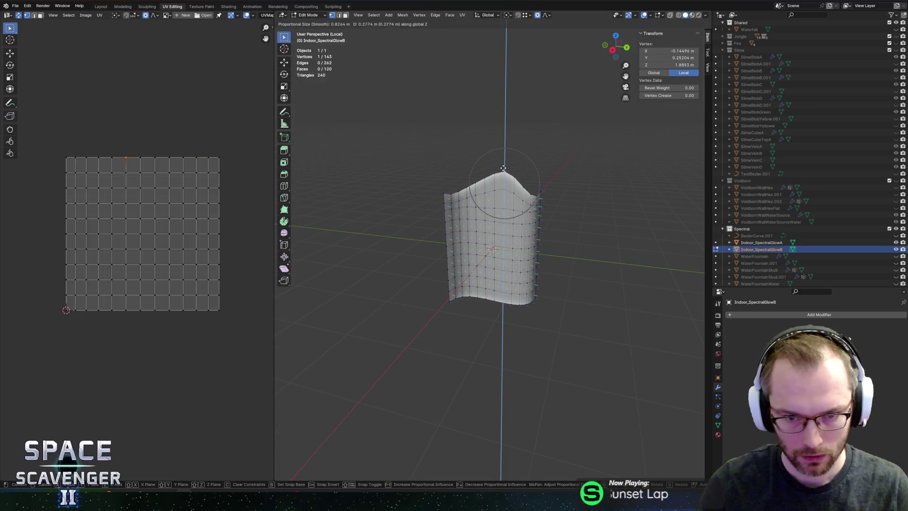
pyautogui.click(566, 181)
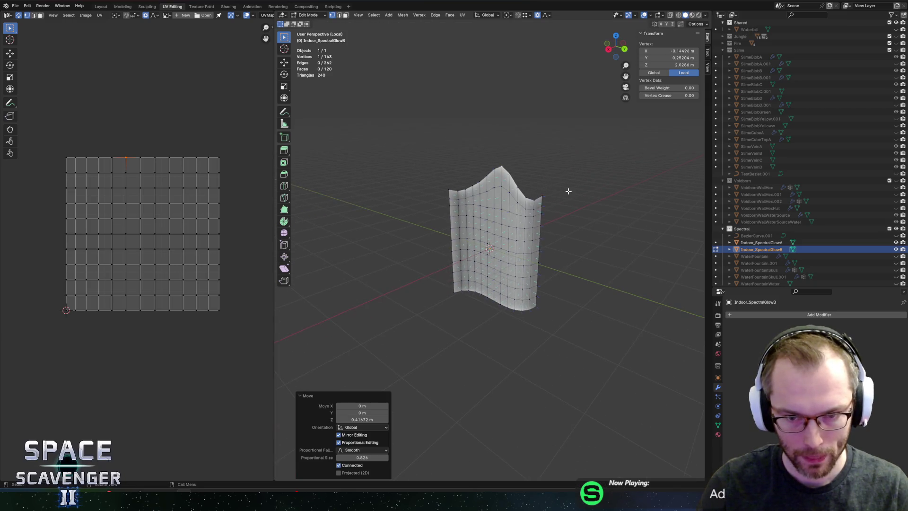
# Step: Narrow the top edge loop with soft falloff and bring up FBX export for SectorObjects.fbx
pyautogui.keyDown('alt'); pyautogui.click(513, 171); pyautogui.keyUp('alt')
pyautogui.press('g')
pyautogui.press('x')
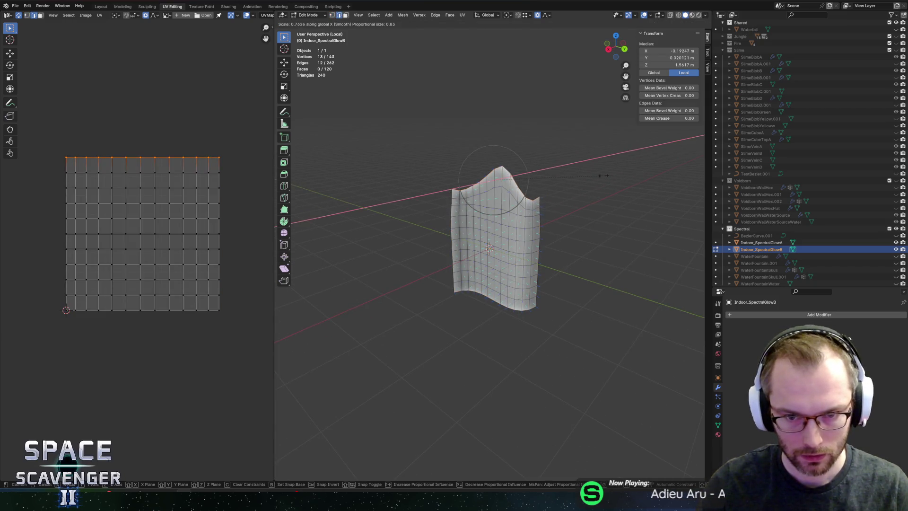
pyautogui.press('Escape')
pyautogui.press('g')
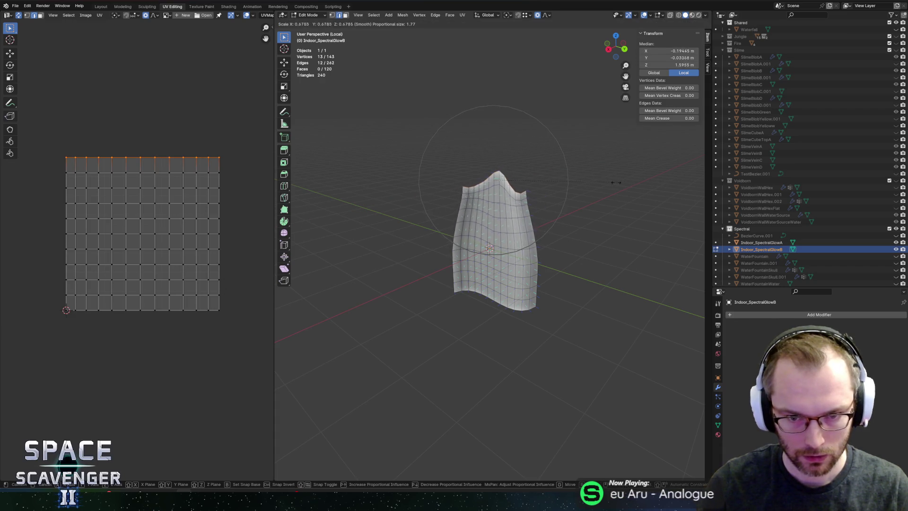
pyautogui.click(577, 182)
pyautogui.hotkey('ctrl', 'shift', 'e')
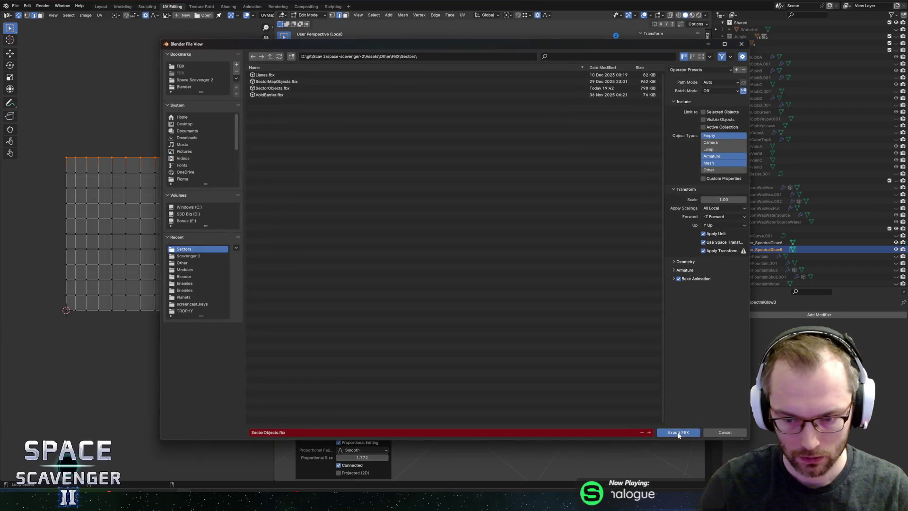
# Step: Export the mesh to SectorObjects.fbx and fly the ship in Unity to view the walls
pyautogui.click(689, 430)
pyautogui.hotkey('alt', 'Tab')
pyautogui.press('w')
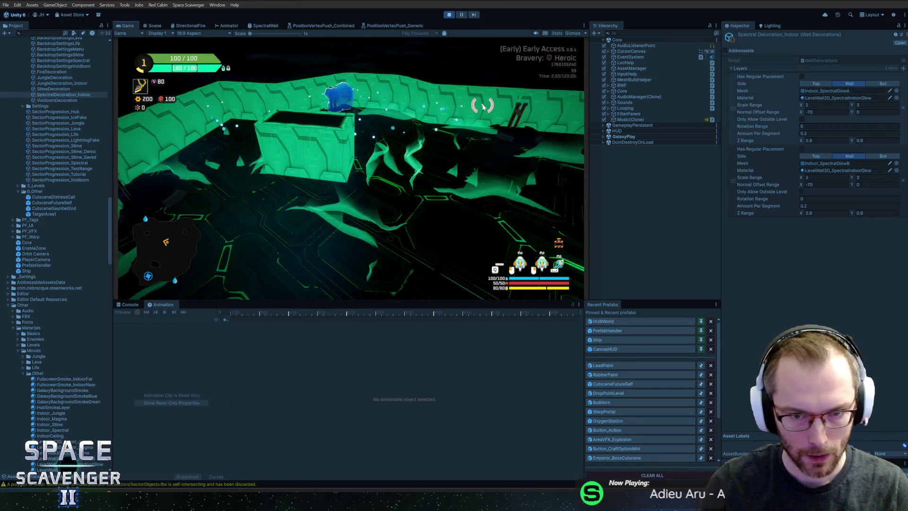
pyautogui.press('w')
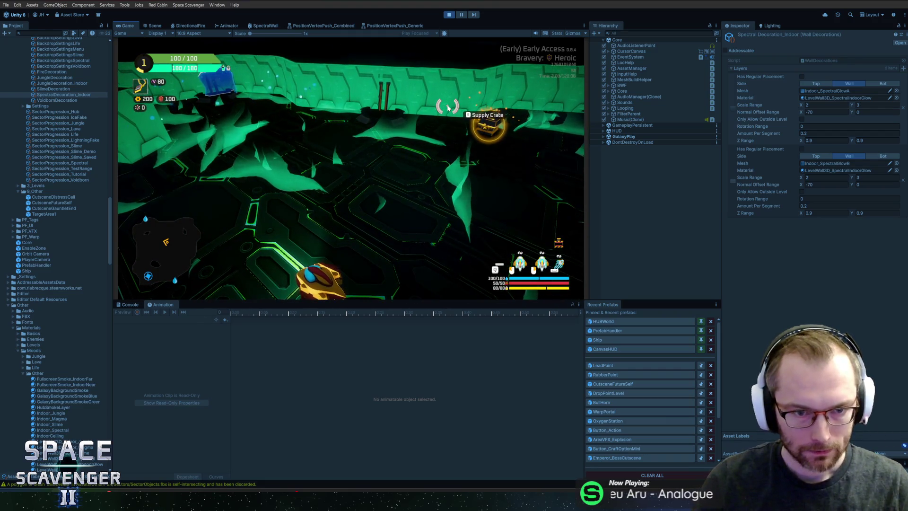
pyautogui.hotkey('alt', 'Tab')
# Step: Undo the last Blender change and re-export over SectorObjects.fbx, checking it in Unity
pyautogui.hotkey('ctrl', 'z')
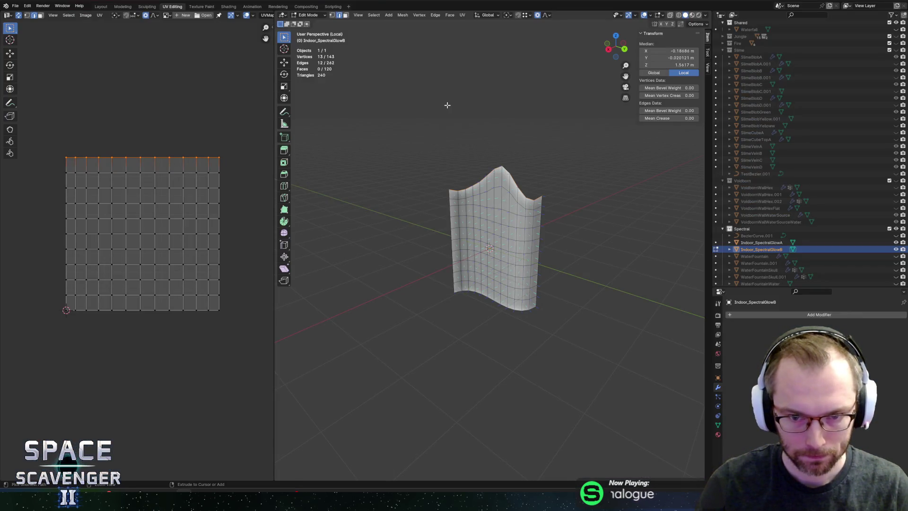
pyautogui.hotkey('ctrl', 'alt', 'e')
pyautogui.click(685, 421)
pyautogui.hotkey('alt', 'Tab')
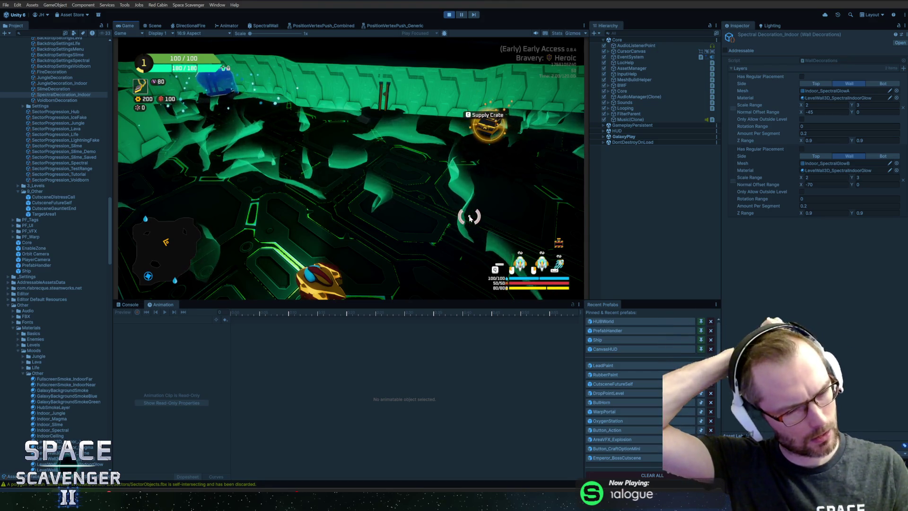
pyautogui.hotkey('alt', 'Tab')
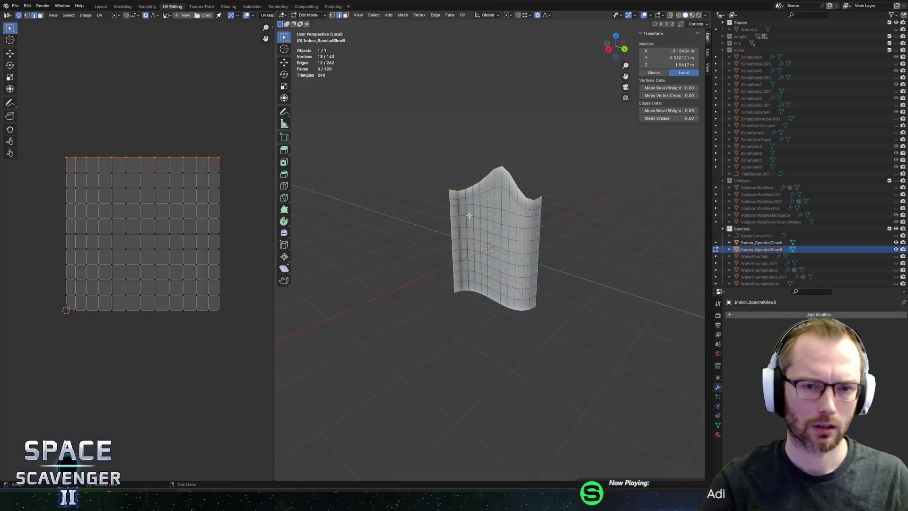
# Step: Narrow the wall's top edge, export the updated mesh as FBX, and view it in Unity
pyautogui.press('s')
pyautogui.click(622, 181)
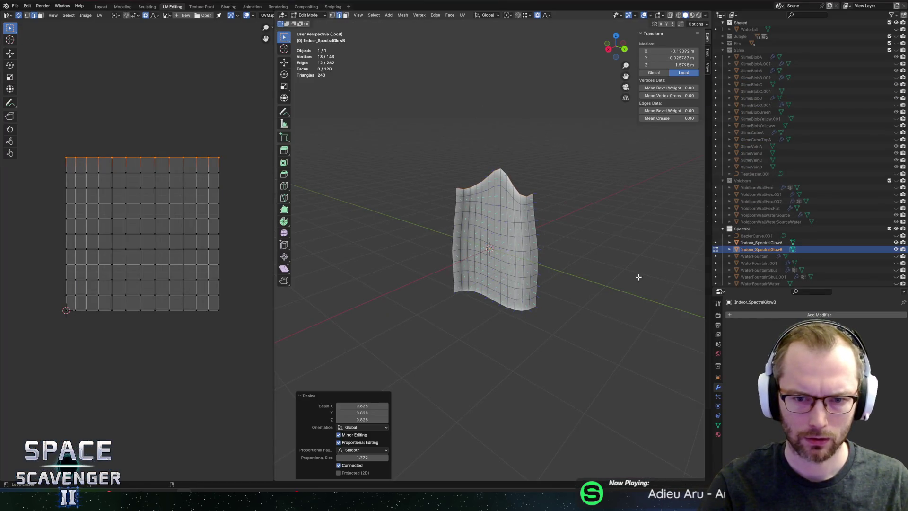
pyautogui.hotkey('ctrl', 'shift', 'e')
pyautogui.click(680, 431)
pyautogui.hotkey('alt', 'Tab')
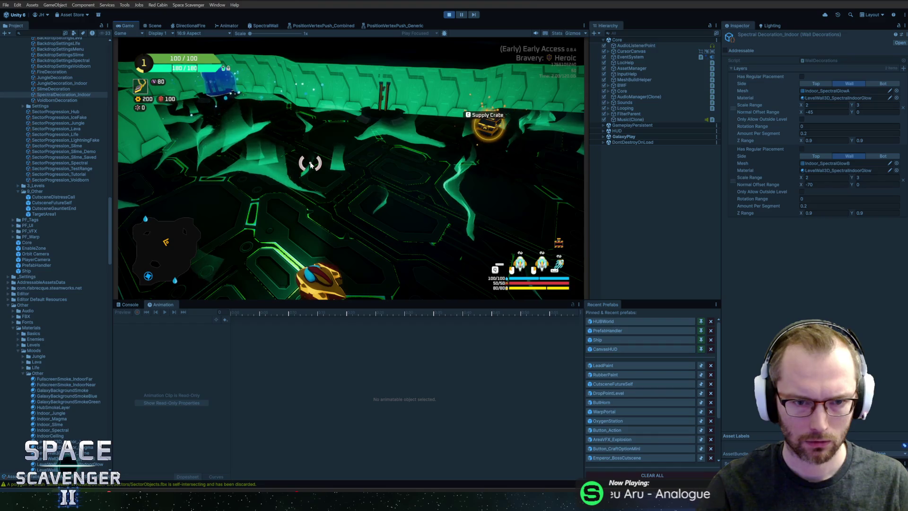
# Step: Re-export to SectorObjects.fbx via the F3 search, then open the SpectralWall shader graph
pyautogui.hotkey('alt', 'Tab')
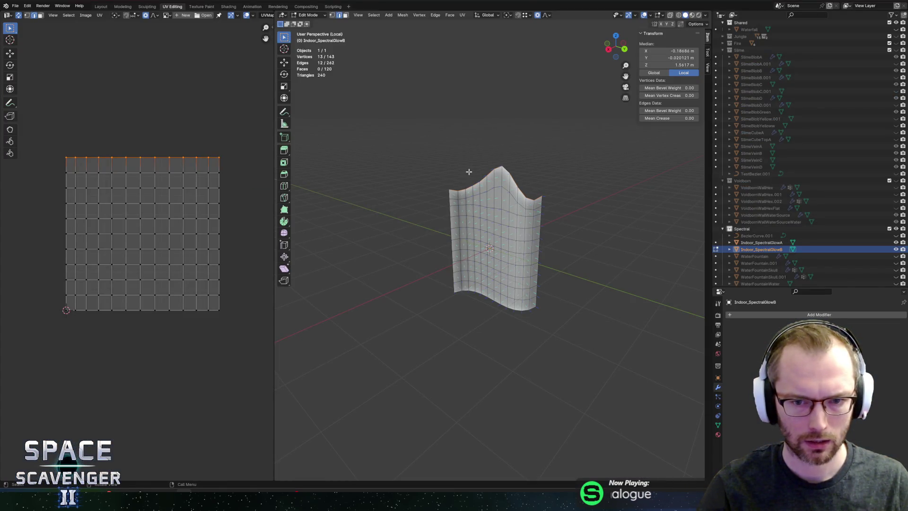
pyautogui.press('F3')
pyautogui.press('Return')
pyautogui.click(675, 430)
pyautogui.hotkey('alt', 'Tab')
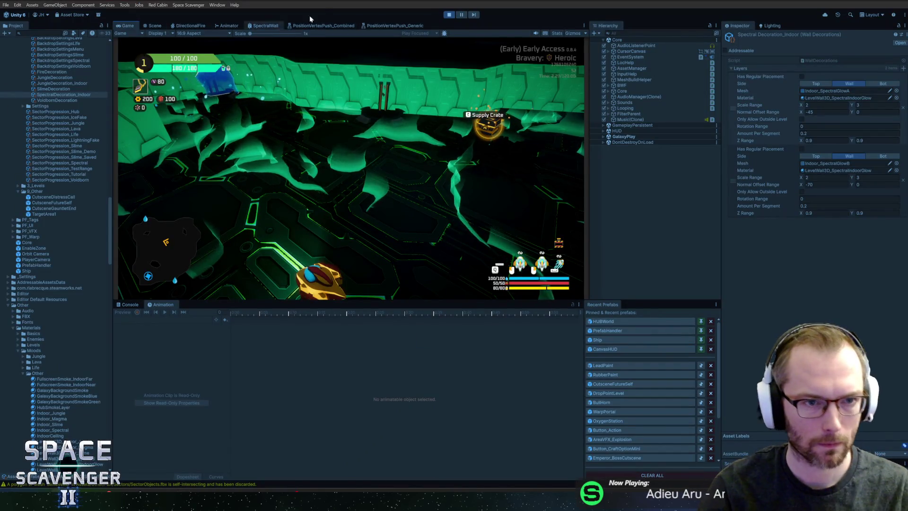
pyautogui.click(265, 26)
pyautogui.scroll(10, 300, 190)
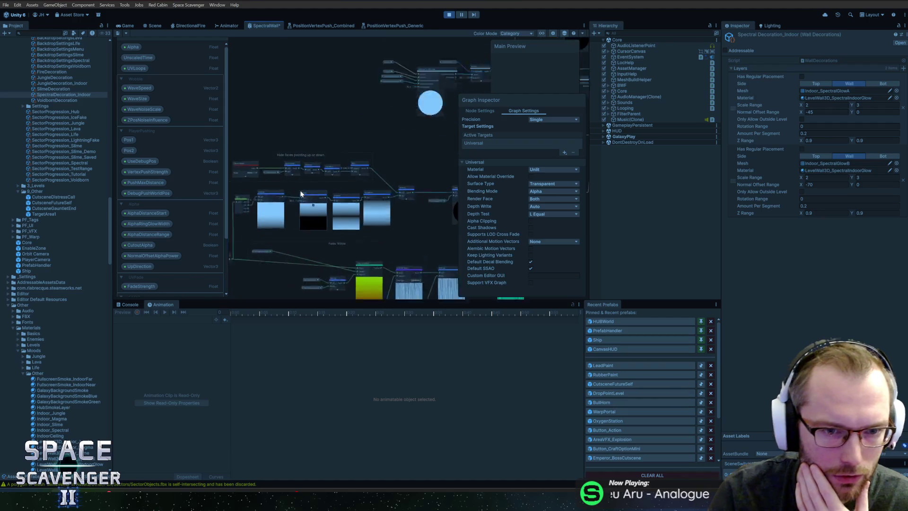
pyautogui.moveTo(289, 185); pyautogui.dragTo(345, 199)
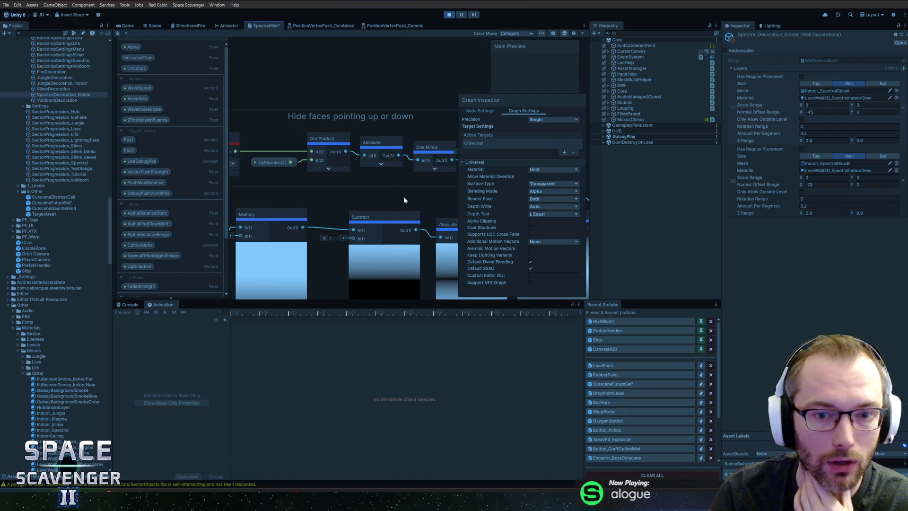
pyautogui.moveTo(403, 200); pyautogui.dragTo(318, 201)
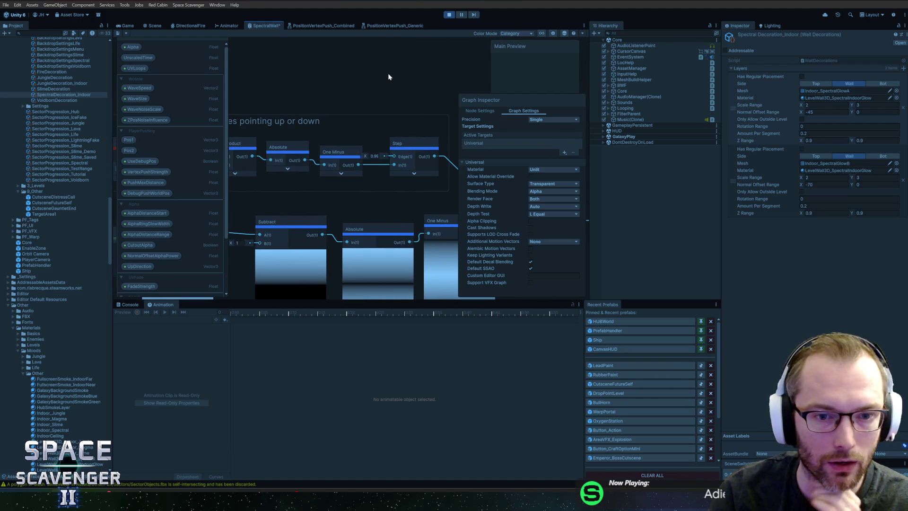
pyautogui.moveTo(388, 74); pyautogui.dragTo(385, 79)
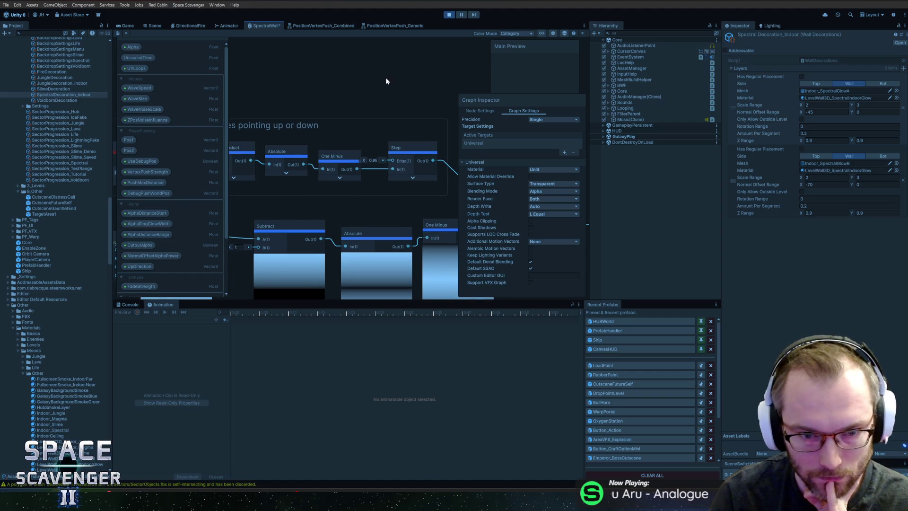
pyautogui.scroll(-5, 386, 81)
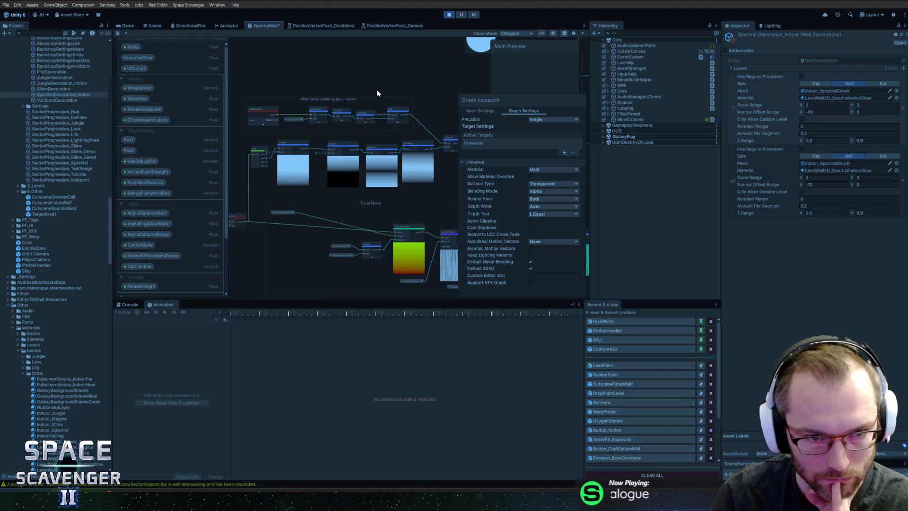
pyautogui.scroll(5, 258, 102)
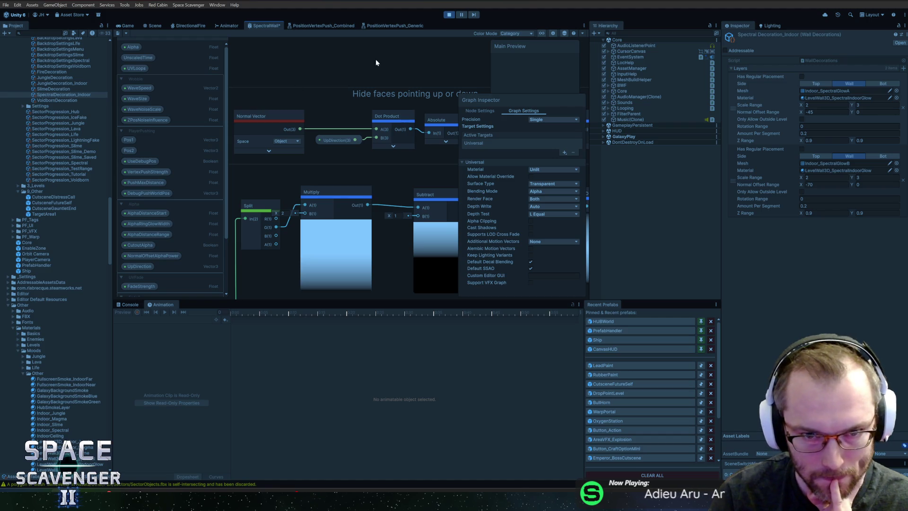
pyautogui.scroll(-2, 402, 63)
pyautogui.moveTo(377, 99); pyautogui.dragTo(372, 103)
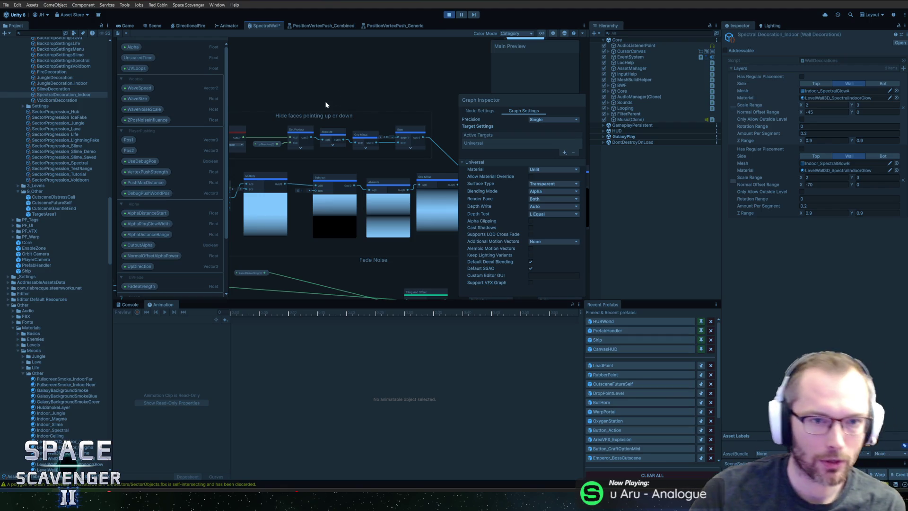
pyautogui.scroll(2, 352, 103)
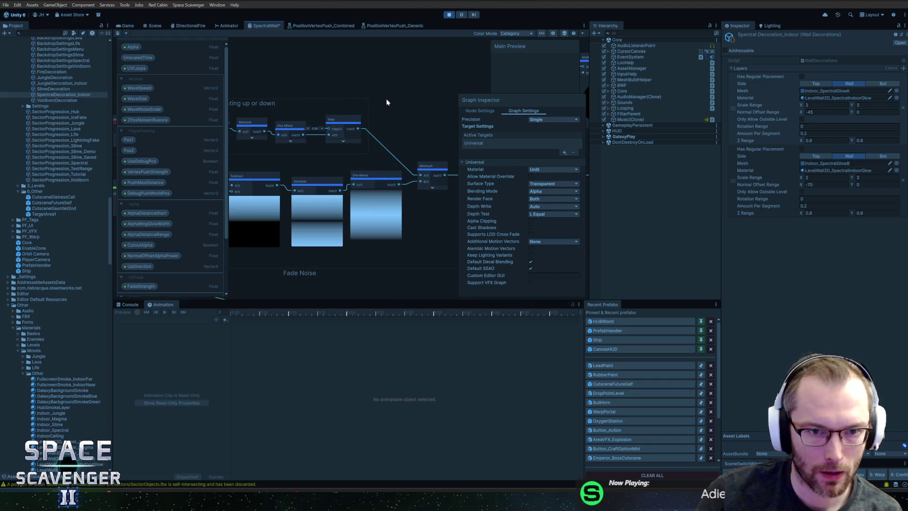
pyautogui.moveTo(377, 89); pyautogui.dragTo(402, 89)
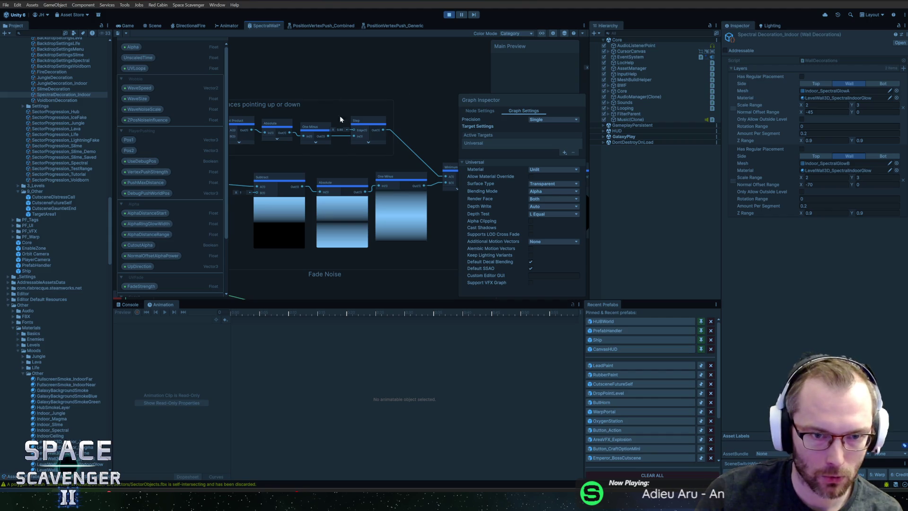
pyautogui.scroll(2, 354, 121)
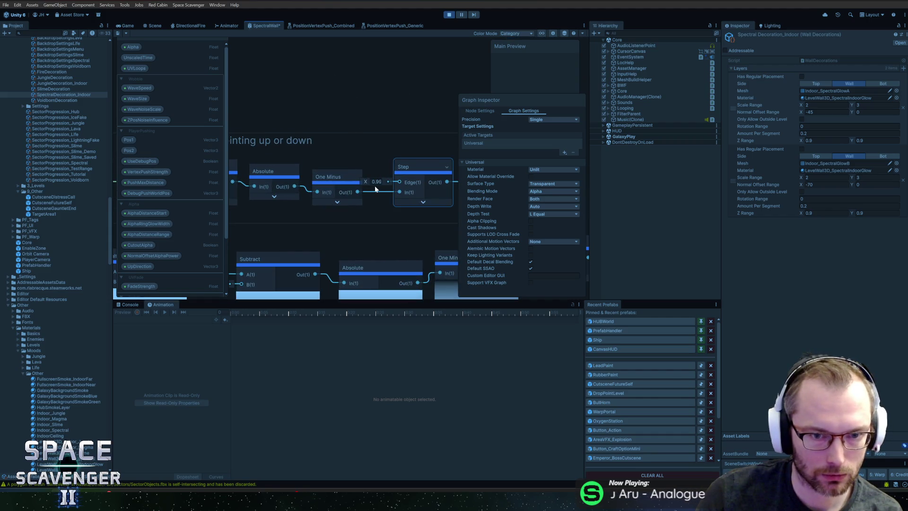
# Step: Inspect the UpDirection property's settings on the SpectralWall graph's blackboard
pyautogui.click(336, 85)
pyautogui.rightClick(336, 85)
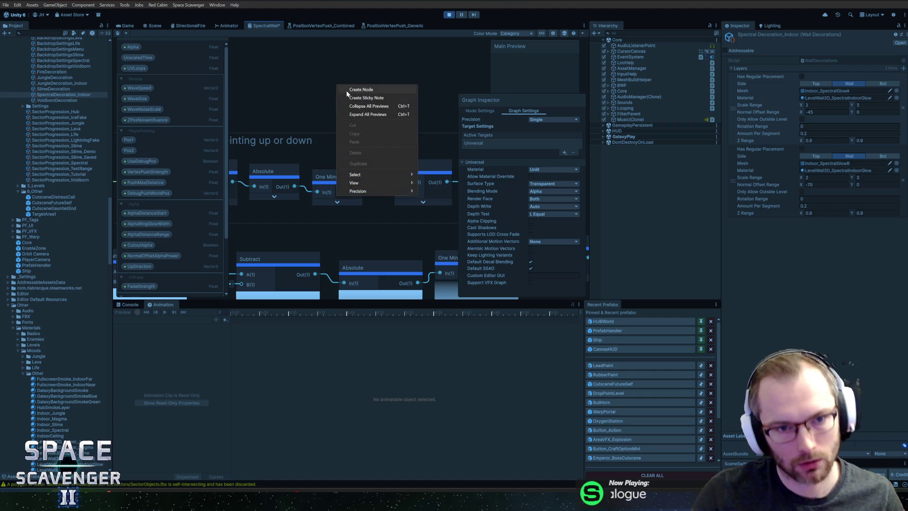
pyautogui.click(352, 89)
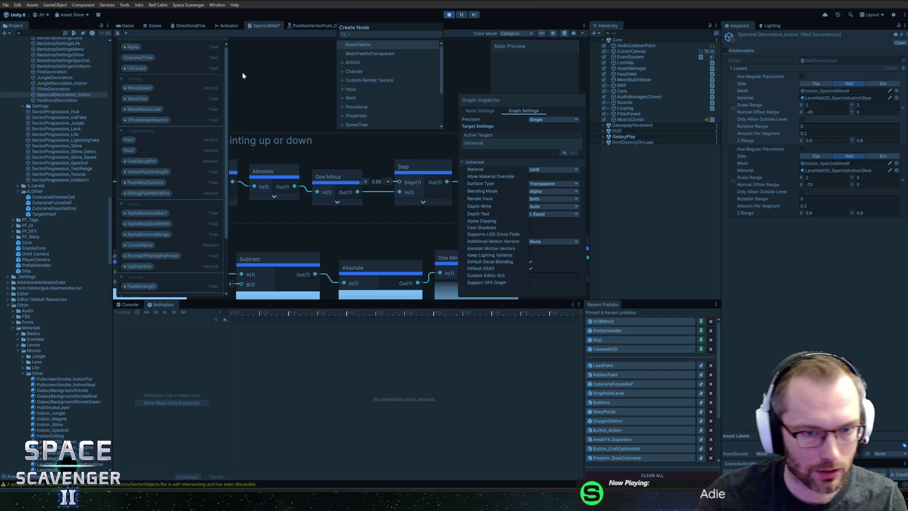
pyautogui.press('Escape')
pyautogui.scroll(-5, 280, 100)
pyautogui.click(293, 146)
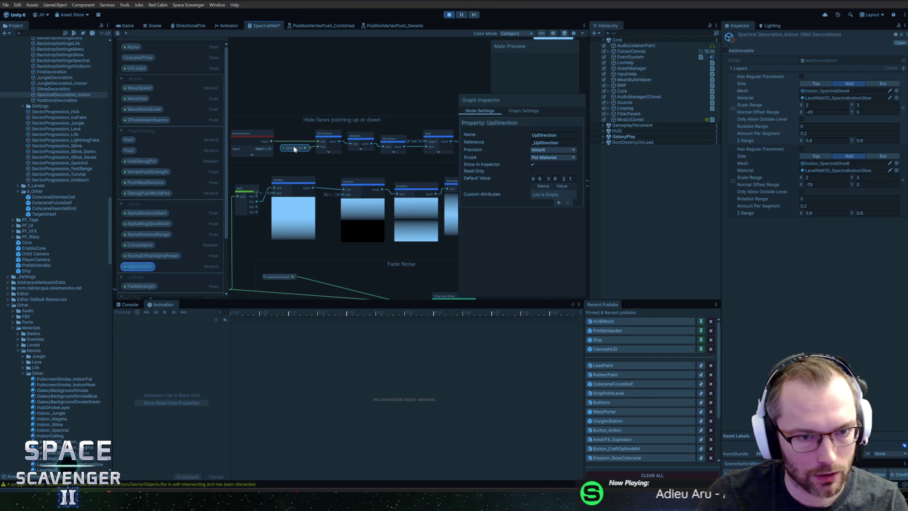
pyautogui.click(146, 206)
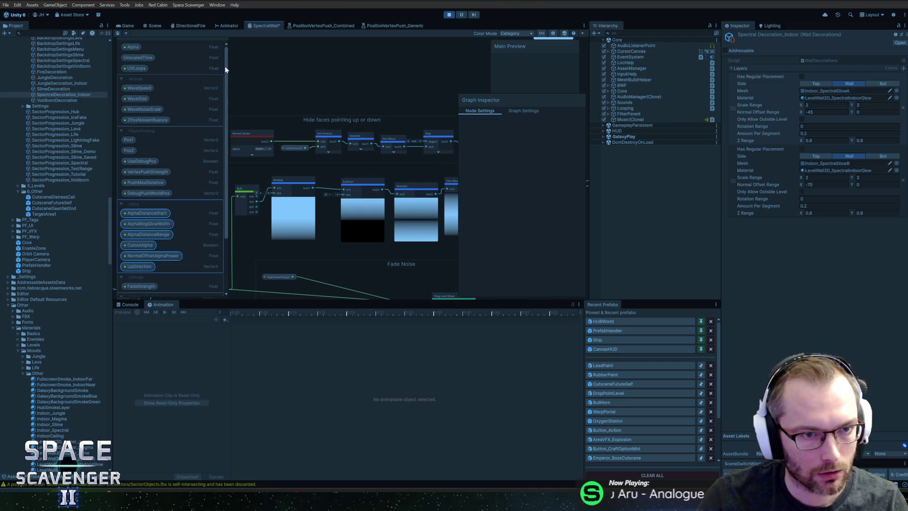
pyautogui.scroll(2, 218, 53)
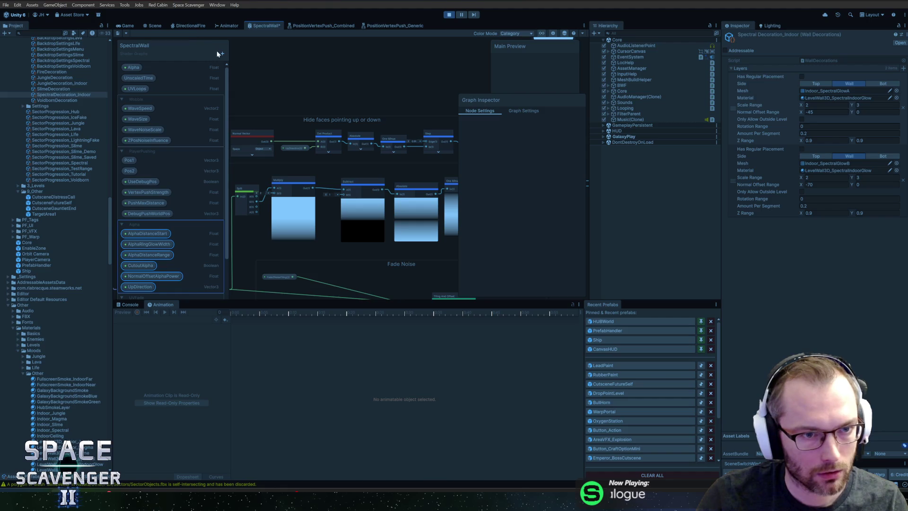
# Step: Add a Float property UpDirectionCutoff as a Slider with default 0.99
pyautogui.click(219, 54)
pyautogui.click(243, 67)
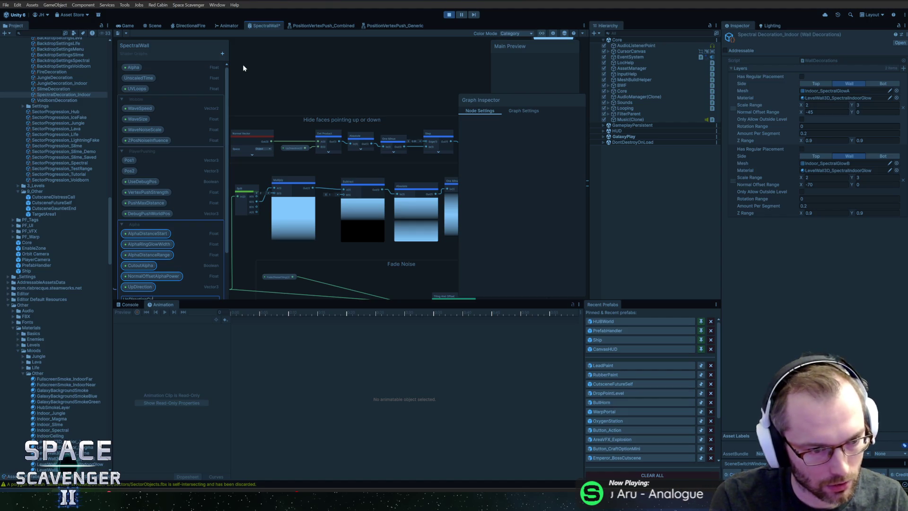
pyautogui.press('Return')
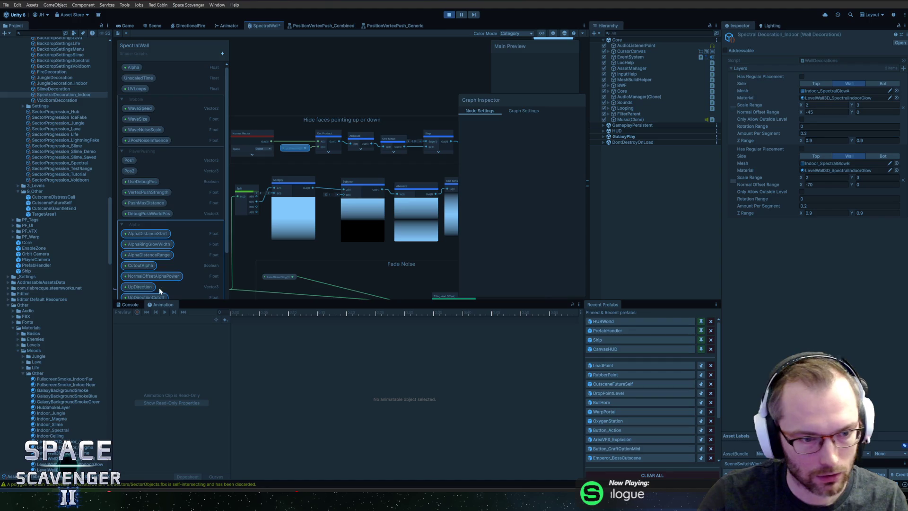
pyautogui.click(146, 297)
pyautogui.click(551, 178)
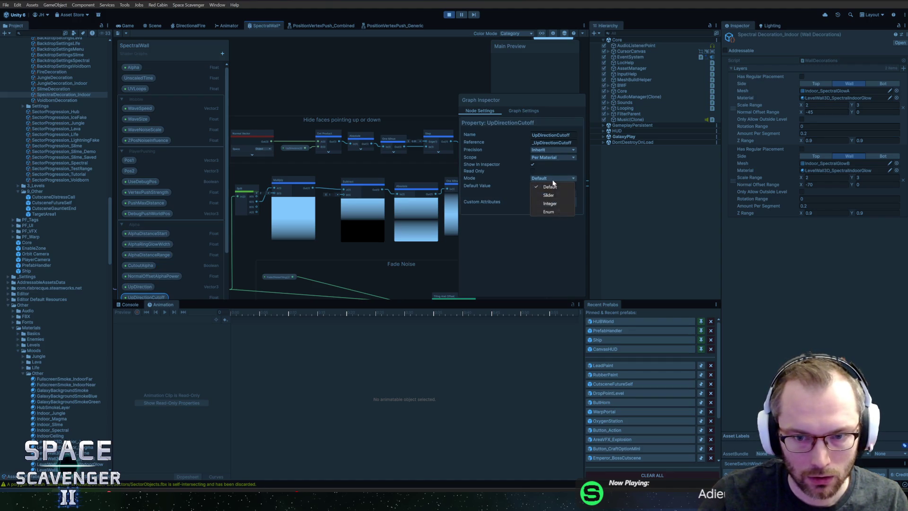
pyautogui.click(548, 195)
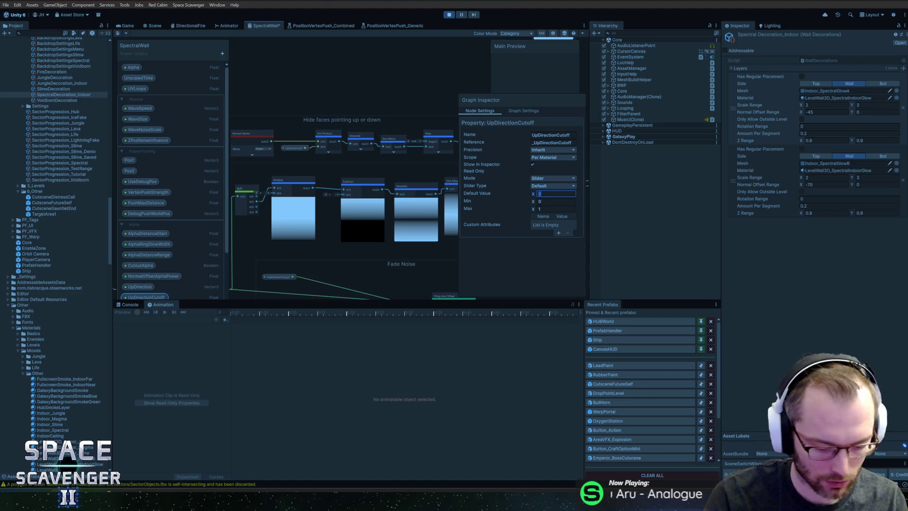
pyautogui.write('0.99')
pyautogui.press('Tab')
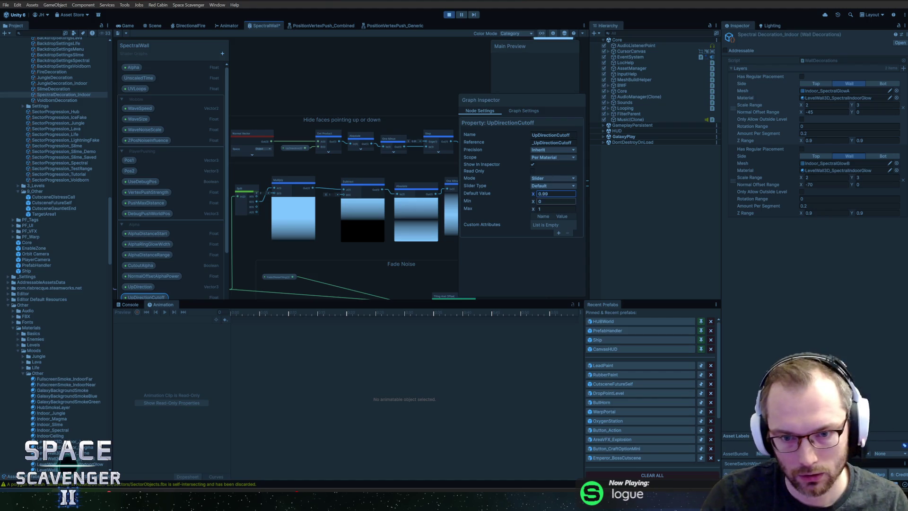
# Step: Wire an UpDirectionCutoff node into the Step node's Edge, save the graph, and check the game
pyautogui.moveTo(146, 297)
pyautogui.mouseDown()
pyautogui.moveTo(411, 100)
pyautogui.moveTo(366, 189)
pyautogui.moveTo(326, 190)
pyautogui.mouseUp()
pyautogui.scroll(3, 390, 108)
pyautogui.click(327, 195)
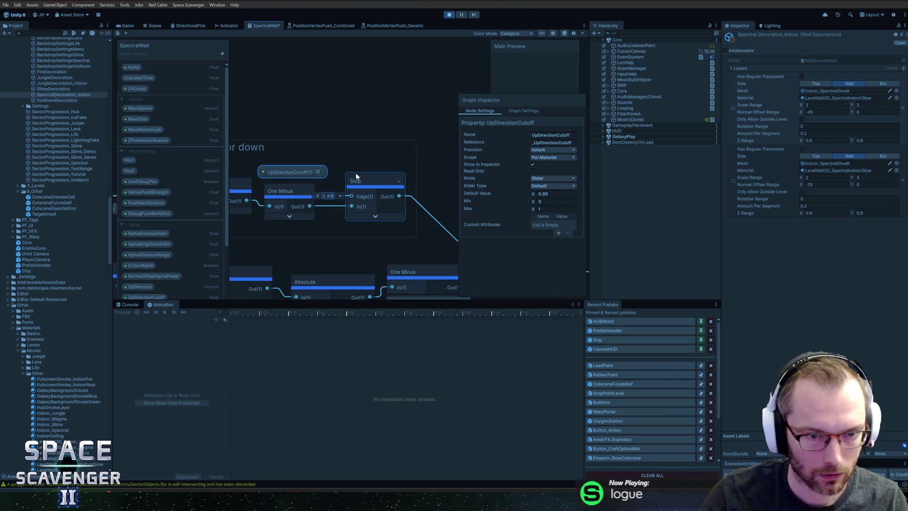
pyautogui.click(308, 162)
pyautogui.moveTo(318, 172); pyautogui.dragTo(352, 196)
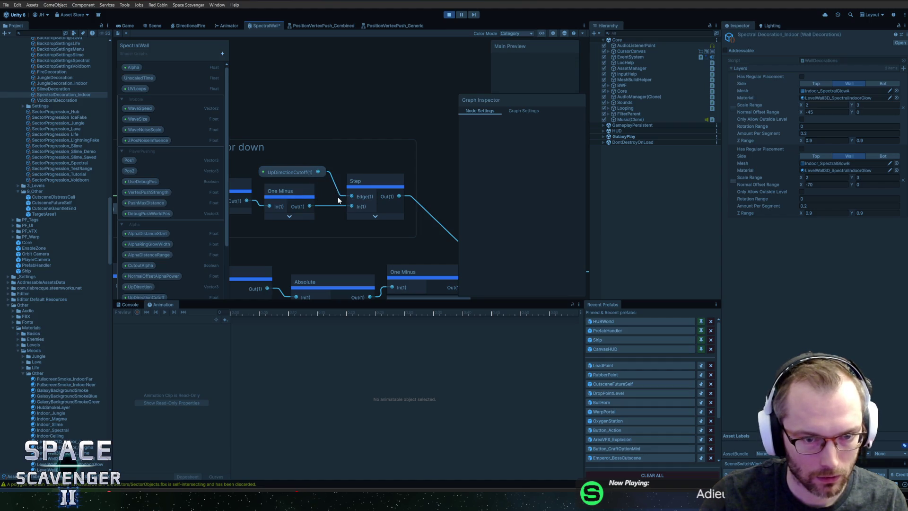
pyautogui.click(119, 33)
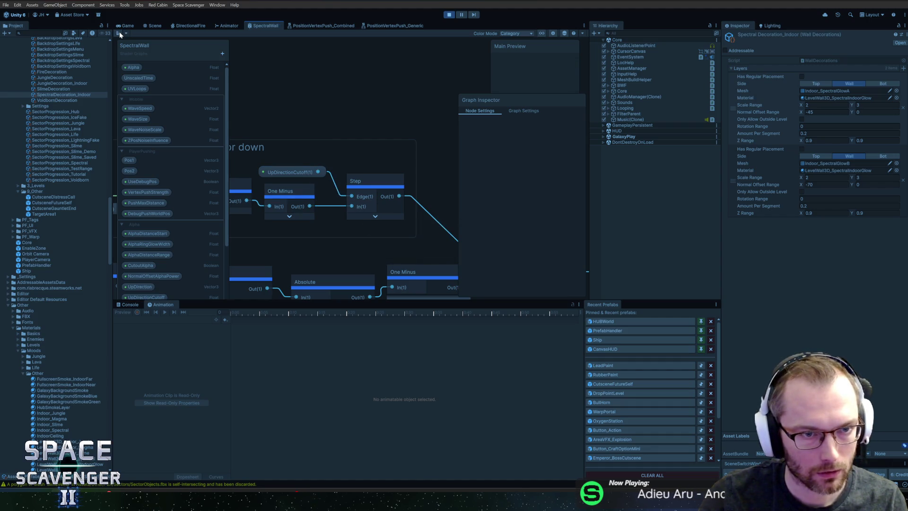
pyautogui.click(155, 26)
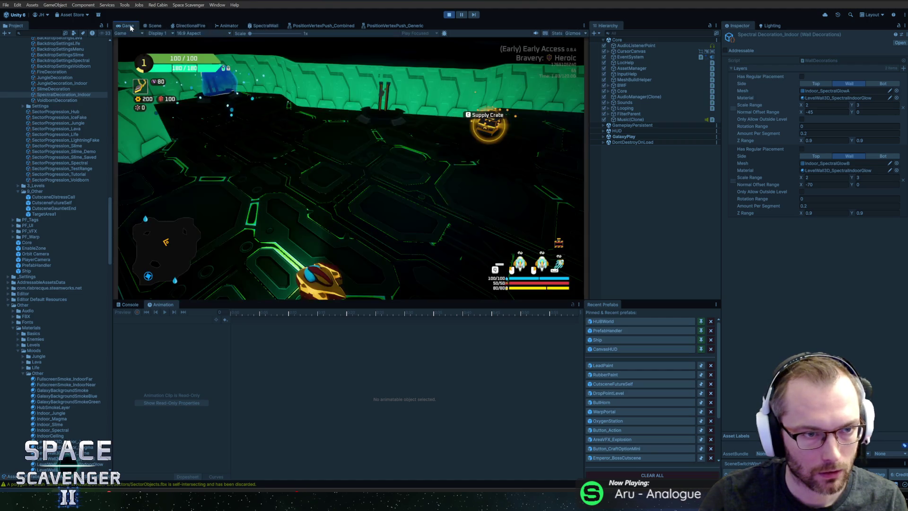
# Step: In Blender, scale the wall top to 0.418, export as FBX, and return to Unity
pyautogui.hotkey('alt', 'Tab')
pyautogui.press('s')
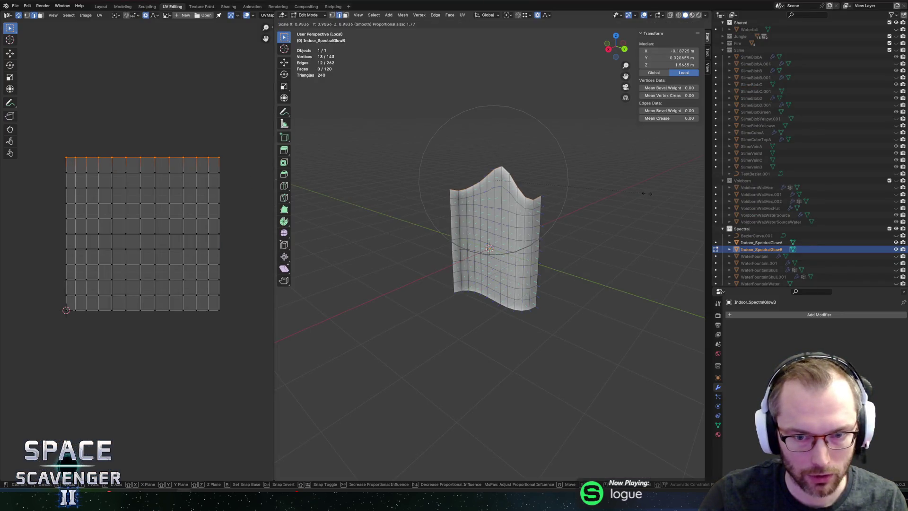
pyautogui.click(558, 194)
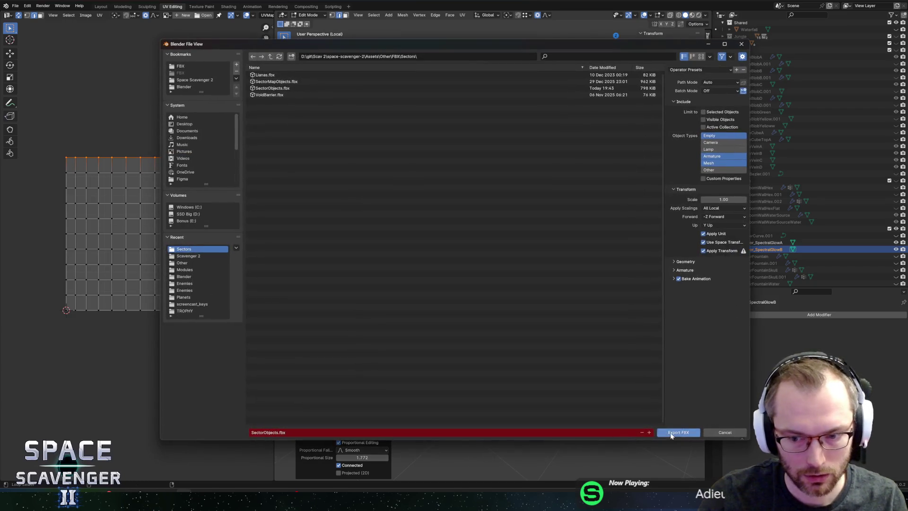
pyautogui.click(680, 431)
pyautogui.hotkey('alt', 'Tab')
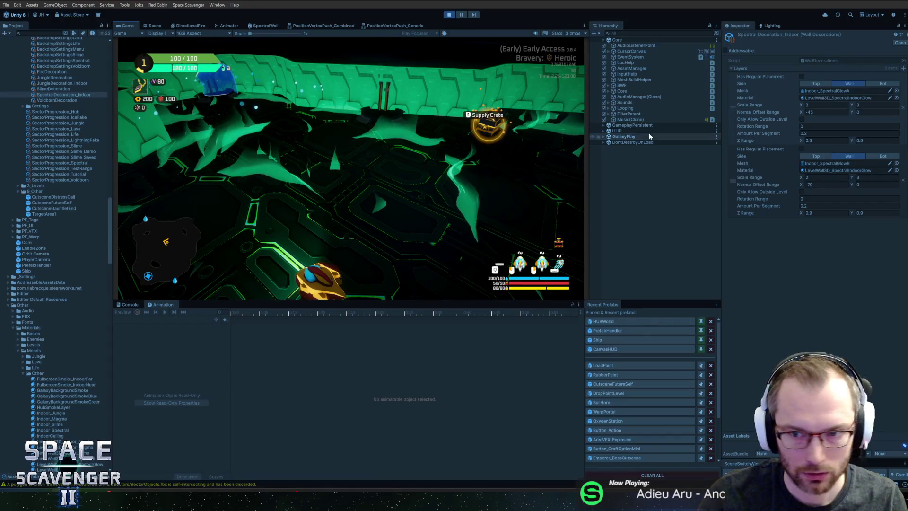
# Step: Lower the LevelWall3D_SpectralIndoorGlow material's UpDirectionCutoff to 0, test in game, then return to Blender
pyautogui.click(71, 464)
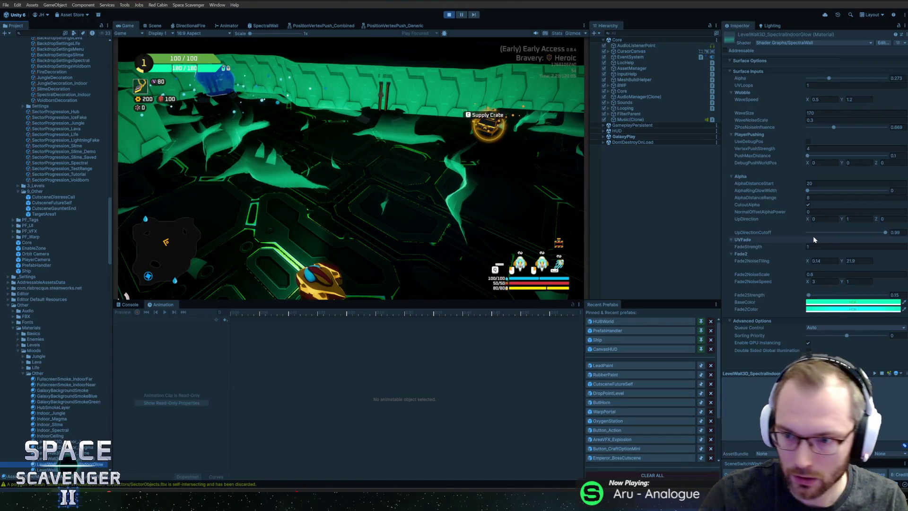
pyautogui.click(886, 235)
pyautogui.write('0')
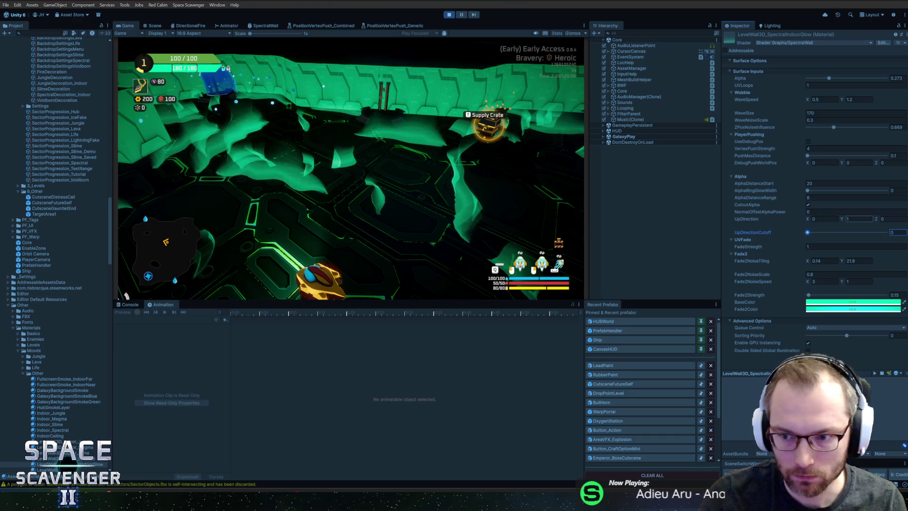
pyautogui.click(416, 169)
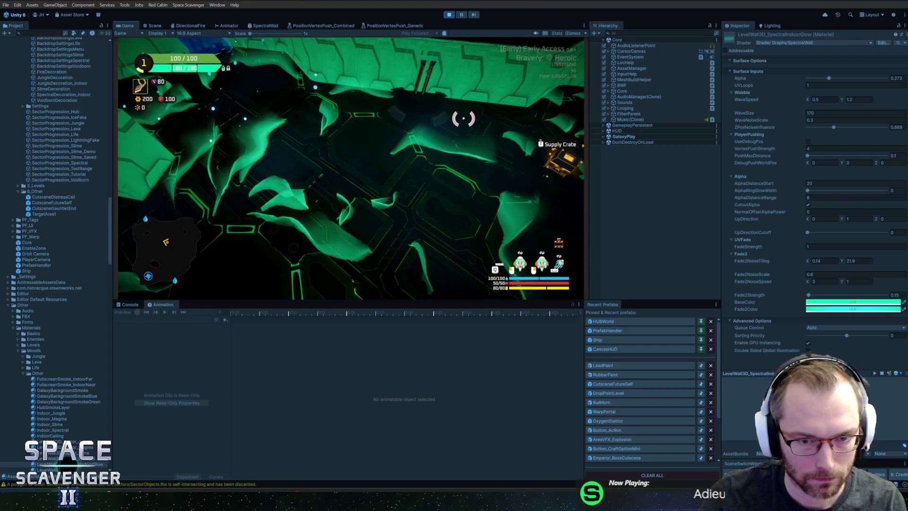
pyautogui.hotkey('alt', 'Tab')
pyautogui.moveTo(458, 140); pyautogui.dragTo(586, 227)
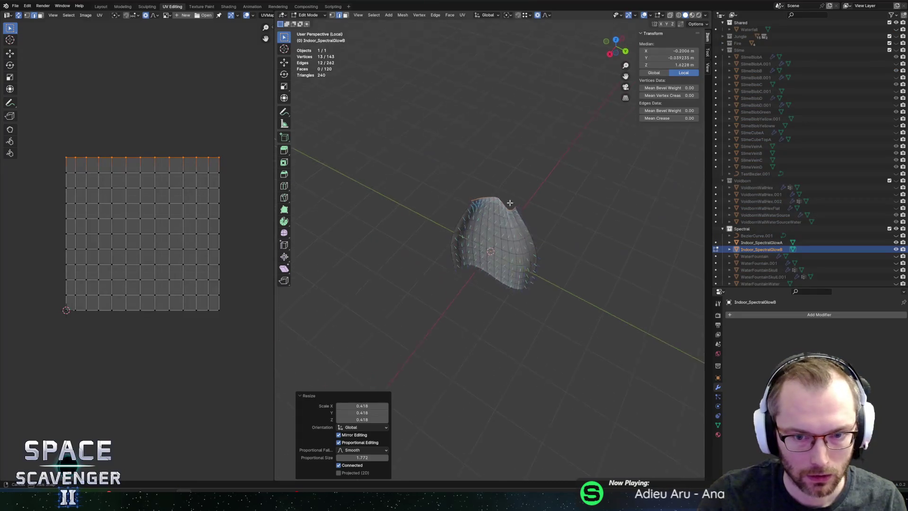
# Step: Undo the last resize, select the left vertex column, and set the pivot point to the 3D cursor
pyautogui.hotkey('ctrl', 'z')
pyautogui.moveTo(508, 254); pyautogui.dragTo(572, 231)
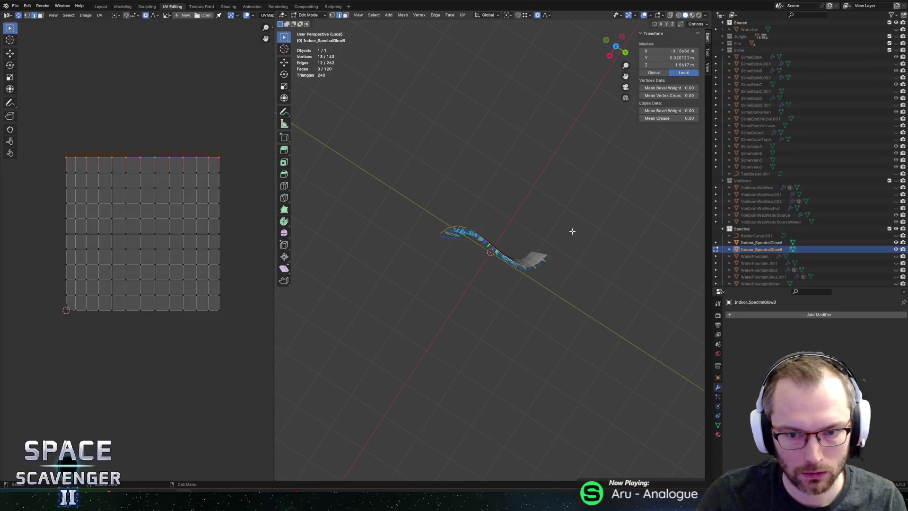
pyautogui.keyDown('alt'); pyautogui.click(536, 256); pyautogui.keyUp('alt')
pyautogui.keyDown('alt'); pyautogui.click(539, 255); pyautogui.keyUp('alt')
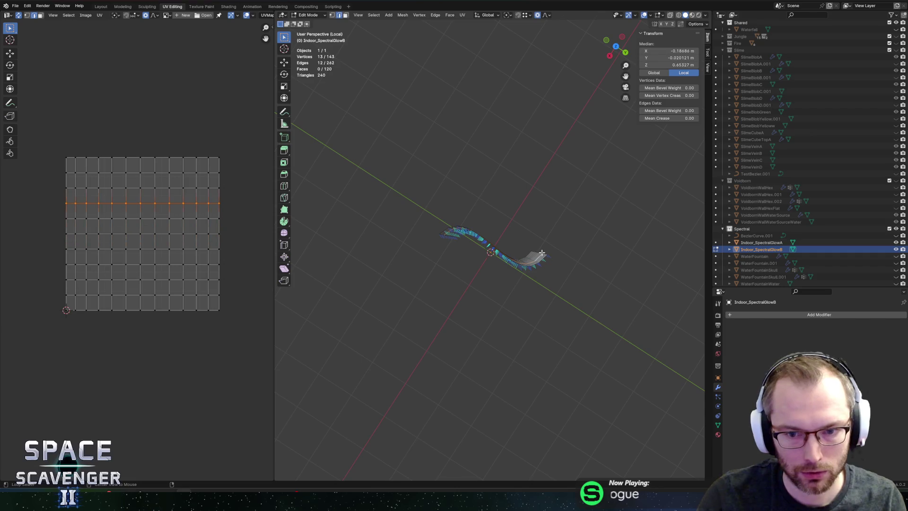
pyautogui.keyDown('alt'); pyautogui.click(541, 253); pyautogui.keyUp('alt')
pyautogui.press(',')
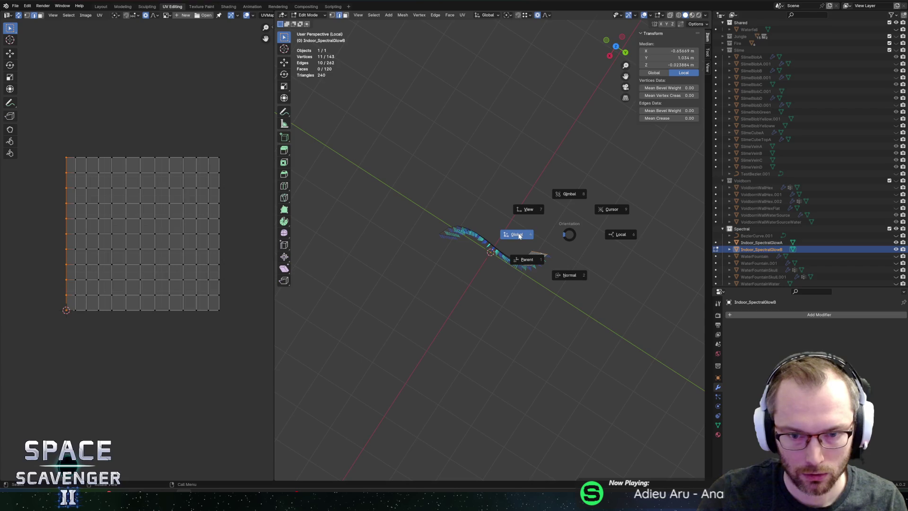
pyautogui.click(550, 234)
pyautogui.press(',')
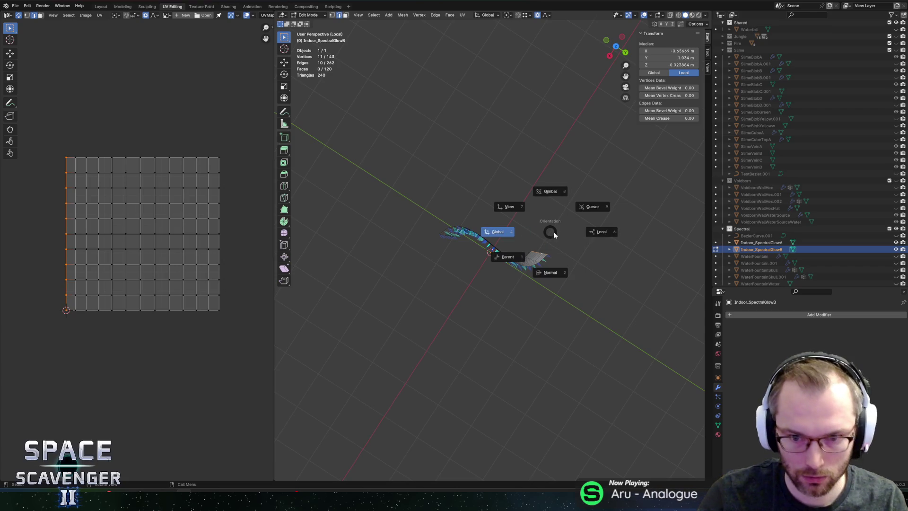
pyautogui.click(554, 231)
pyautogui.press('.')
pyautogui.click(627, 239)
# Step: Rotate both end vertex columns about Z around the 3D cursor to curl the wall
pyautogui.press('r')
pyautogui.press('z')
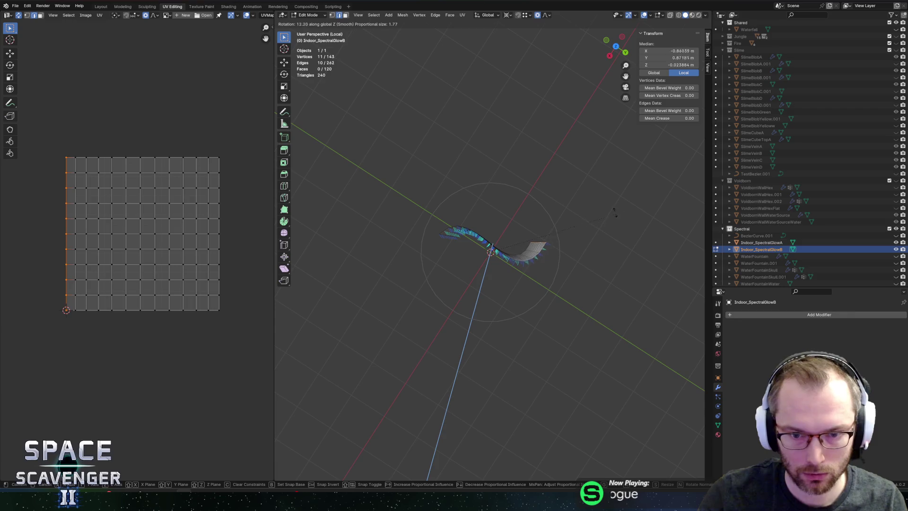
pyautogui.click(573, 173)
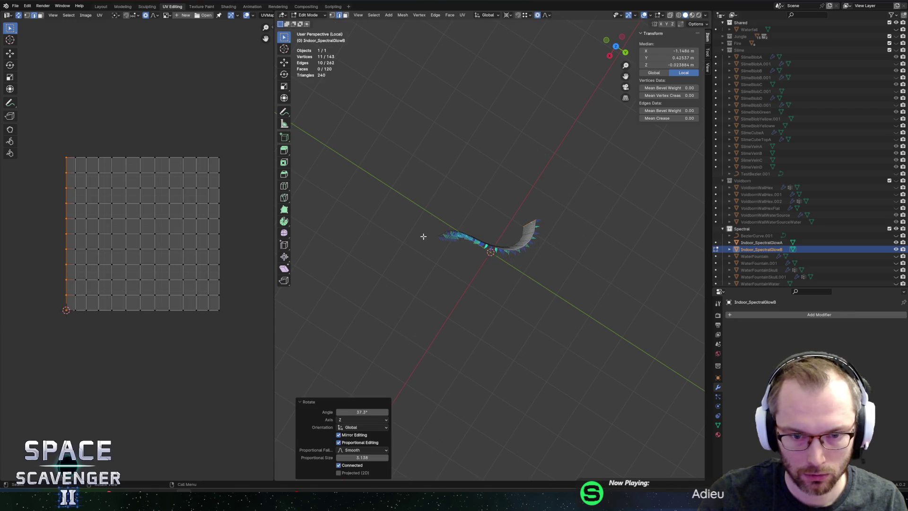
pyautogui.moveTo(424, 235)
pyautogui.mouseDown()
pyautogui.moveTo(442, 203)
pyautogui.moveTo(449, 227)
pyautogui.mouseUp()
pyautogui.keyDown('alt'); pyautogui.click(437, 215); pyautogui.keyUp('alt')
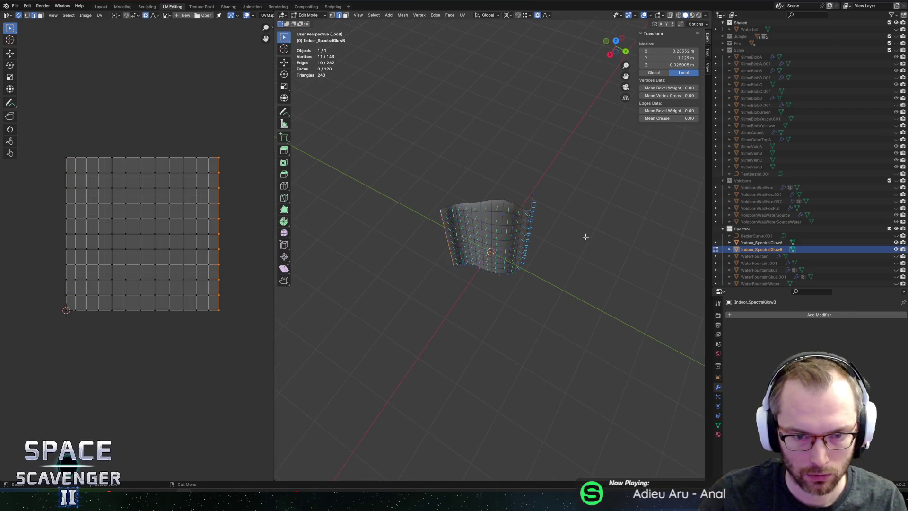
pyautogui.press('r')
pyautogui.press('z')
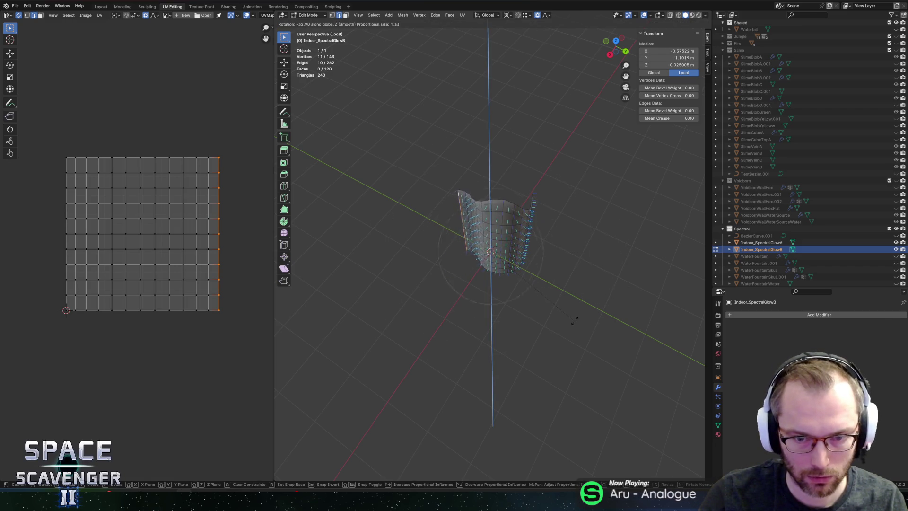
pyautogui.scroll(17, 570, 320)
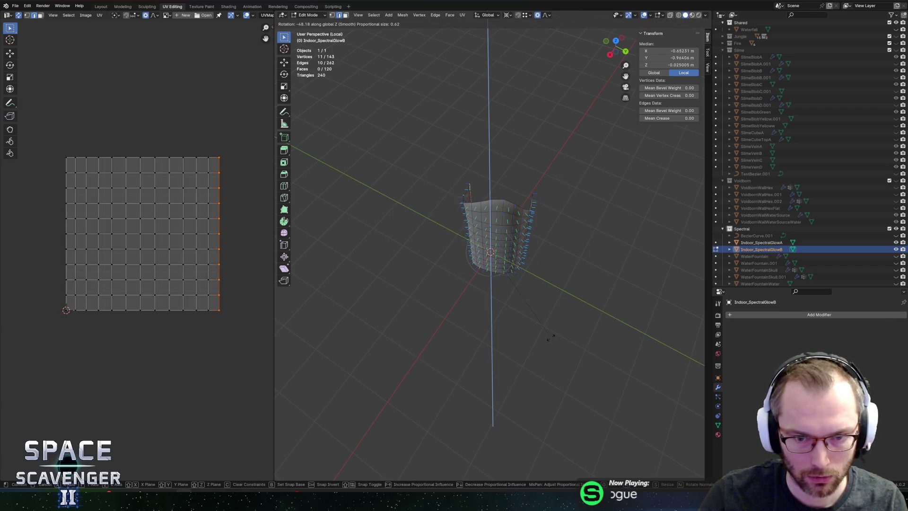
pyautogui.scroll(-2, 529, 334)
pyautogui.click(513, 332)
pyautogui.hscroll(10, 513, 333)
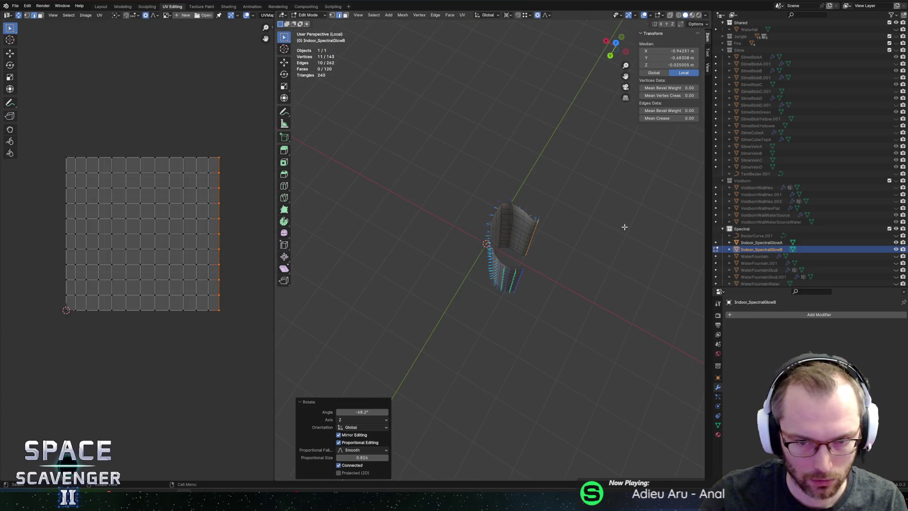
# Step: Cancel a further Z rotation, return to Object Mode, and bring up the FBX export dialog
pyautogui.press('r')
pyautogui.press('z')
pyautogui.scroll(15, 579, 234)
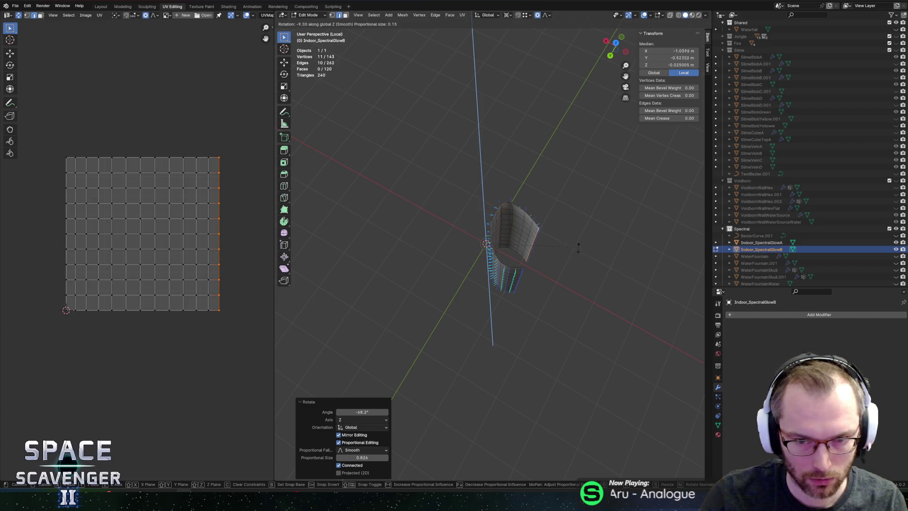
pyautogui.press('Escape')
pyautogui.press('Tab')
pyautogui.hotkey('ctrl', 'shift', 'e')
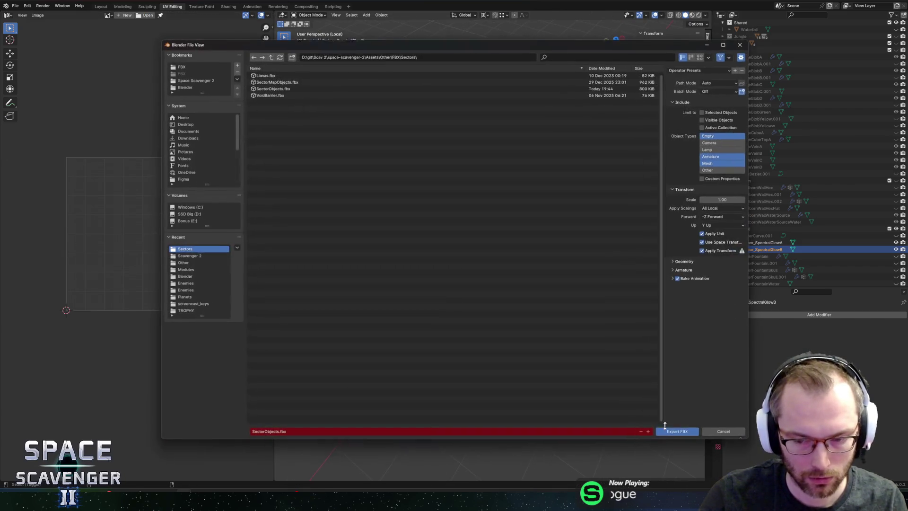
# Step: Export the curled wall to SectorObjects.fbx, undo the curl, and re-export the restored wall for Unity
pyautogui.click(672, 433)
pyautogui.hotkey('alt', 'Tab')
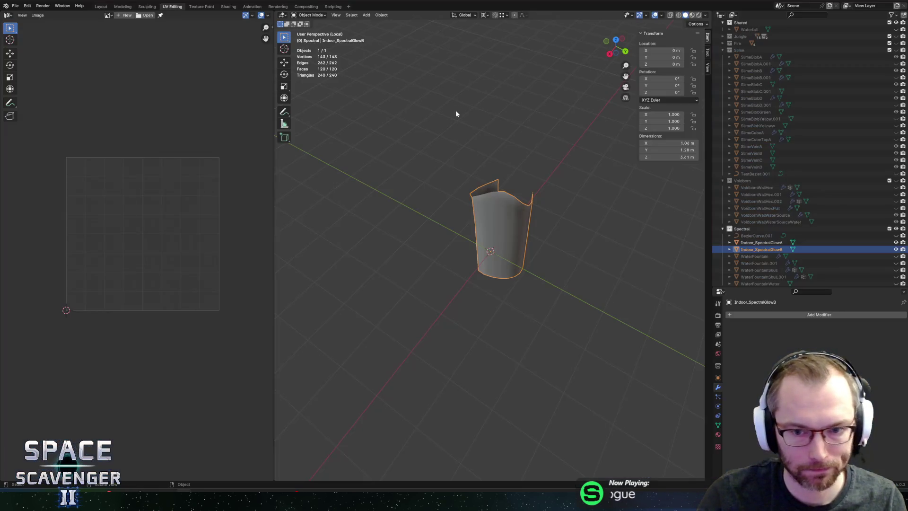
pyautogui.hotkey('ctrl', 'z')
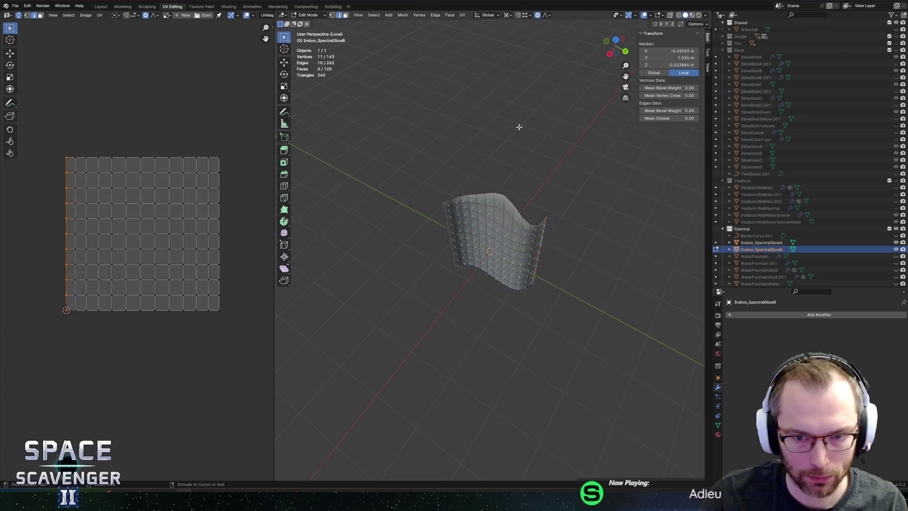
pyautogui.hotkey('ctrl', 'z')
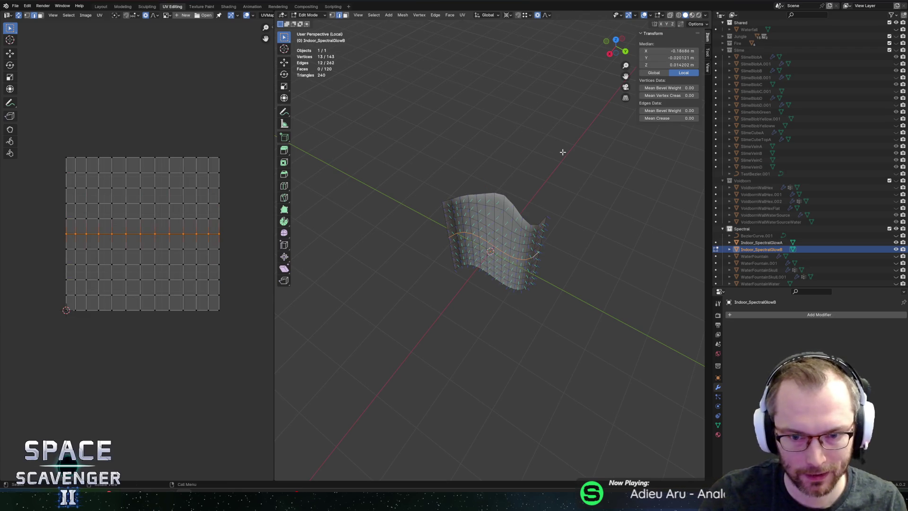
pyautogui.hotkey('ctrl', 'e')
pyautogui.click(688, 431)
pyautogui.hotkey('alt', 'Tab')
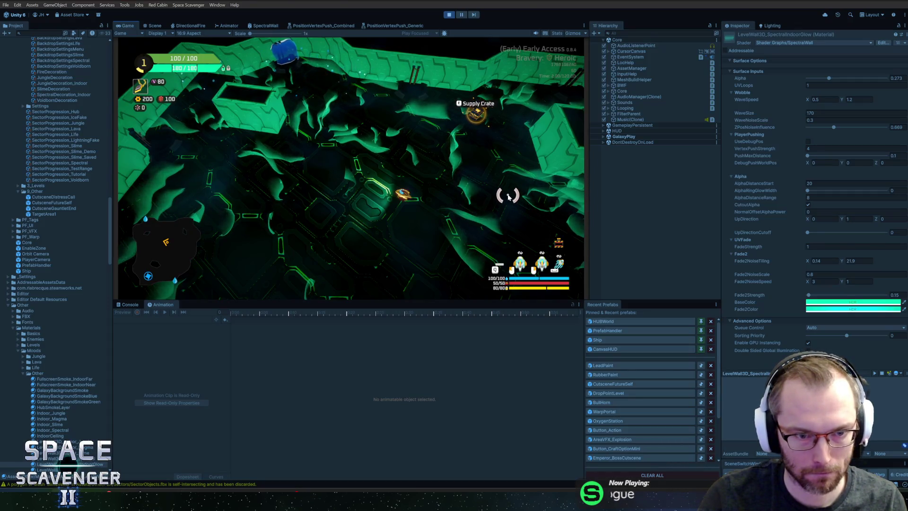
pyautogui.hotkey('alt', 'Tab')
# Step: Select both side edge loops and scale them to 0 on Z with proportional editing
pyautogui.keyDown('alt'); pyautogui.click(545, 221); pyautogui.keyUp('alt')
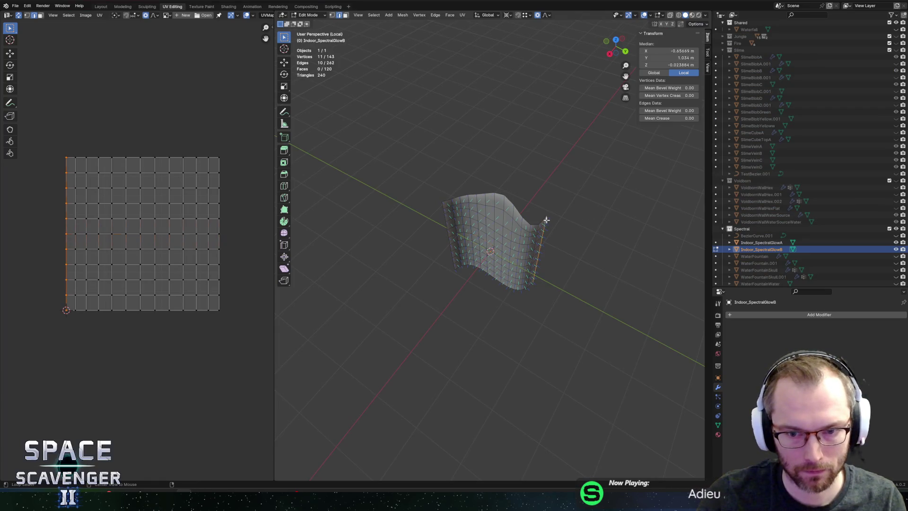
pyautogui.keyDown('alt'); pyautogui.keyDown('shift'); pyautogui.click(442, 205); pyautogui.keyUp('shift'); pyautogui.keyUp('alt')
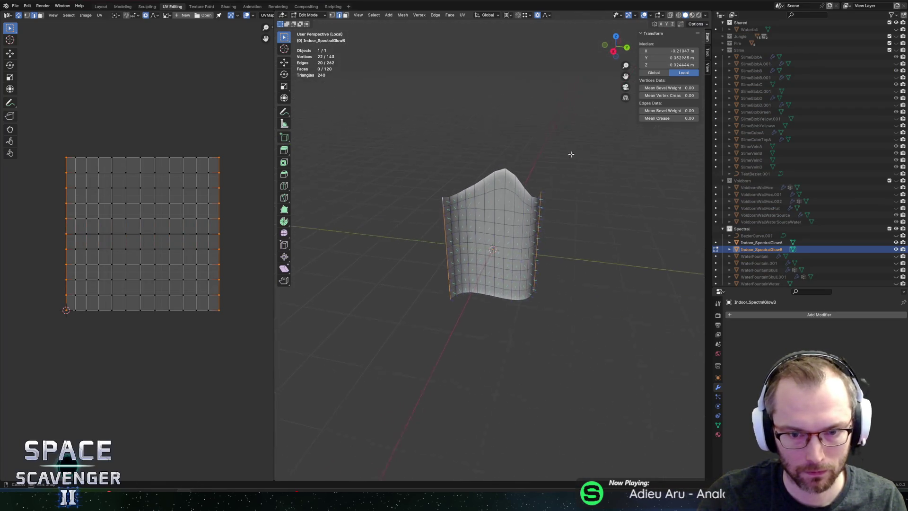
pyautogui.press('o')
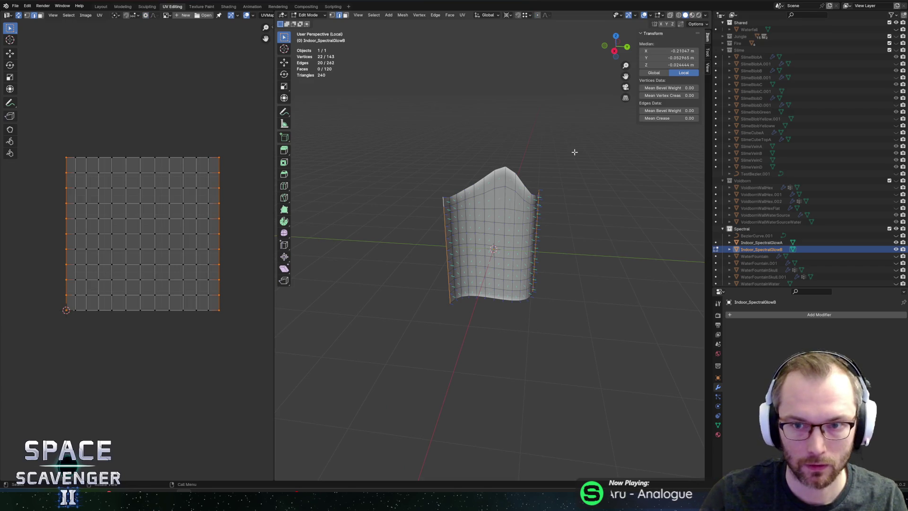
pyautogui.press('s')
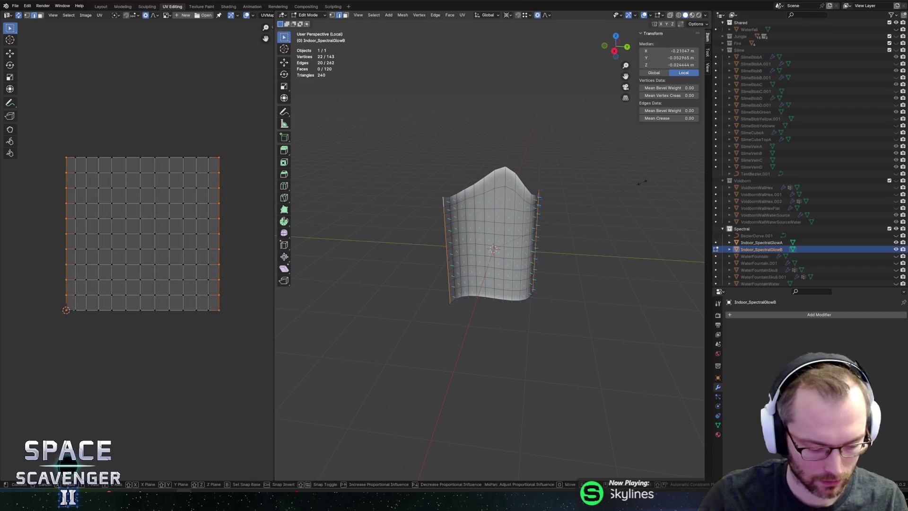
pyautogui.press('z')
pyautogui.press('0')
pyautogui.press('Escape')
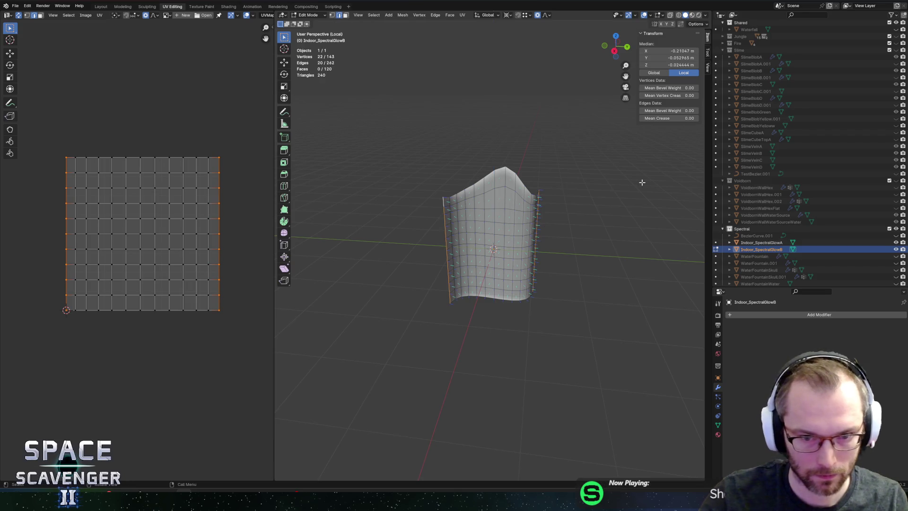
pyautogui.press('s')
pyautogui.press('z')
pyautogui.press('0')
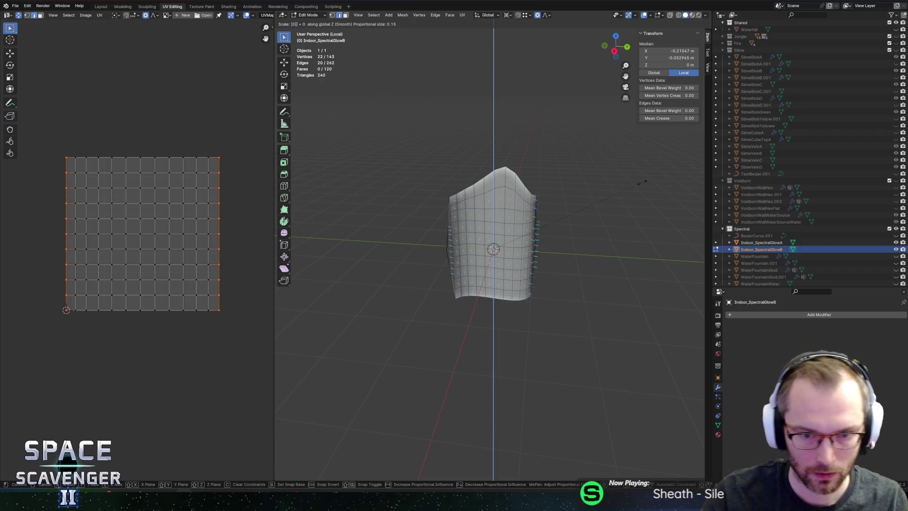
pyautogui.press('o')
pyautogui.scroll(-2, 641, 182)
pyautogui.press('Return')
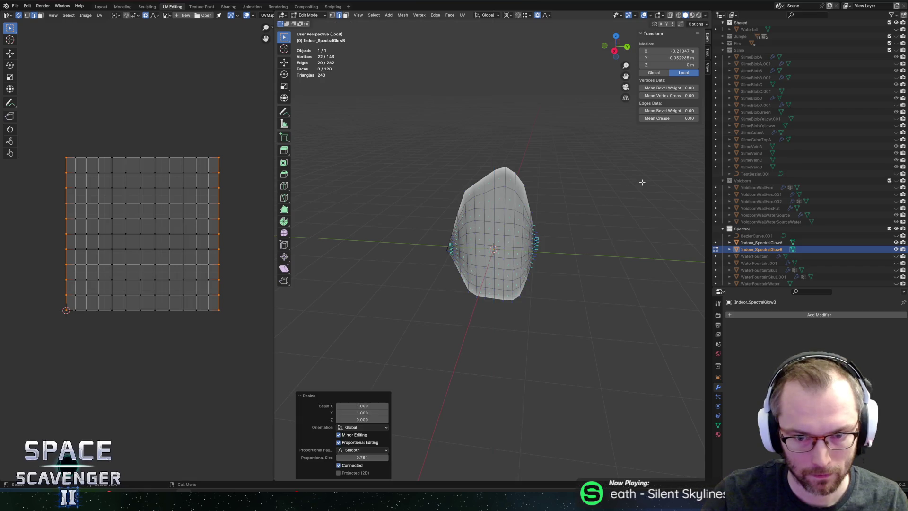
# Step: Re-export the tapered wall as FBX, check it in Unity, and select Indoor_SpectralGlowA
pyautogui.hotkey('ctrl', 'shift', 'e')
pyautogui.click(678, 432)
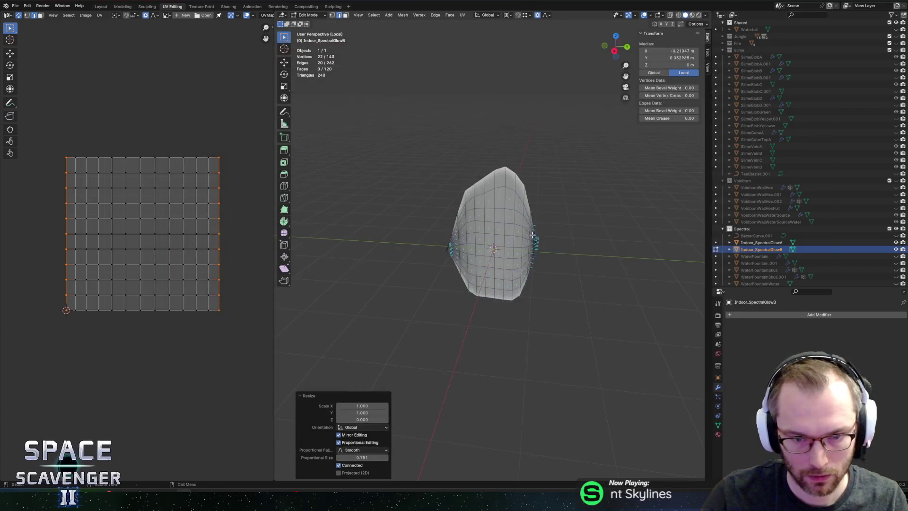
pyautogui.hotkey('alt', 'Tab')
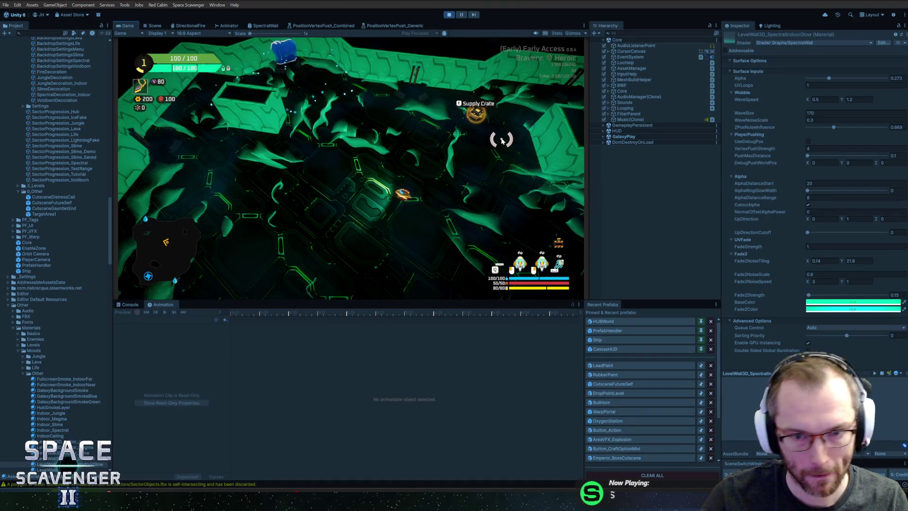
pyautogui.hotkey('alt', 'Tab')
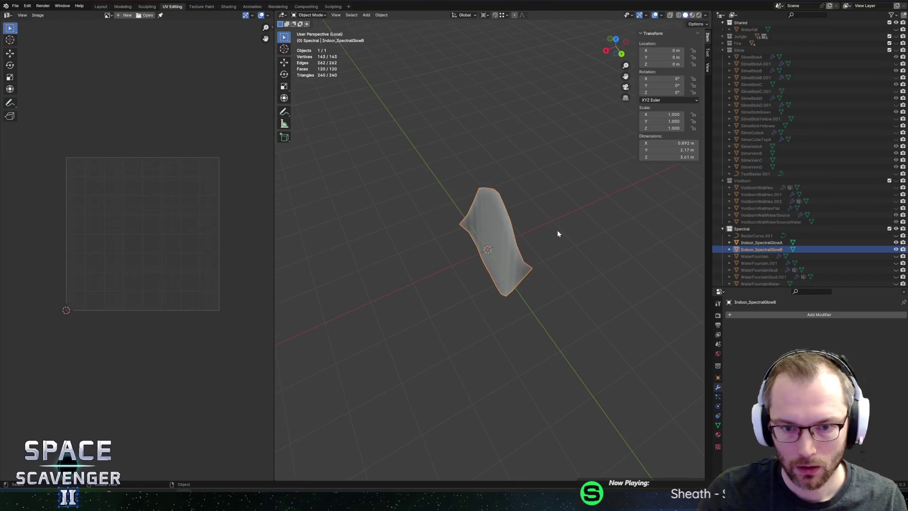
pyautogui.click(759, 242)
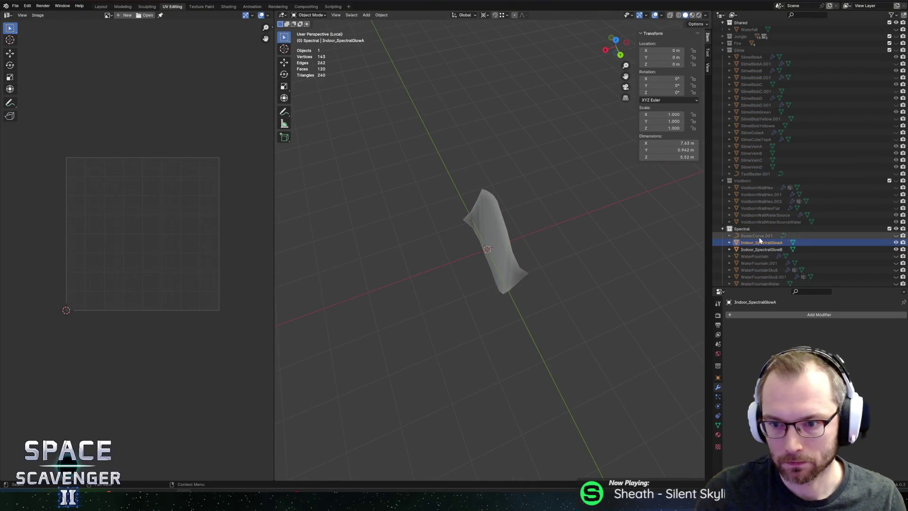
# Step: Duplicate the bezier curve in place and hide the Indoor_SpectralGlowB wall mesh
pyautogui.click(759, 236)
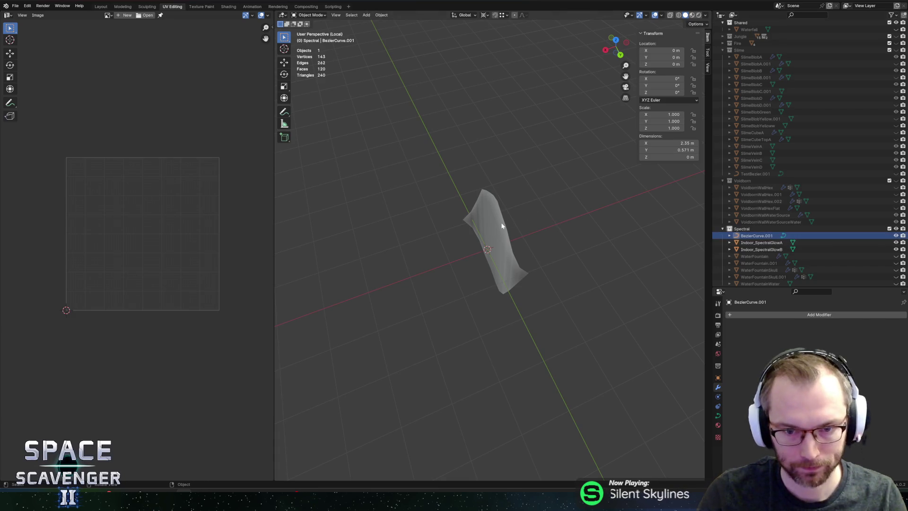
pyautogui.hotkey('ctrl', 'z')
pyautogui.hotkey('ctrl', 'z')
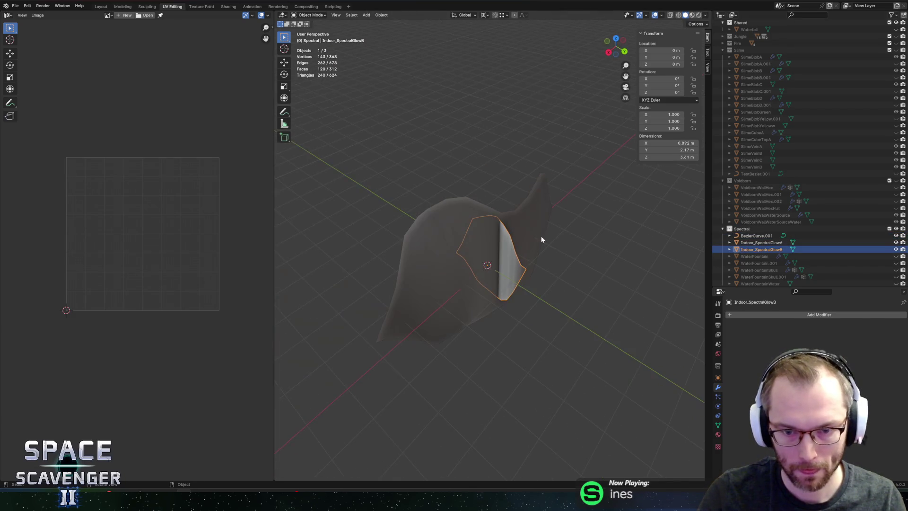
pyautogui.hotkey('ctrl', 'shift', 'z')
pyautogui.hotkey('shift', 'd')
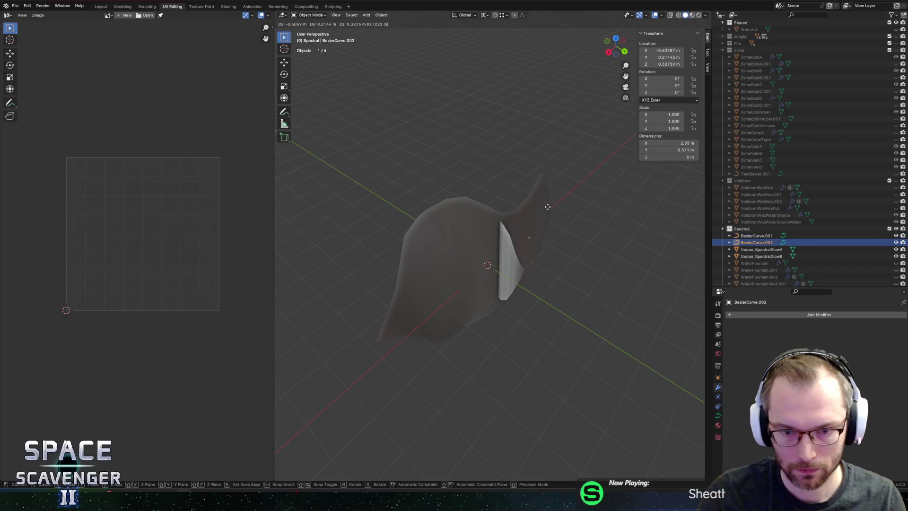
pyautogui.rightClick(547, 207)
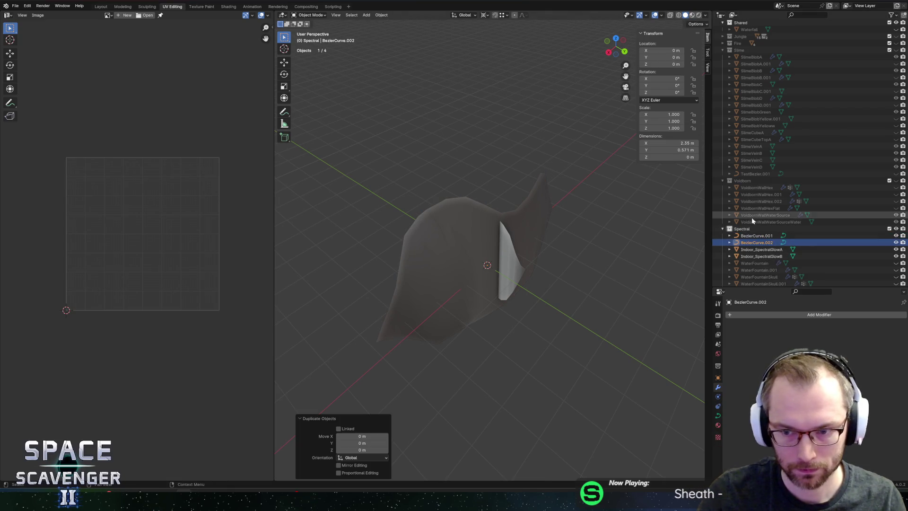
pyautogui.click(895, 256)
# Step: In Edit Mode, rotate a single curve control point about the Z axis
pyautogui.press('Tab')
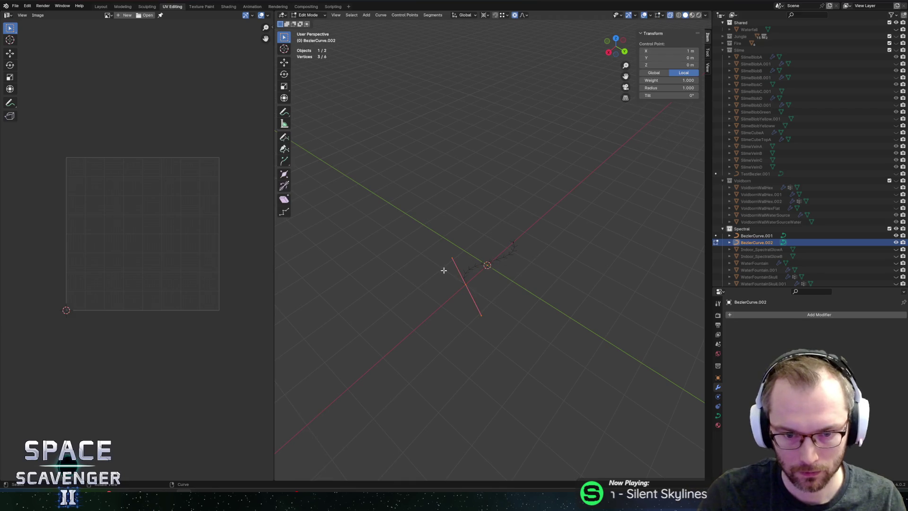
pyautogui.click(483, 292)
pyautogui.moveTo(536, 251)
pyautogui.mouseDown()
pyautogui.moveTo(478, 300)
pyautogui.moveTo(529, 299)
pyautogui.moveTo(515, 296)
pyautogui.mouseUp()
pyautogui.press('g')
pyautogui.press('z')
pyautogui.press('Escape')
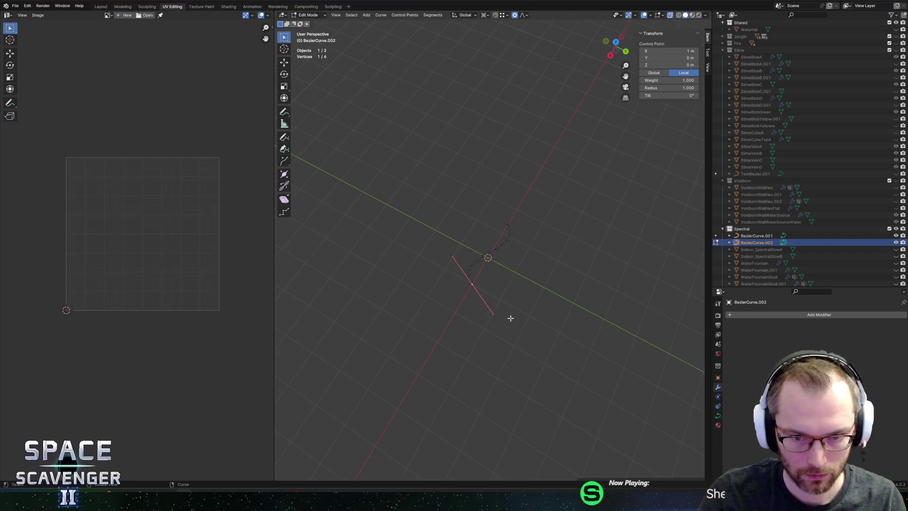
pyautogui.press('.')
pyautogui.press('r')
pyautogui.press('z')
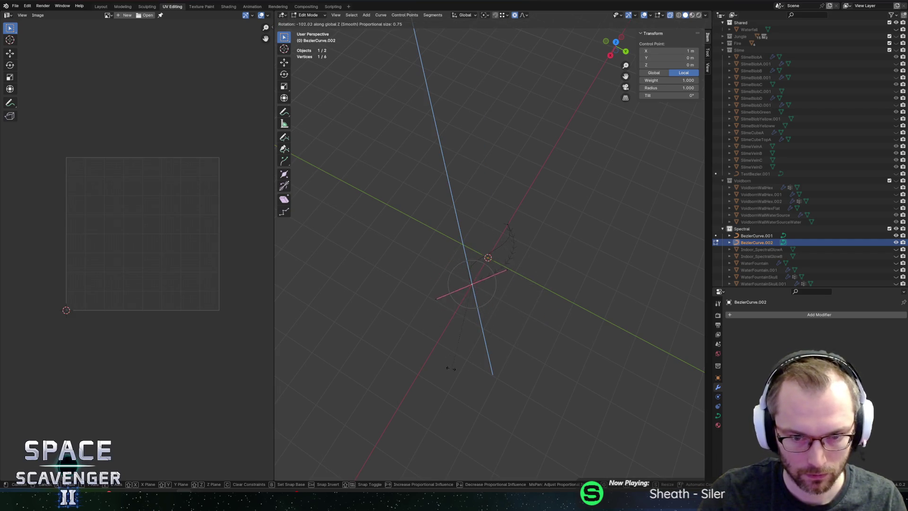
pyautogui.click(420, 283)
pyautogui.press('g')
pyautogui.rightClick(391, 246)
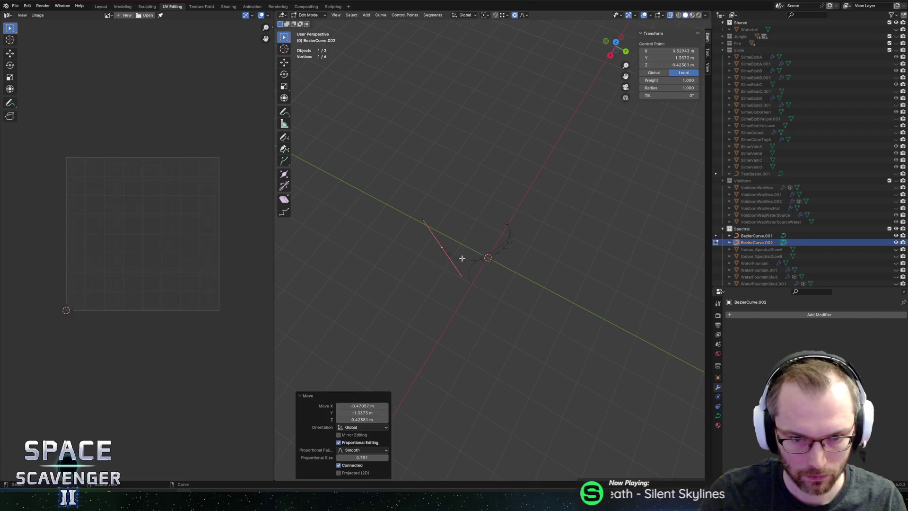
# Step: Extrude a new control point, turn the new segment 96° about Z, and move another point along Z
pyautogui.press('e')
pyautogui.click(375, 314)
pyautogui.press('r')
pyautogui.press('z')
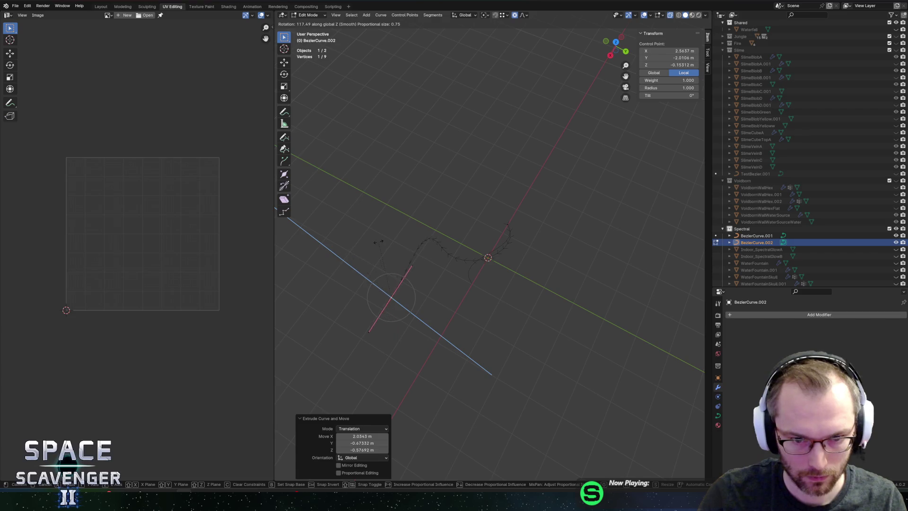
pyautogui.click(394, 246)
pyautogui.press('g')
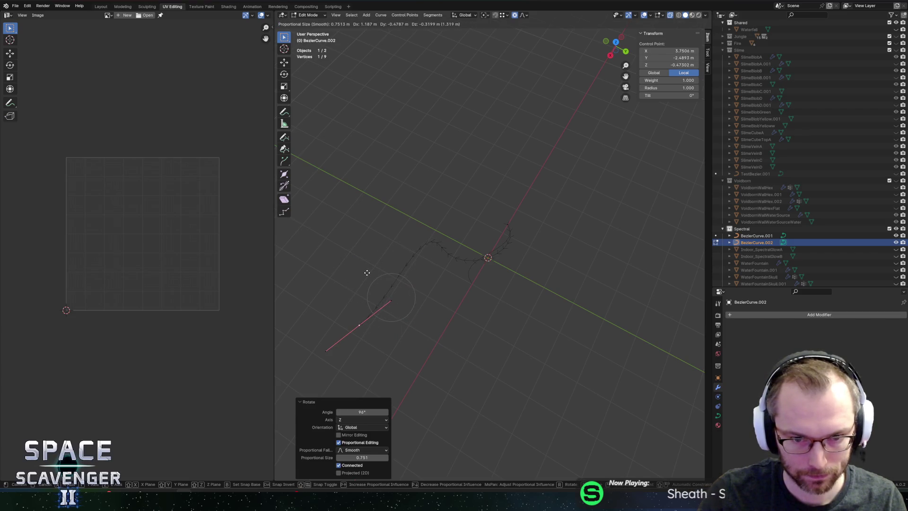
pyautogui.rightClick(371, 270)
pyautogui.click(522, 228)
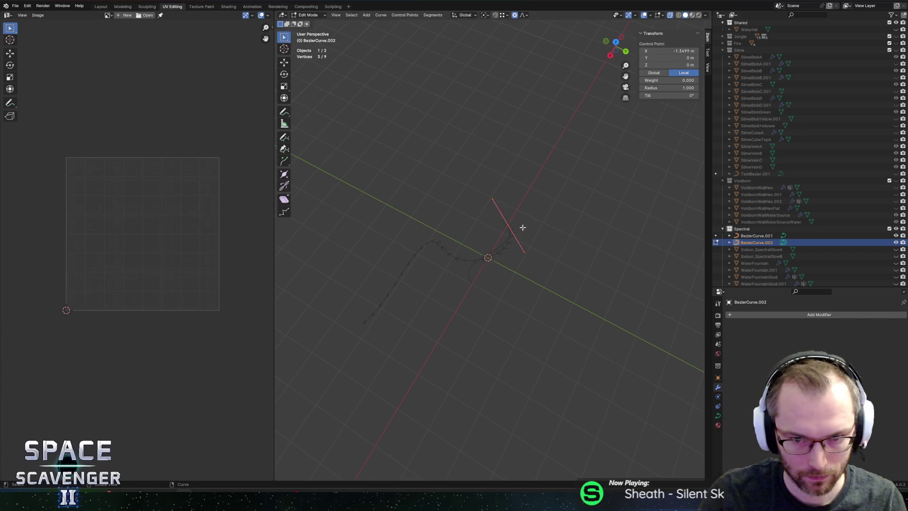
pyautogui.press('g')
pyautogui.press('z')
pyautogui.click(544, 201)
# Step: Rotate a box-selected point about Z, then turn the lower-left end point 79.5°
pyautogui.moveTo(414, 230); pyautogui.dragTo(435, 250)
pyautogui.moveTo(399, 212); pyautogui.dragTo(444, 254)
pyautogui.press('r')
pyautogui.press('z')
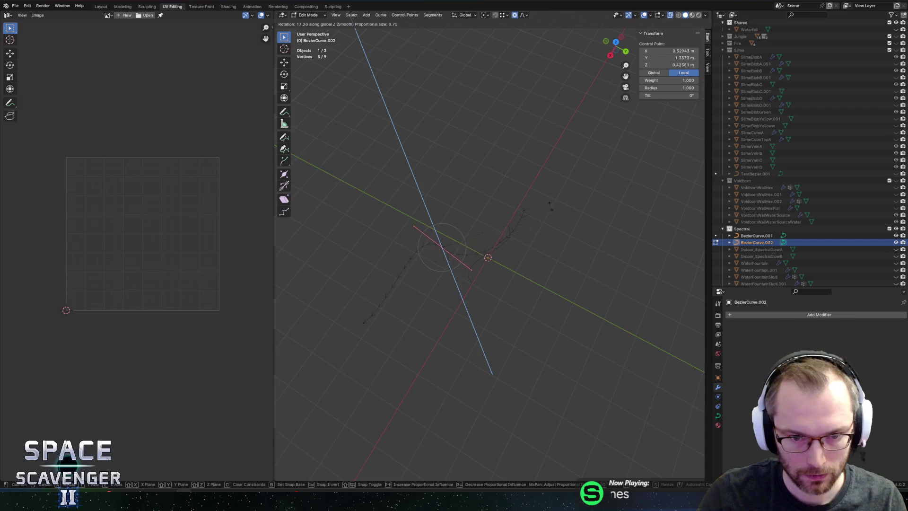
pyautogui.click(535, 170)
pyautogui.click(342, 301)
pyautogui.press('r')
pyautogui.press('z')
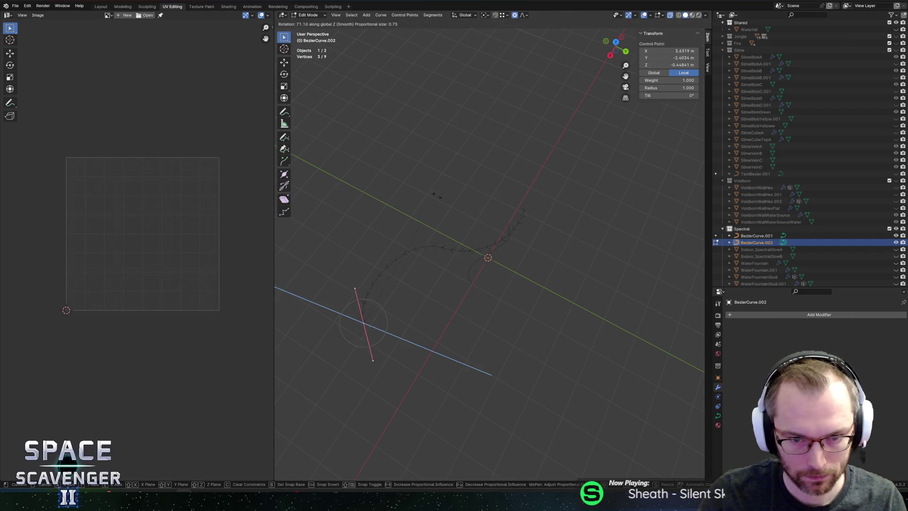
pyautogui.click(419, 185)
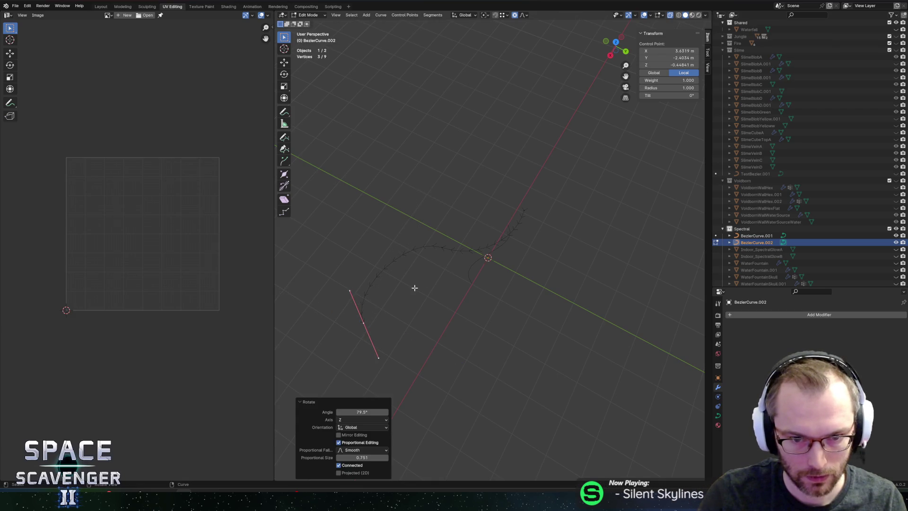
# Step: Move the end handle within the ground plane, rotate it about Z, and return to Object Mode
pyautogui.press('g')
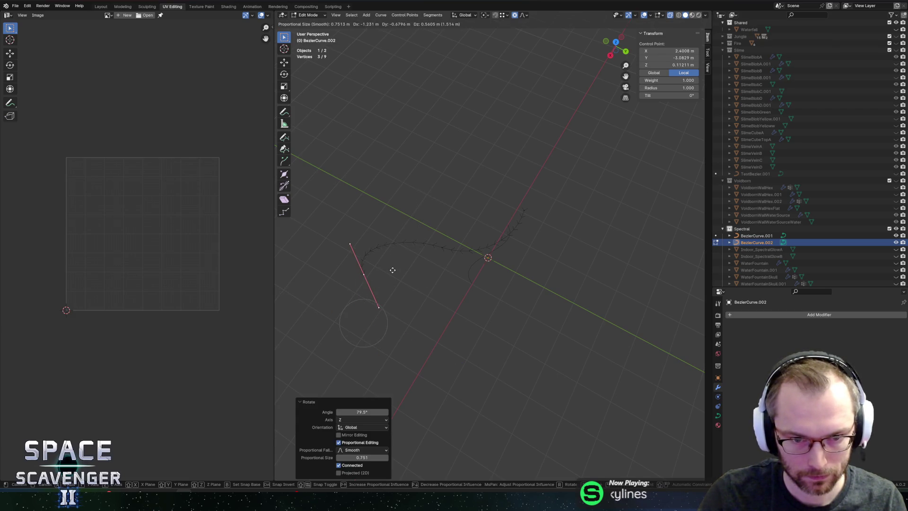
pyautogui.hotkey('shift', 'z')
pyautogui.click(413, 186)
pyautogui.press('r')
pyautogui.press('z')
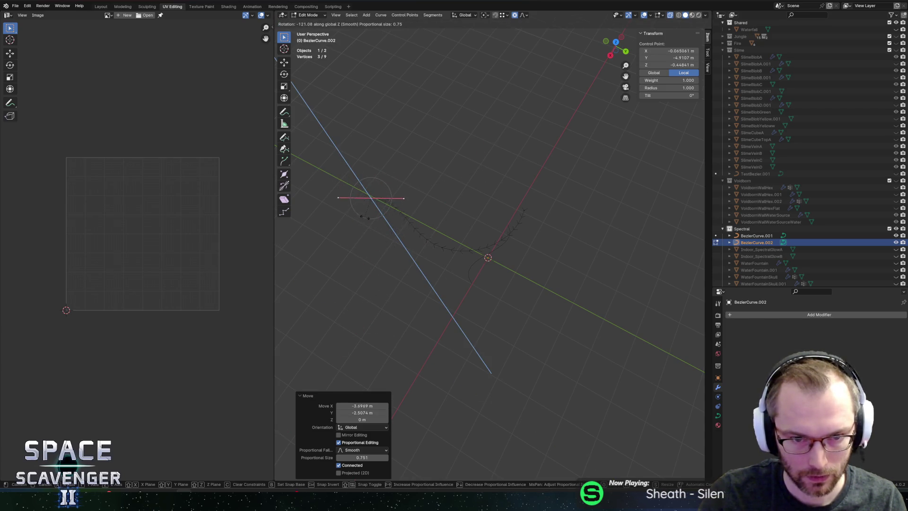
pyautogui.click(375, 221)
pyautogui.press('Tab')
pyautogui.scroll(5, 472, 158)
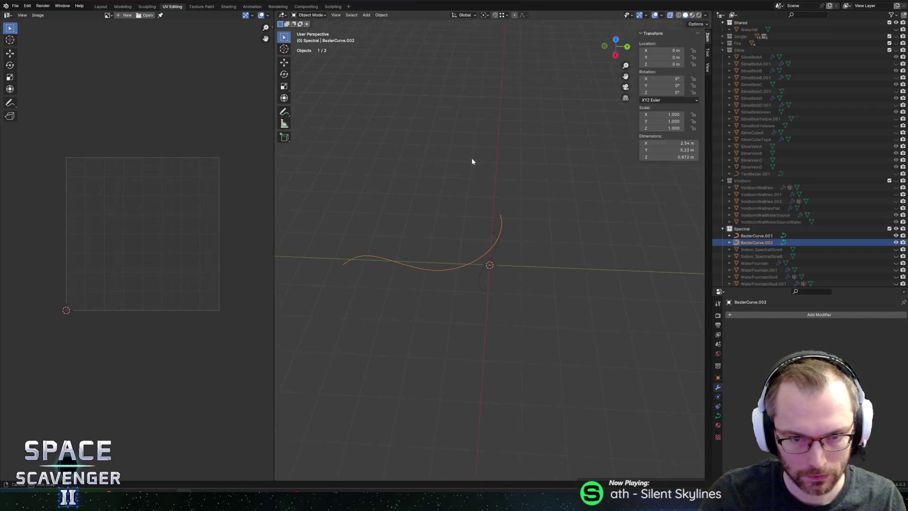
# Step: Duplicate the wavy curve in place, hide BezierCurve.001 and BezierCurve.002, and convert the copy to a mesh
pyautogui.hotkey('ctrl', 'z')
pyautogui.hotkey('ctrl', 'z')
pyautogui.hotkey('ctrl', 'z')
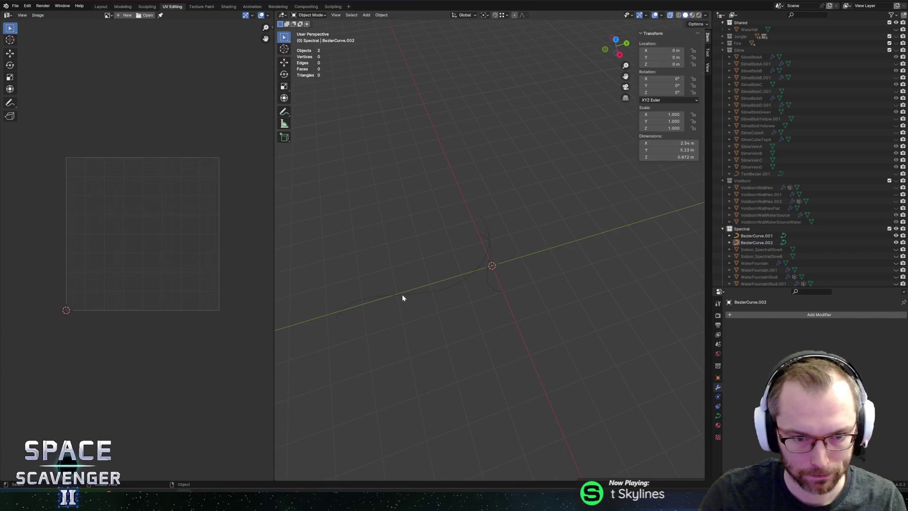
pyautogui.hotkey('ctrl', 'shift', 'z')
pyautogui.hotkey('ctrl', 'shift', 'z')
pyautogui.hotkey('ctrl', 'shift', 'z')
pyautogui.hotkey('shift', 'd')
pyautogui.rightClick(401, 296)
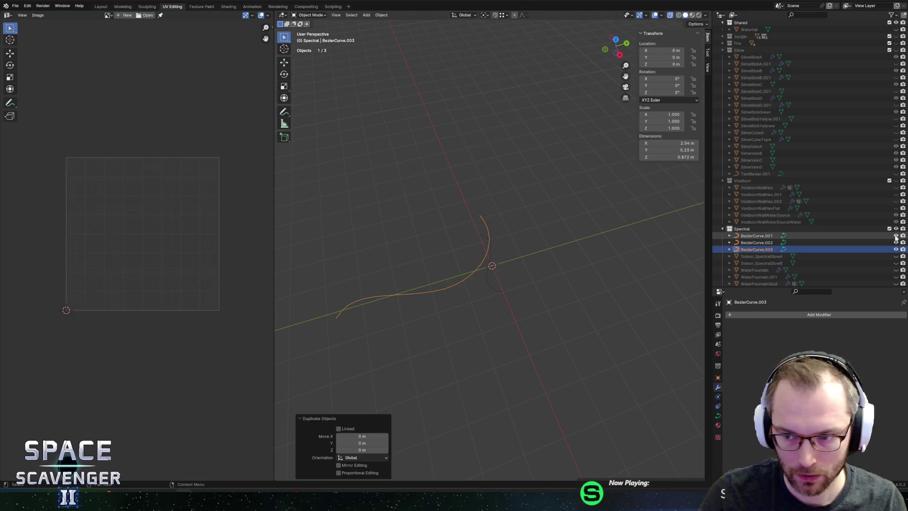
pyautogui.click(895, 236)
pyautogui.click(896, 242)
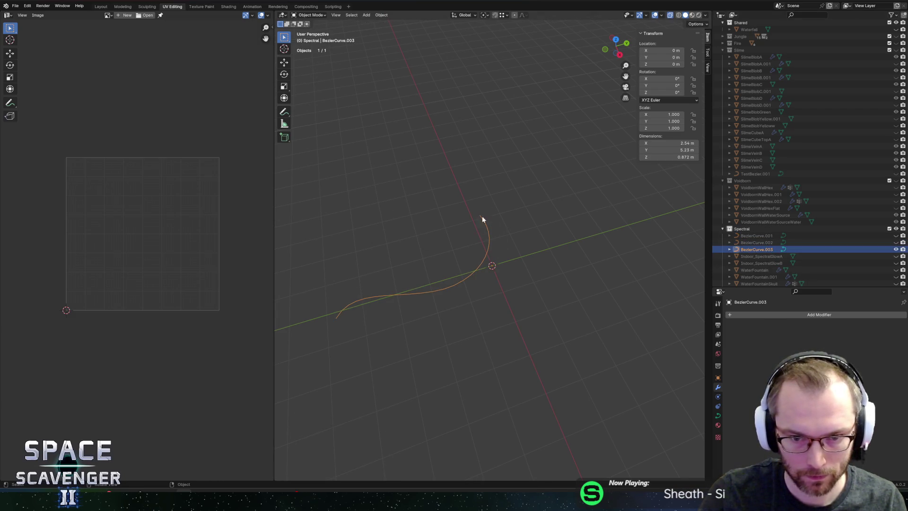
pyautogui.click(381, 15)
pyautogui.moveTo(394, 206)
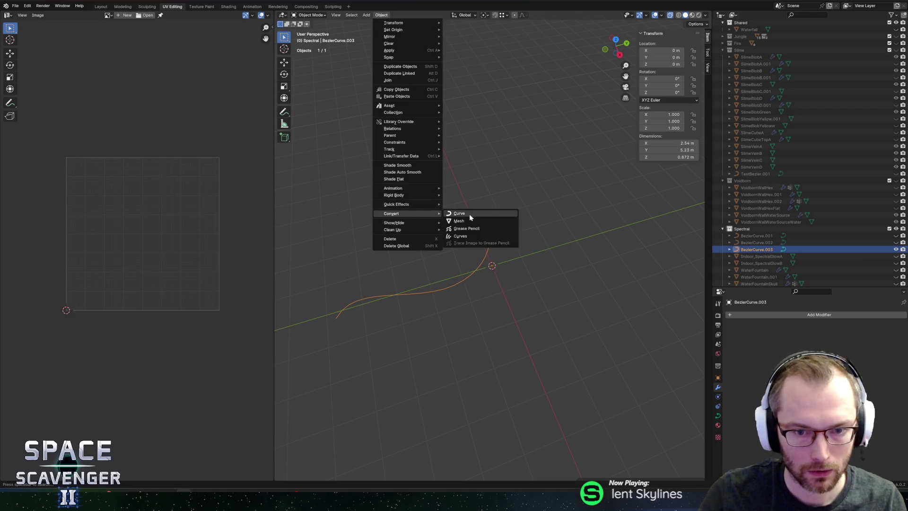
pyautogui.click(468, 214)
# Step: Extrude all mesh vertices up and raise the bottom loop 2 m, then undo both
pyautogui.press('Tab')
pyautogui.press('a')
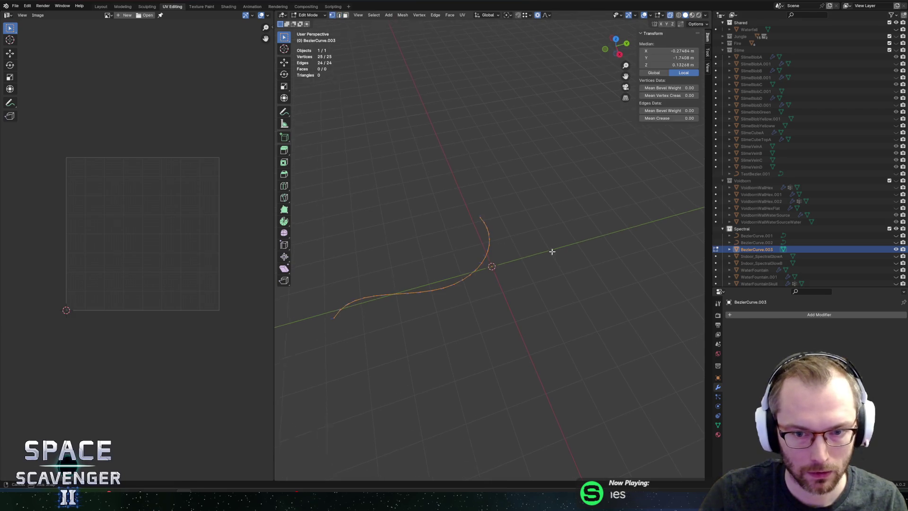
pyautogui.press('e')
pyautogui.press('z')
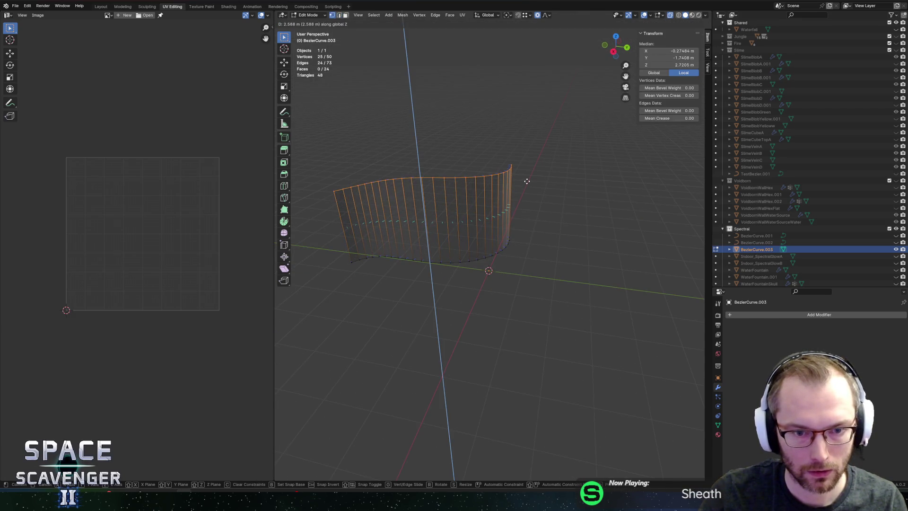
pyautogui.click(527, 181)
pyautogui.press('2')
pyautogui.keyDown('alt'); pyautogui.click(458, 270); pyautogui.keyUp('alt')
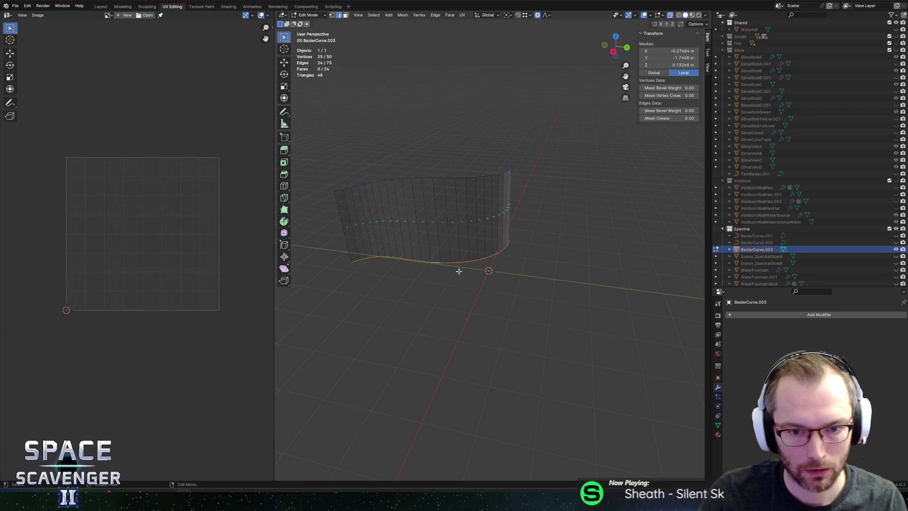
pyautogui.press('g')
pyautogui.press('z')
pyautogui.press('2')
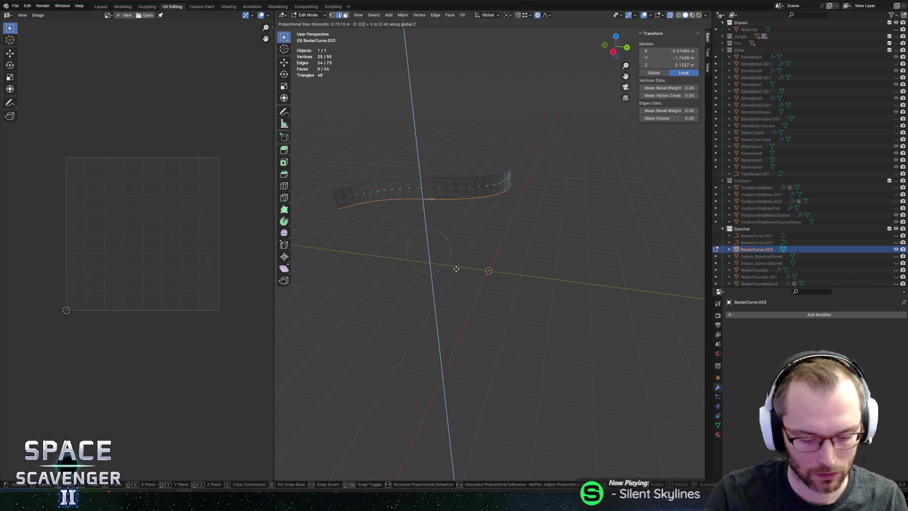
pyautogui.press('Return')
pyautogui.hotkey('ctrl', 'z')
pyautogui.hotkey('ctrl', 'z')
pyautogui.hotkey('ctrl', 'z')
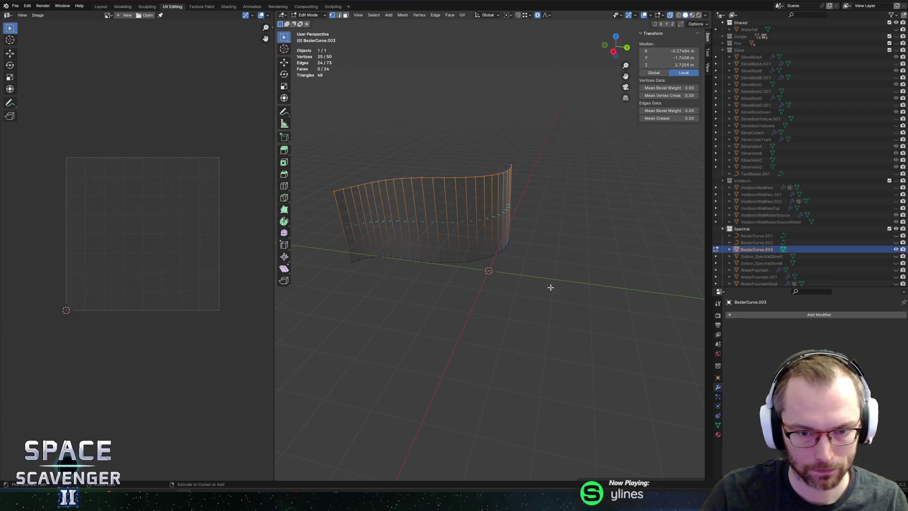
pyautogui.hotkey('ctrl', 'z')
# Step: Extrude the curve mesh straight up 3 m on Z
pyautogui.press('e')
pyautogui.press('z')
pyautogui.press('Escape')
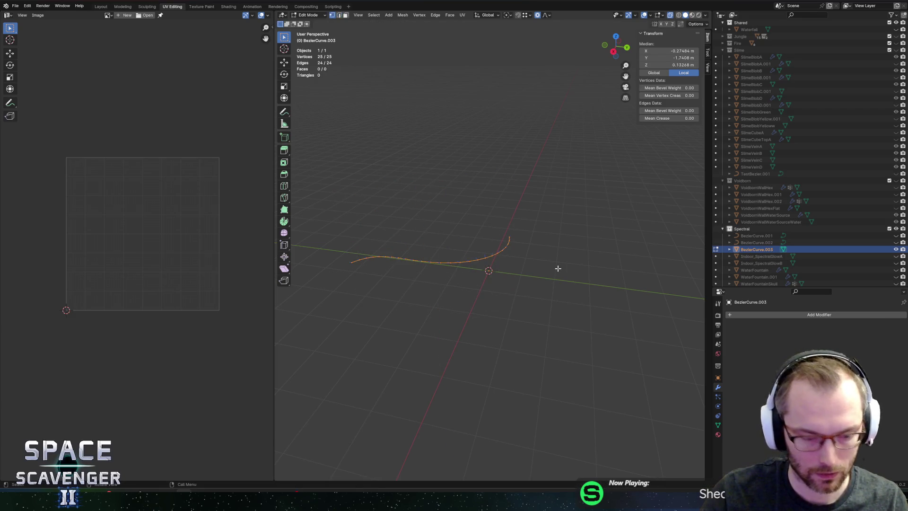
pyautogui.press('g')
pyautogui.press('z')
pyautogui.press('3')
pyautogui.press('Return')
# Step: Lower the wall's bottom edge loop by 3 m, view it from the right, and exit Edit Mode
pyautogui.press('2')
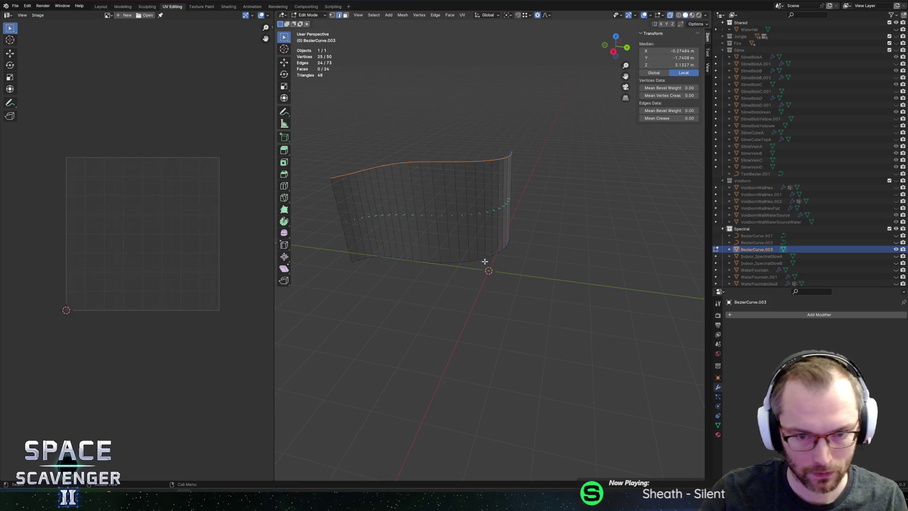
pyautogui.keyDown('alt'); pyautogui.click(454, 262); pyautogui.keyUp('alt')
pyautogui.press('g')
pyautogui.press('z')
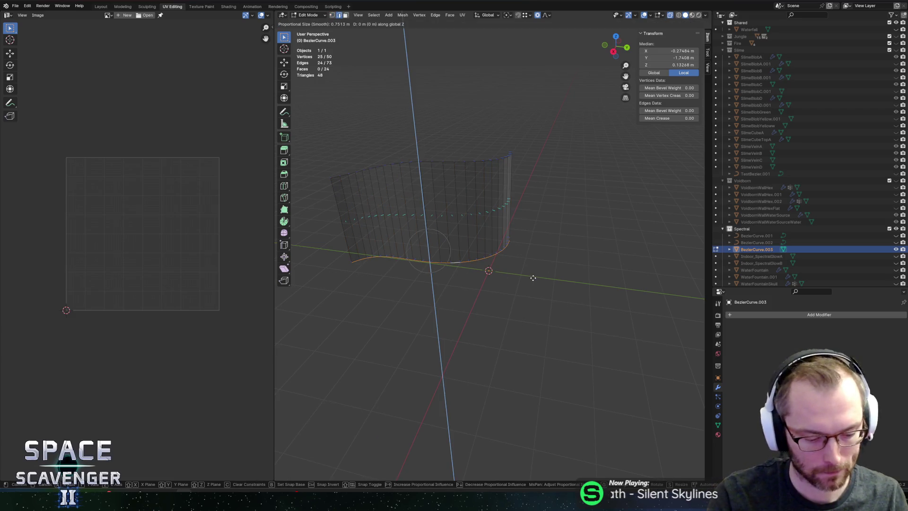
pyautogui.press('-')
pyautogui.press('3')
pyautogui.press('Return')
pyautogui.moveTo(568, 215)
pyautogui.mouseDown()
pyautogui.moveTo(574, 200)
pyautogui.moveTo(594, 198)
pyautogui.moveTo(582, 180)
pyautogui.moveTo(547, 196)
pyautogui.moveTo(557, 227)
pyautogui.moveTo(548, 233)
pyautogui.mouseUp()
pyautogui.click(611, 46)
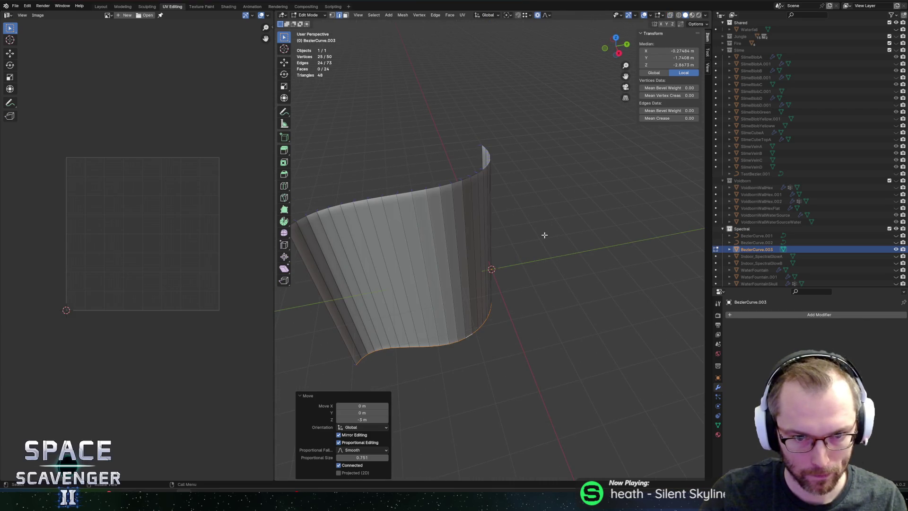
pyautogui.press('Tab')
pyautogui.rightClick(445, 247)
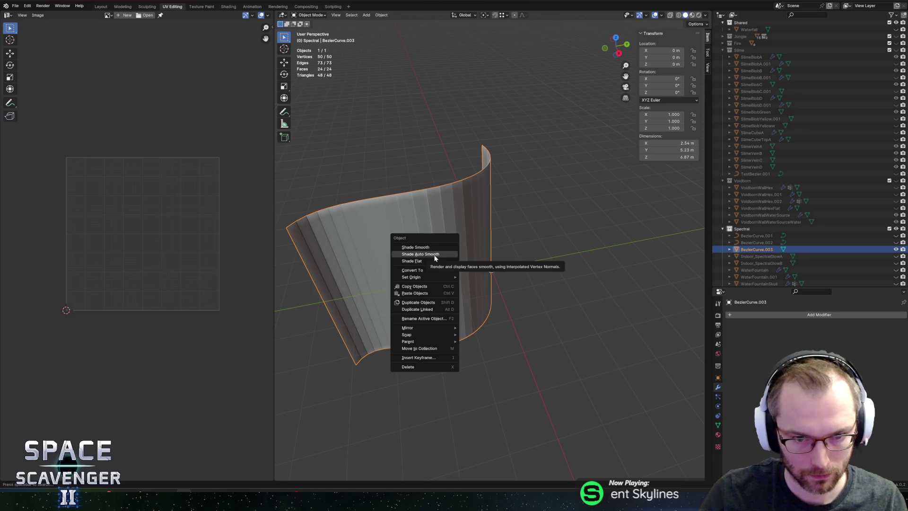
# Step: Shade the wall smooth
pyautogui.click(434, 255)
pyautogui.rightClick(434, 255)
pyautogui.click(415, 251)
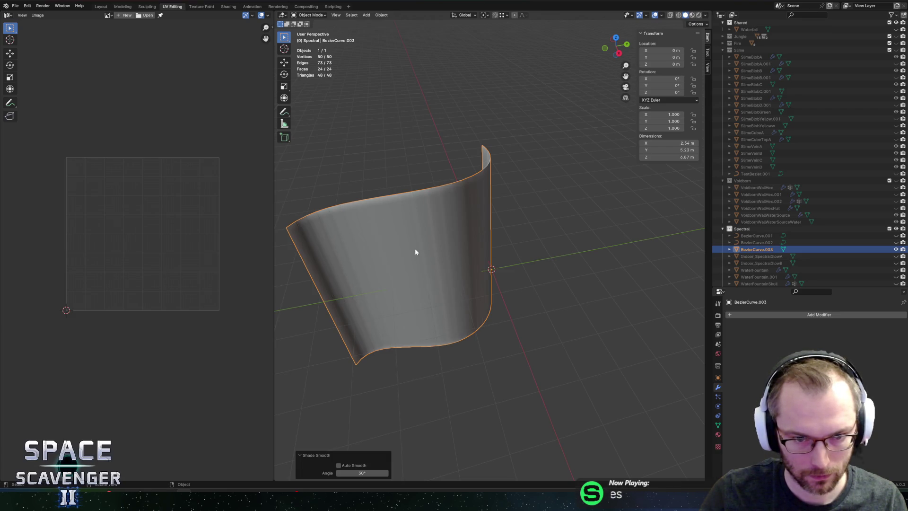
pyautogui.moveTo(513, 257); pyautogui.dragTo(684, 352)
pyautogui.moveTo(541, 251); pyautogui.dragTo(496, 239)
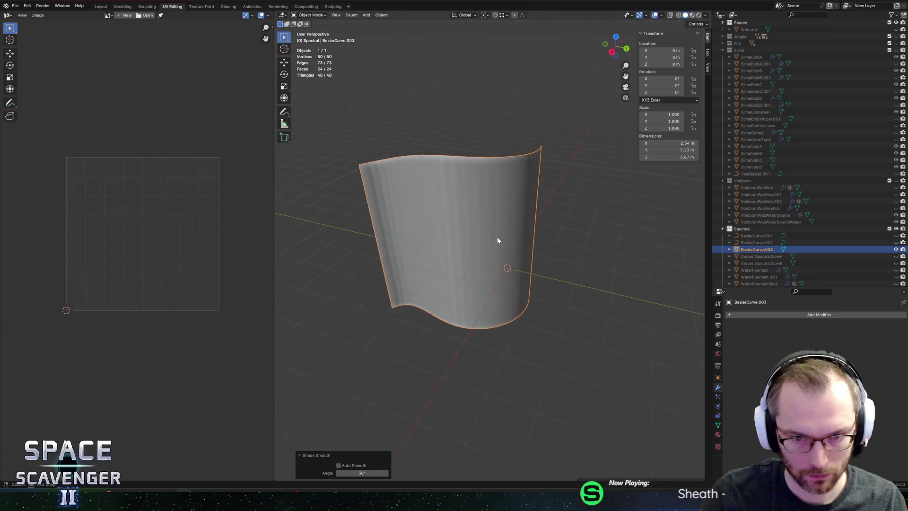
# Step: Try loop cuts on the wall, then undo back to the bare base curve
pyautogui.press('Tab')
pyautogui.moveTo(559, 187); pyautogui.dragTo(523, 187)
pyautogui.hotkey('ctrl', 'r')
pyautogui.scroll(8, 514, 219)
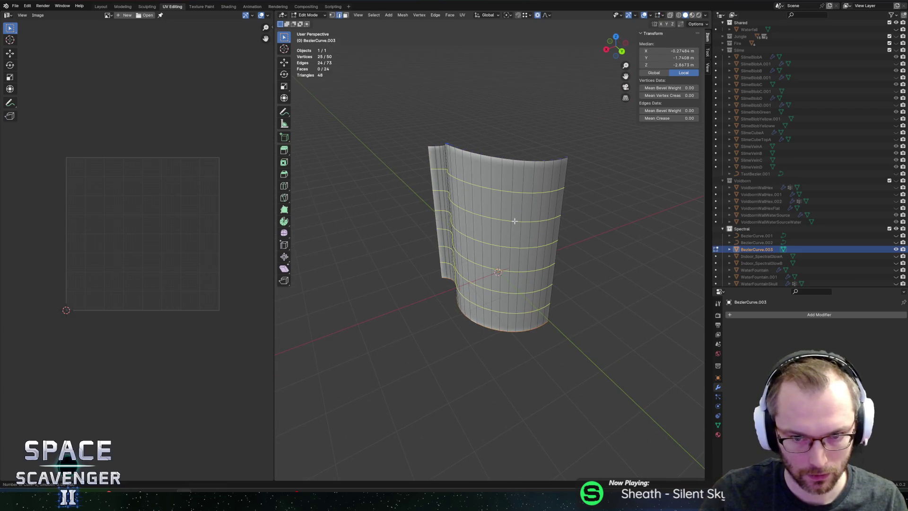
pyautogui.scroll(3, 514, 220)
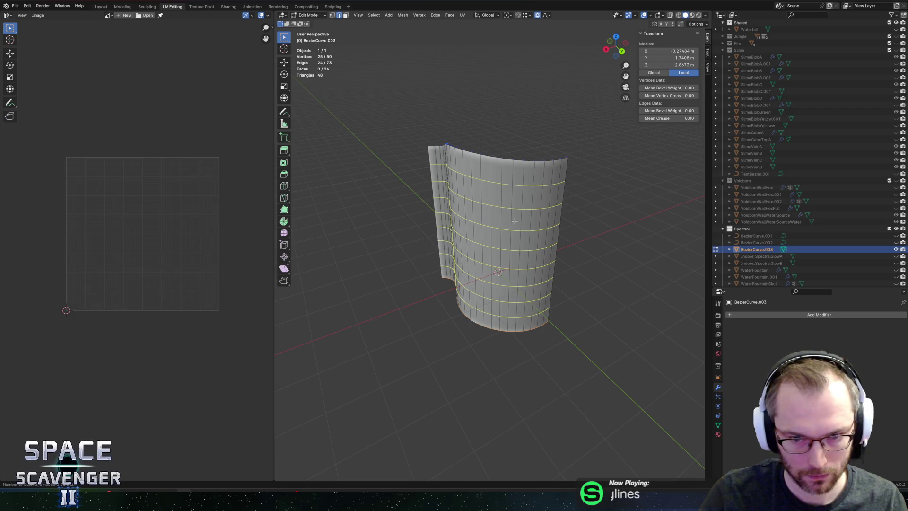
pyautogui.scroll(-1, 514, 221)
pyautogui.click(514, 221)
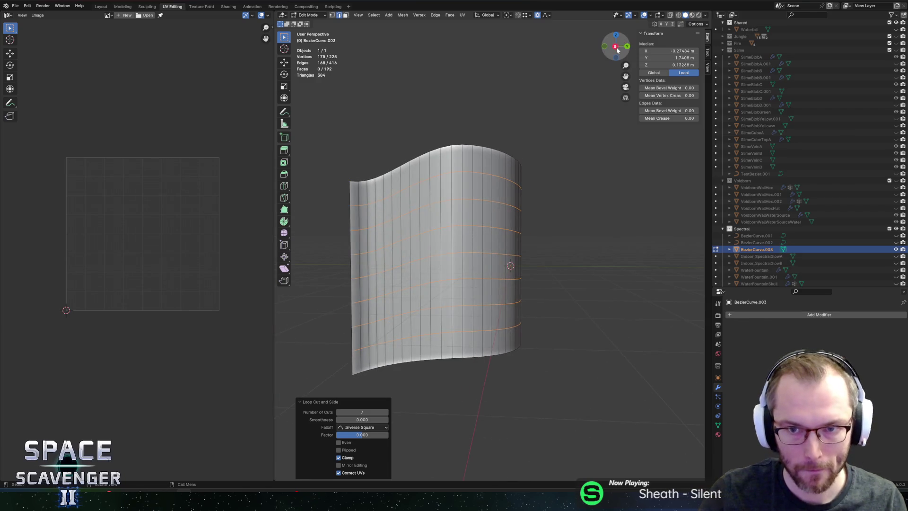
pyautogui.hotkey('ctrl', 'z')
pyautogui.click(613, 47)
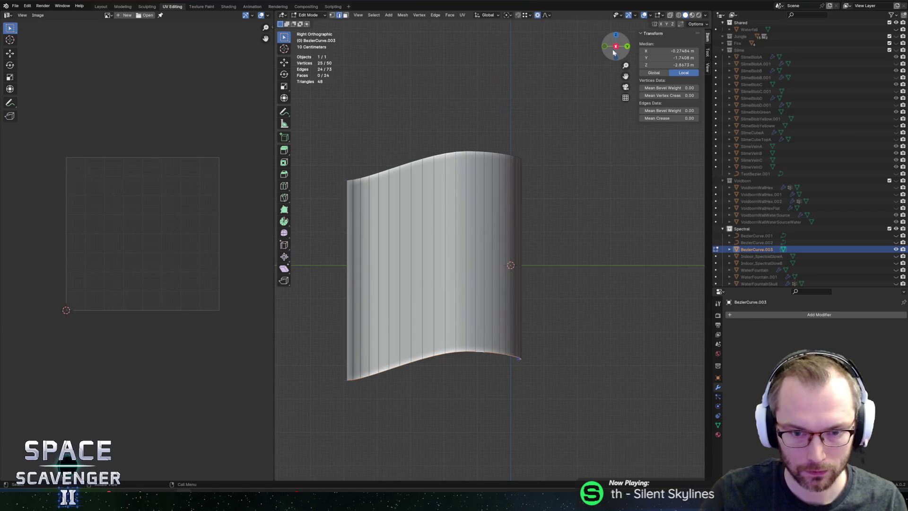
pyautogui.press('Tab')
pyautogui.hotkey('ctrl', 'z')
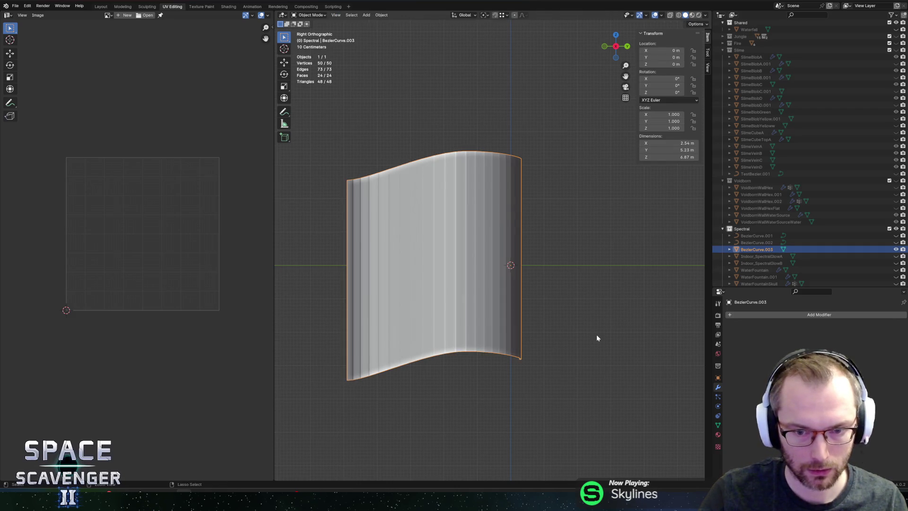
pyautogui.hotkey('ctrl', 'z')
pyautogui.hotkey('ctrl', 'z')
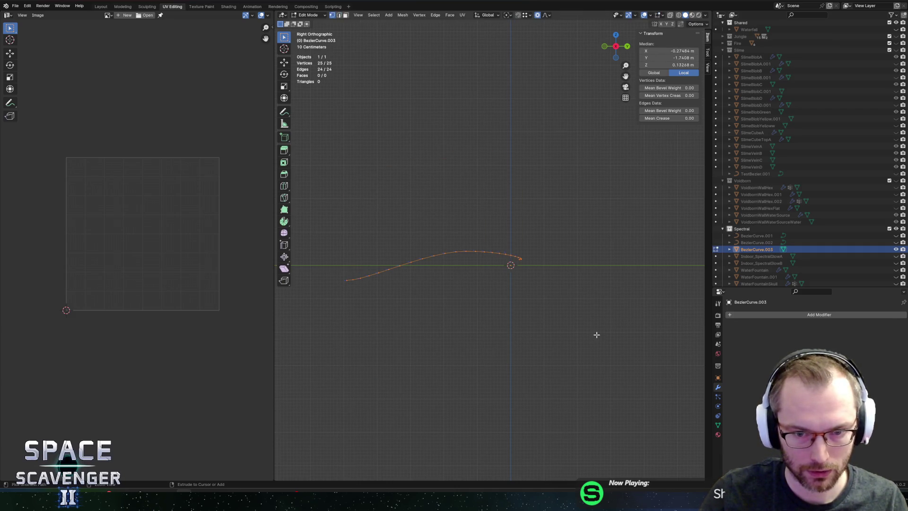
# Step: Flatten the base curve to zero height and extrude it 3 m straight up
pyautogui.press('s')
pyautogui.press('z')
pyautogui.press('0')
pyautogui.press('Return')
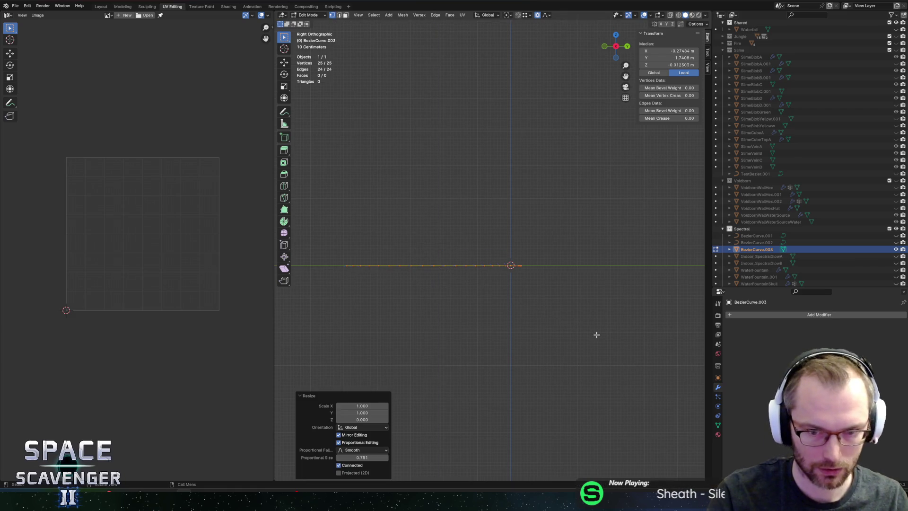
pyautogui.press('e')
pyautogui.press('z')
pyautogui.press('3')
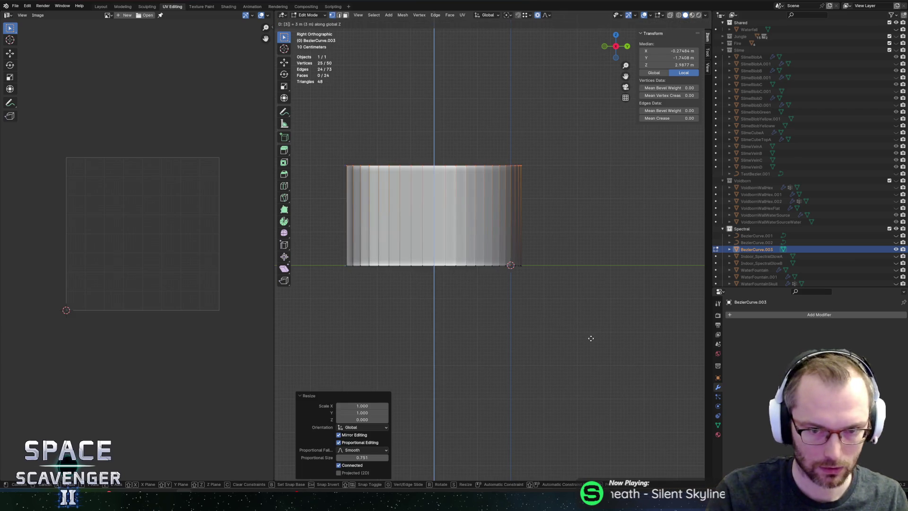
pyautogui.press('Return')
# Step: Move the wall's bottom row down 3 m, making the wall 6 m tall
pyautogui.keyDown('alt'); pyautogui.click(489, 276); pyautogui.keyUp('alt')
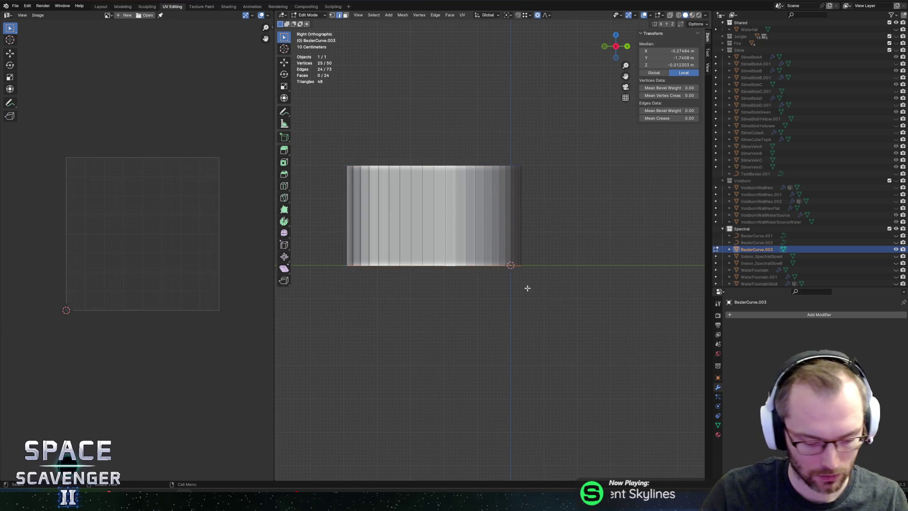
pyautogui.press('g')
pyautogui.press('z')
pyautogui.press('-')
pyautogui.press('3')
pyautogui.press('Return')
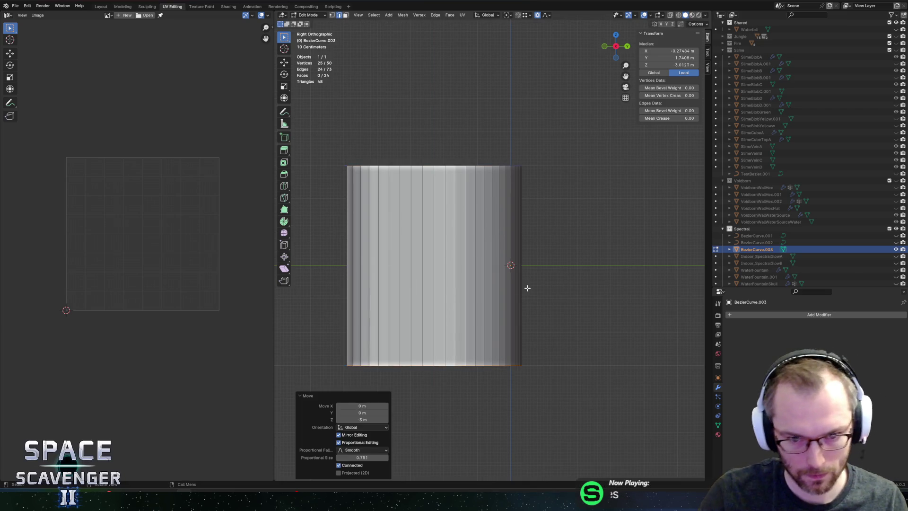
# Step: Apply smooth shading to the lengthened wall object
pyautogui.press('Tab')
pyautogui.rightClick(440, 260)
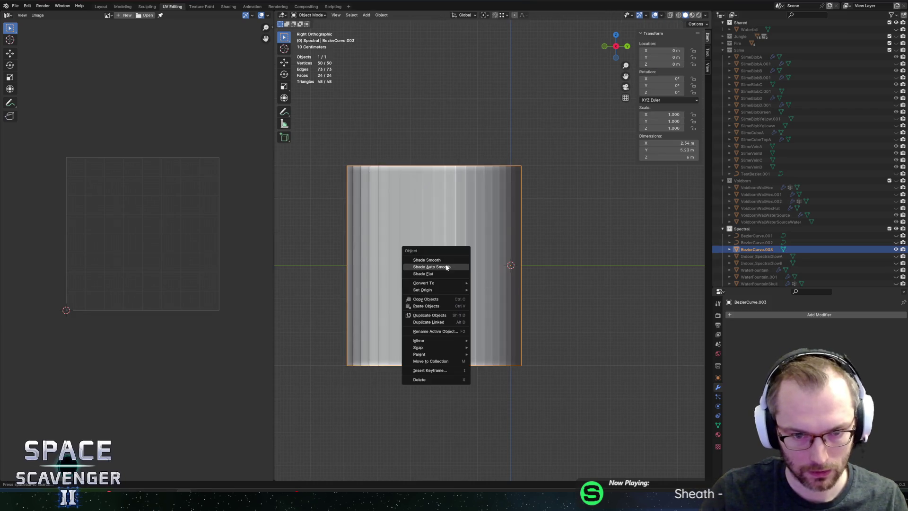
pyautogui.click(441, 260)
# Step: Add seven evenly spaced horizontal loop cuts across the wall and select all
pyautogui.press('Tab')
pyautogui.hotkey('ctrl', 'r')
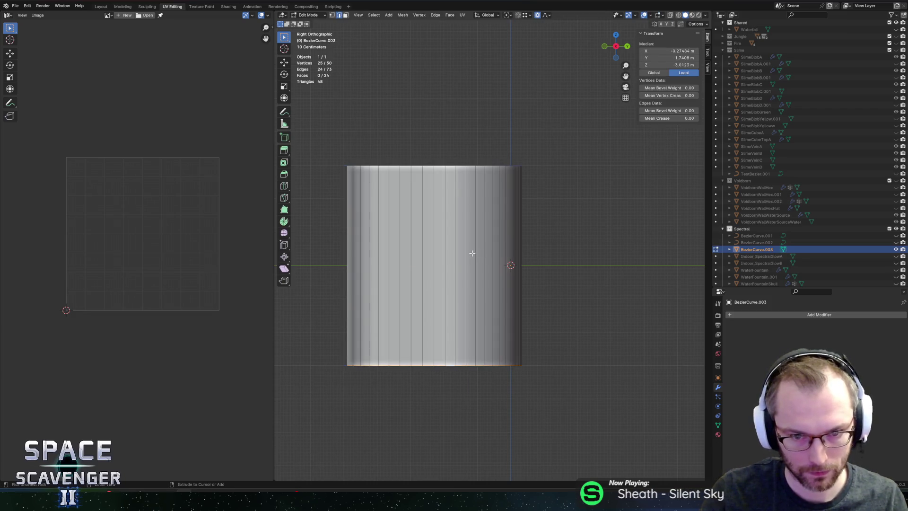
pyautogui.scroll(1, 472, 253)
pyautogui.scroll(3, 472, 253)
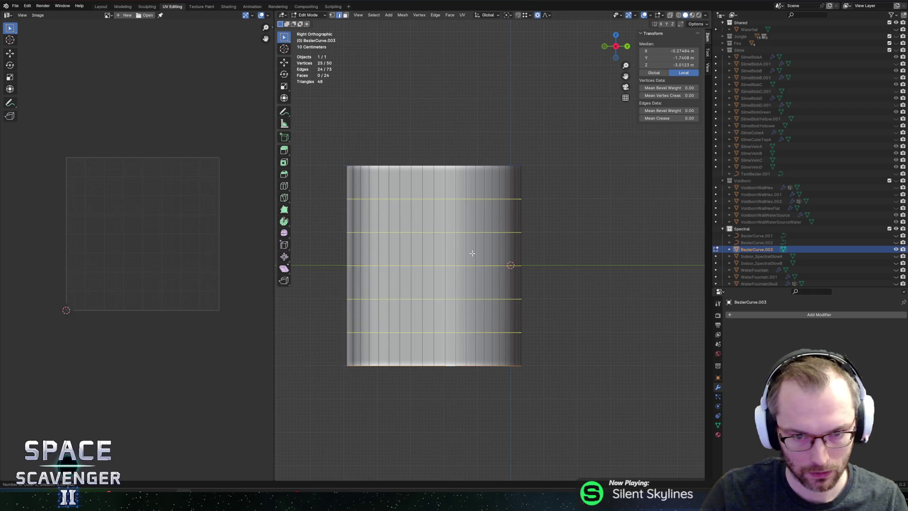
pyautogui.scroll(1, 472, 253)
pyautogui.click(472, 252)
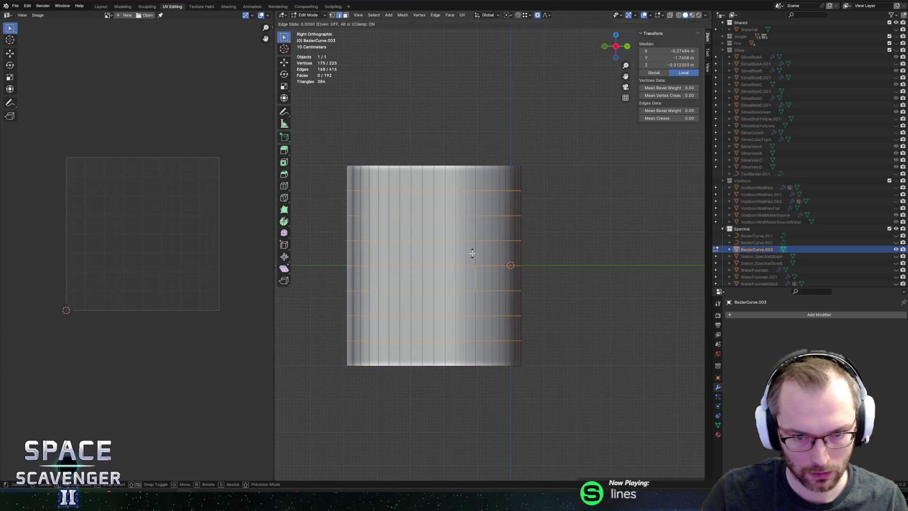
pyautogui.rightClick(472, 253)
pyautogui.press('a')
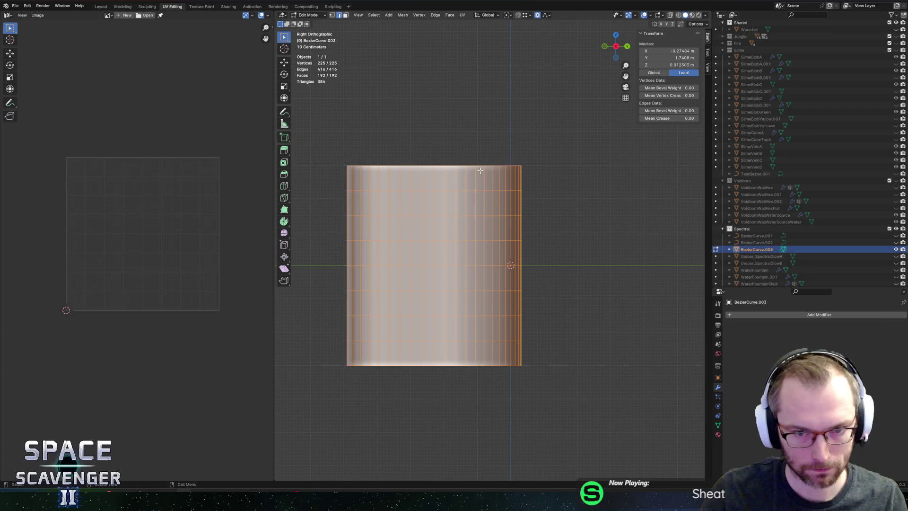
pyautogui.keyDown('alt'); pyautogui.click(348, 179); pyautogui.keyUp('alt')
pyautogui.moveTo(348, 178)
pyautogui.mouseDown()
pyautogui.moveTo(572, 183)
pyautogui.moveTo(559, 188)
pyautogui.moveTo(637, 195)
pyautogui.mouseUp()
pyautogui.press('s')
pyautogui.press('z')
pyautogui.press('0')
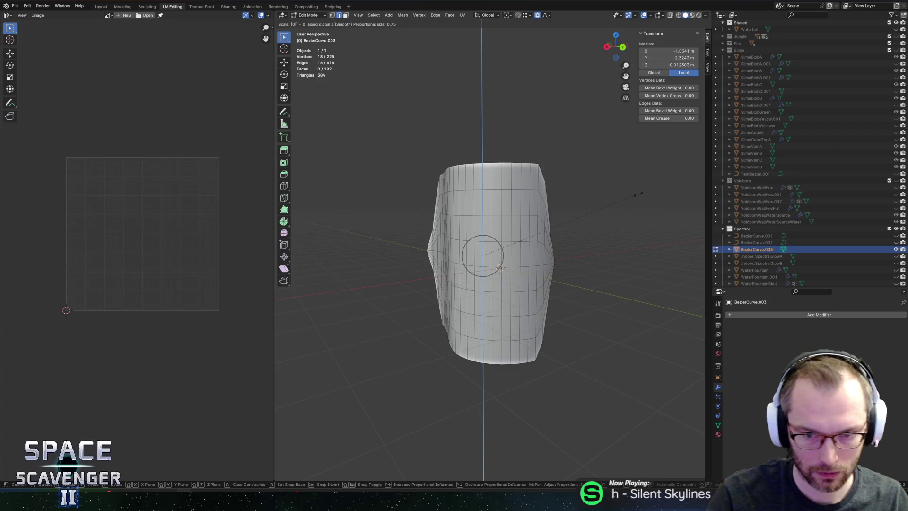
pyautogui.scroll(-7, 639, 194)
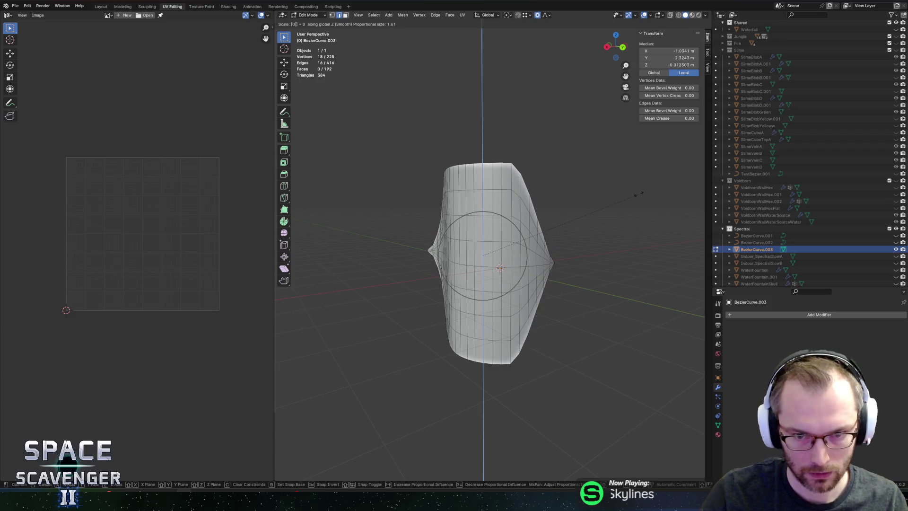
pyautogui.click(638, 194)
pyautogui.press('Tab')
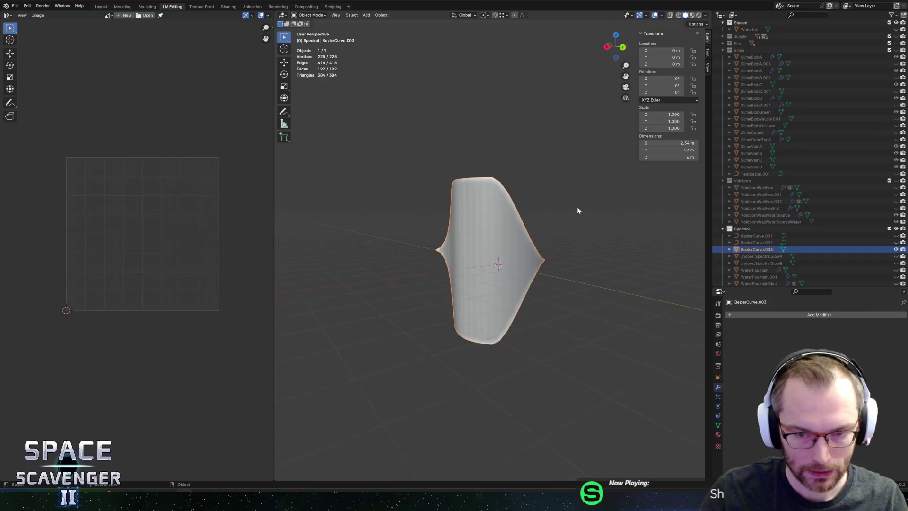
pyautogui.moveTo(577, 207)
pyautogui.mouseDown()
pyautogui.moveTo(611, 232)
pyautogui.moveTo(608, 257)
pyautogui.moveTo(563, 222)
pyautogui.moveTo(560, 157)
pyautogui.mouseUp()
pyautogui.press('Tab')
pyautogui.rightClick(560, 157)
pyautogui.click(457, 76)
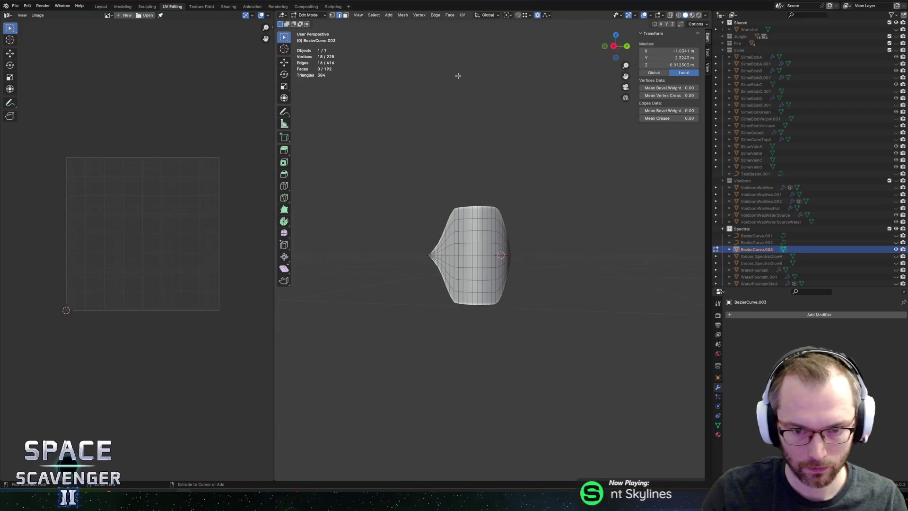
pyautogui.press('Tab')
pyautogui.press('Tab')
pyautogui.press('Tab')
pyautogui.press('Tab')
pyautogui.hotkey('ctrl', 'z')
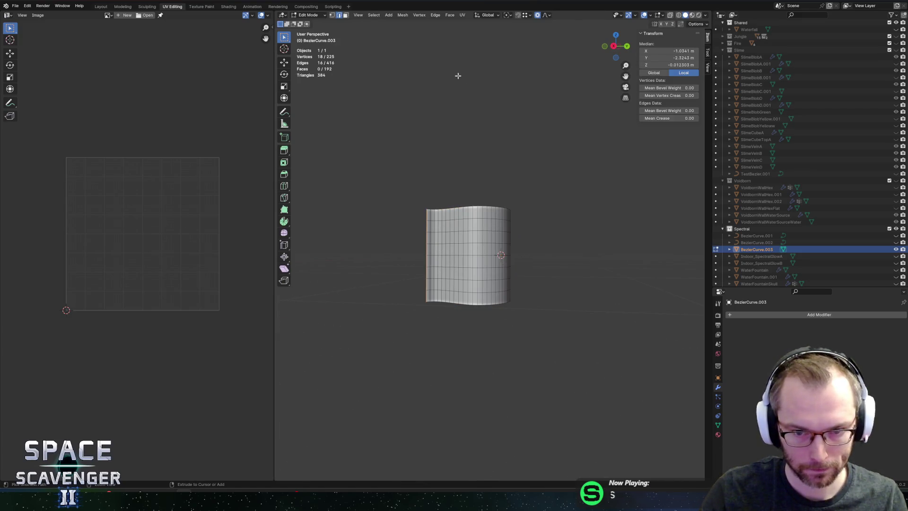
pyautogui.press('a')
# Step: Select the wall's left edge loop and project its UVs from the current view
pyautogui.rightClick(528, 156)
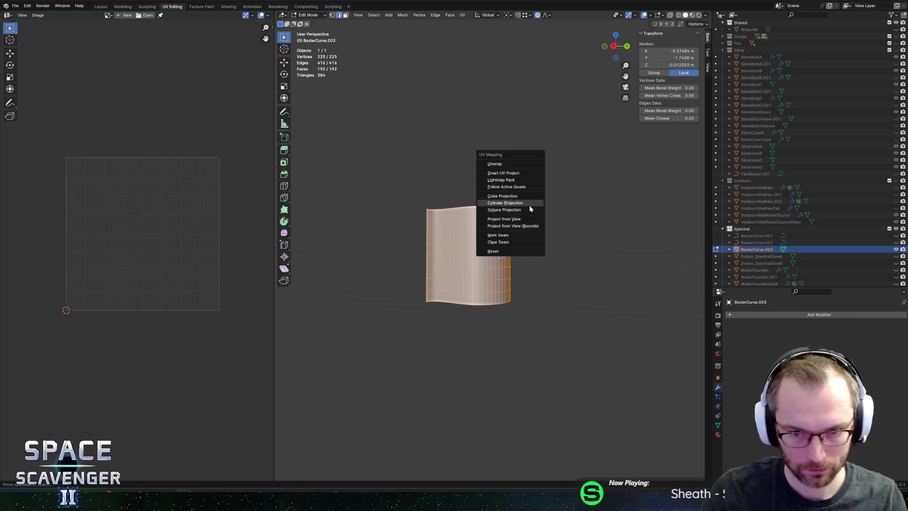
pyautogui.moveTo(515, 186)
pyautogui.mouseDown()
pyautogui.moveTo(487, 223)
pyautogui.moveTo(527, 214)
pyautogui.moveTo(464, 248)
pyautogui.mouseUp()
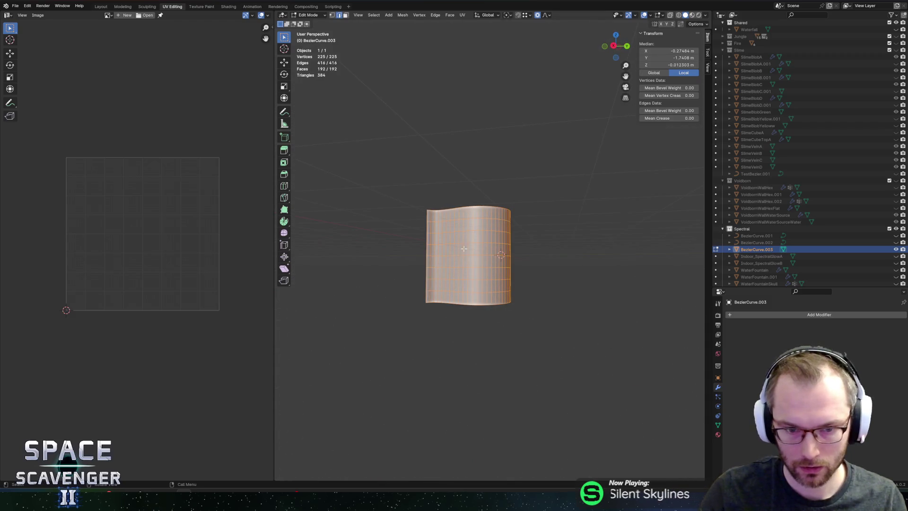
pyautogui.keyDown('alt'); pyautogui.keyDown('shift'); pyautogui.click(429, 256); pyautogui.keyUp('shift'); pyautogui.keyUp('alt')
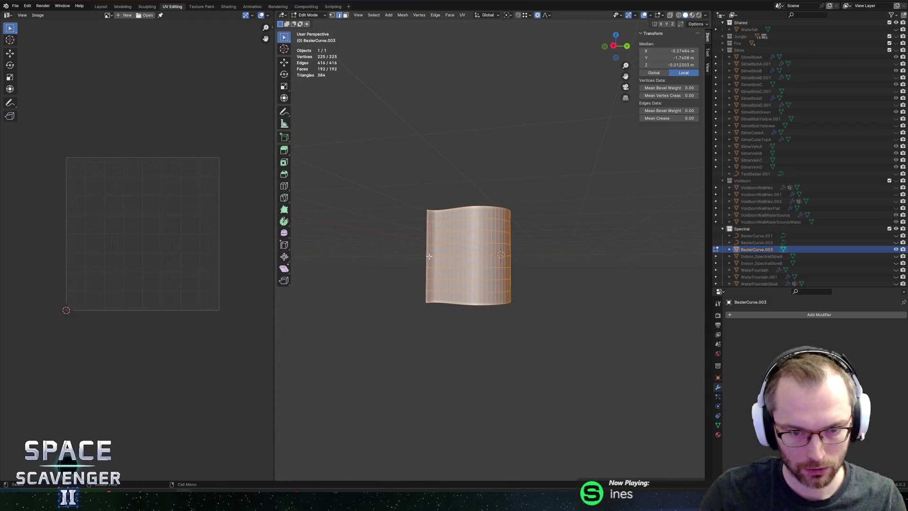
pyautogui.keyDown('alt'); pyautogui.keyDown('shift'); pyautogui.click(429, 255); pyautogui.keyUp('shift'); pyautogui.keyUp('alt')
pyautogui.keyDown('alt'); pyautogui.keyDown('shift'); pyautogui.click(428, 257); pyautogui.keyUp('shift'); pyautogui.keyUp('alt')
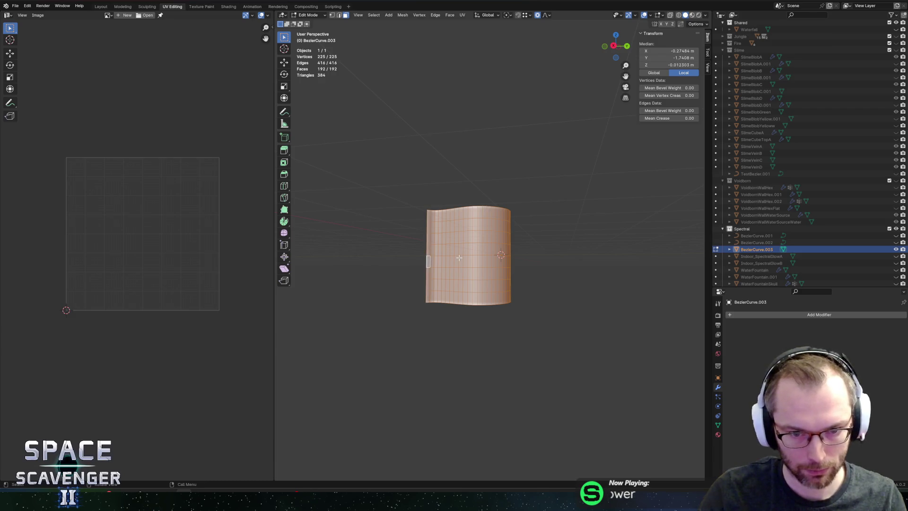
pyautogui.press('u')
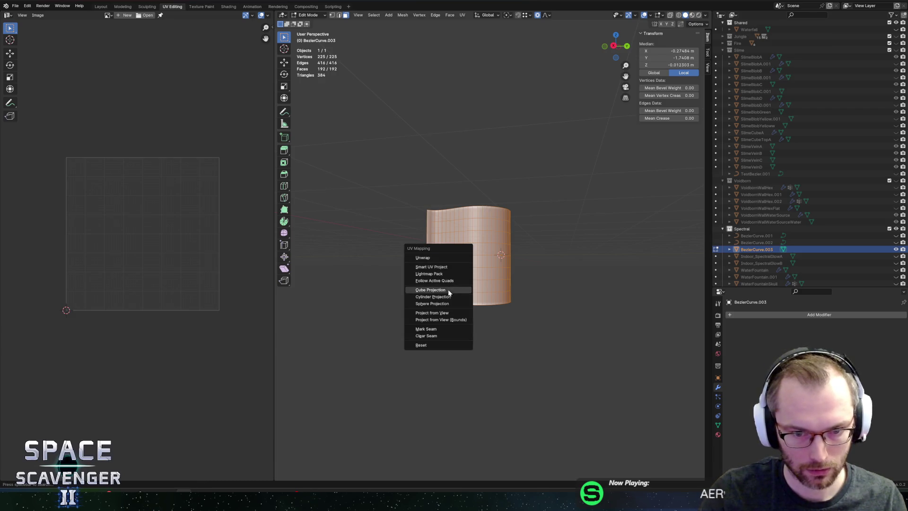
pyautogui.click(449, 318)
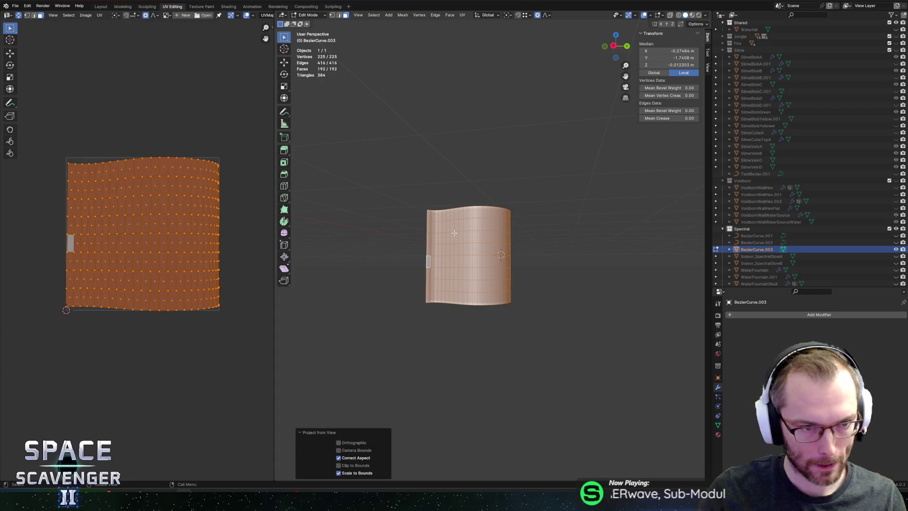
# Step: Unwrap the wall into a flat UV grid and select the whole mesh
pyautogui.press('u')
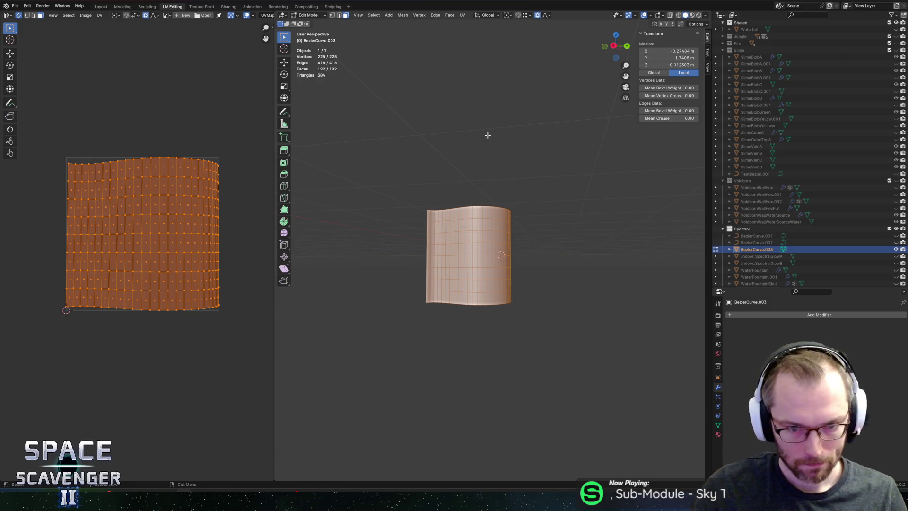
pyautogui.press('u')
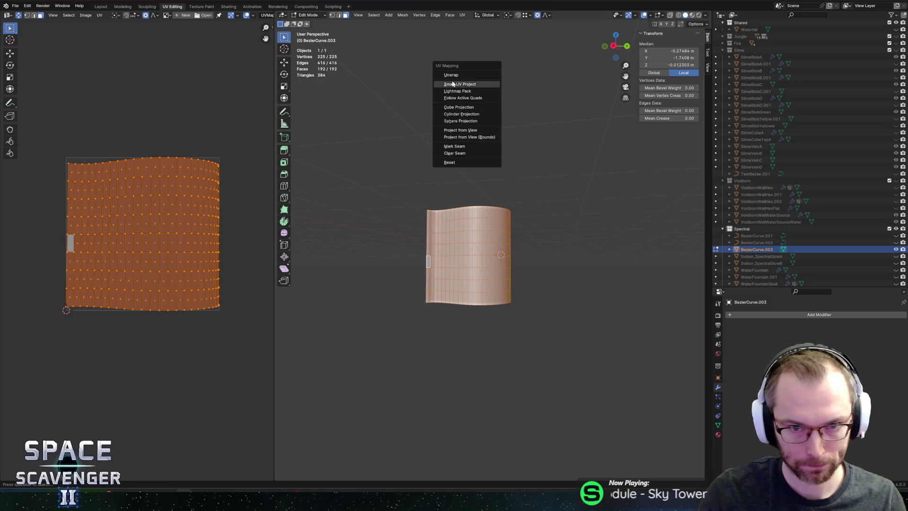
pyautogui.click(451, 75)
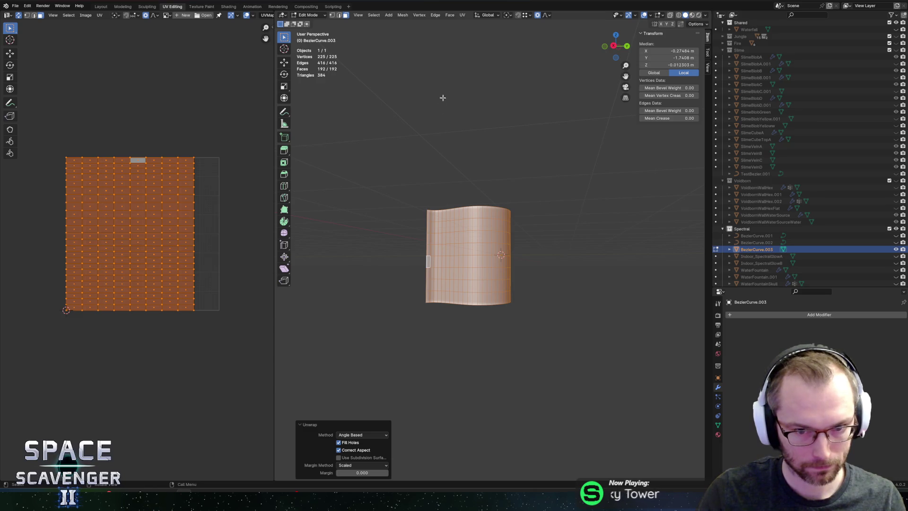
pyautogui.press('2')
pyautogui.keyDown('alt'); pyautogui.click(465, 205); pyautogui.keyUp('alt')
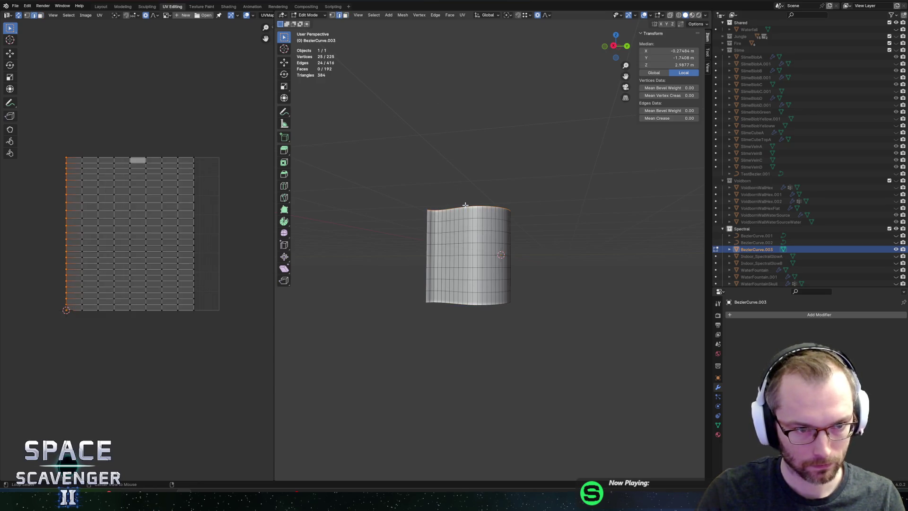
pyautogui.keyDown('alt'); pyautogui.click(469, 305); pyautogui.keyUp('alt')
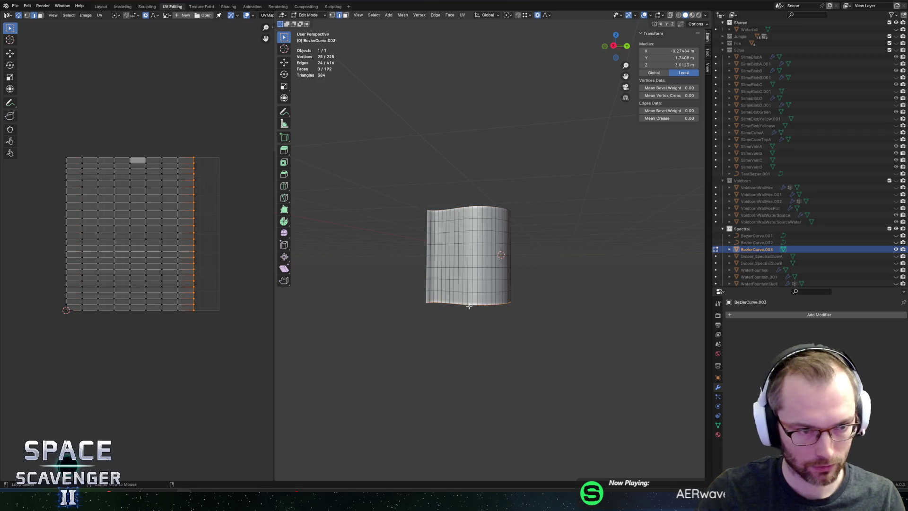
pyautogui.press('a')
pyautogui.click(100, 15)
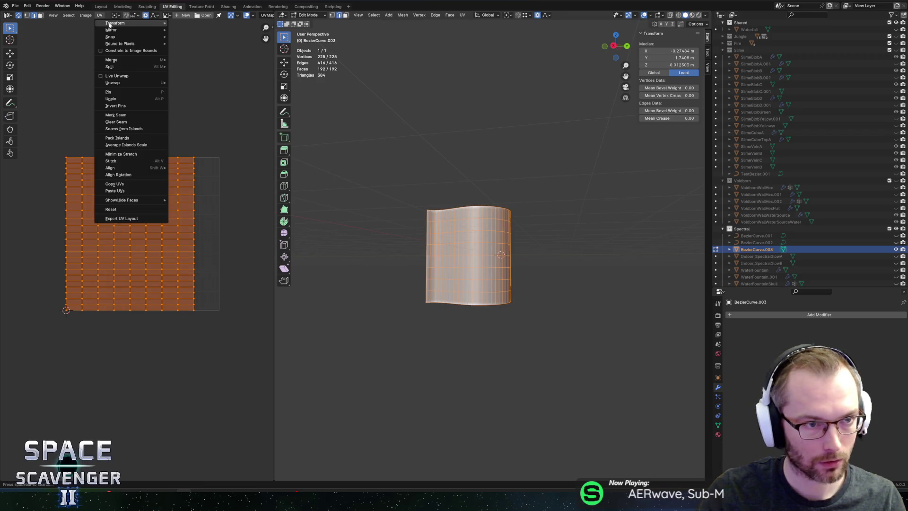
# Step: Rotate the UV layout -90 degrees and mirror it along Y
pyautogui.press('Escape')
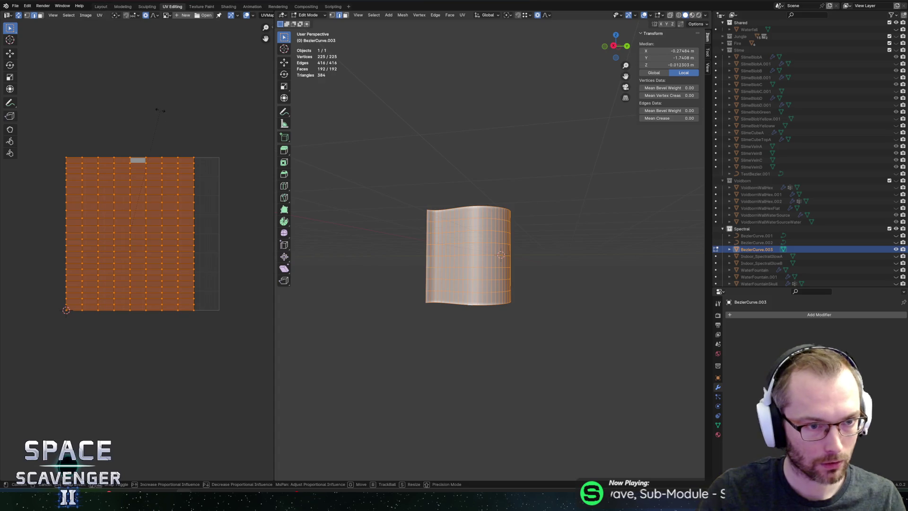
pyautogui.write('r-90')
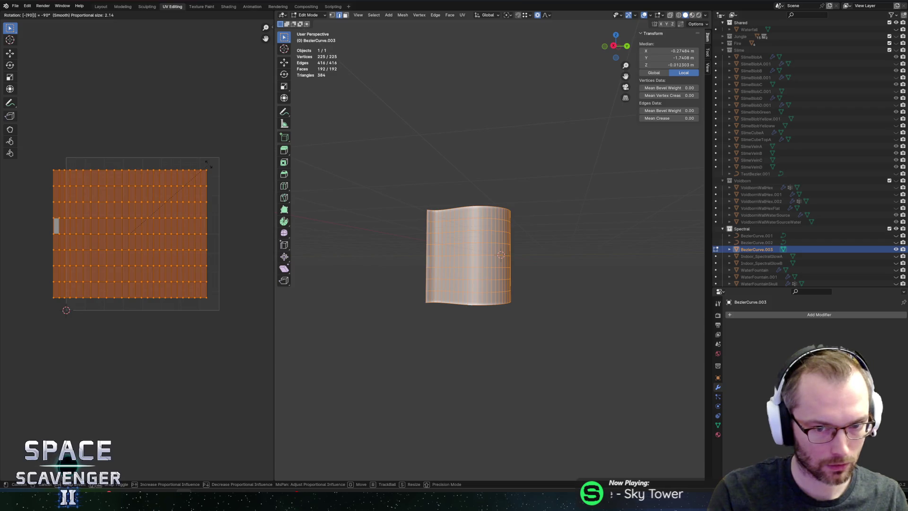
pyautogui.press('Return')
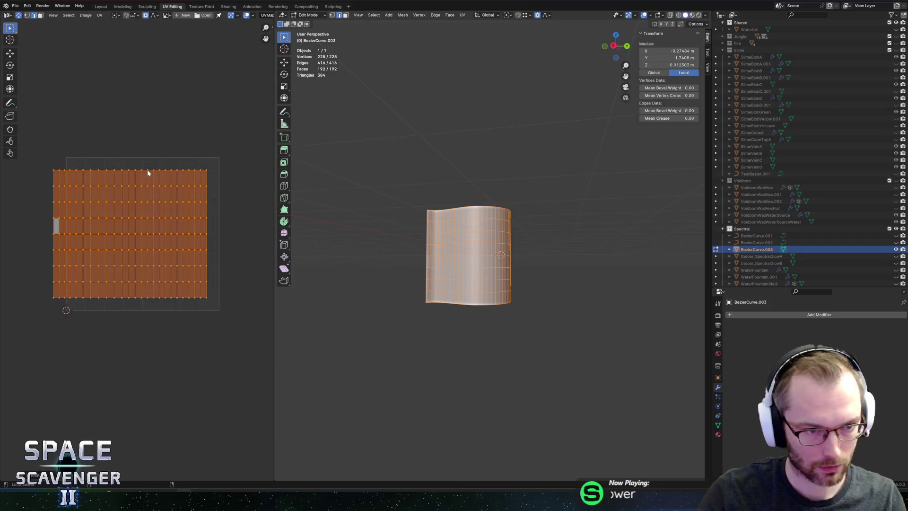
pyautogui.click(55, 177)
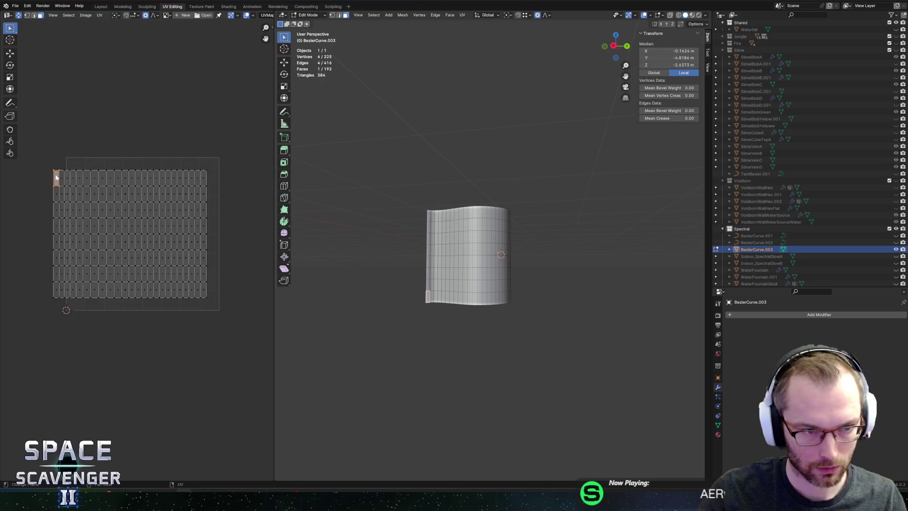
pyautogui.press('a')
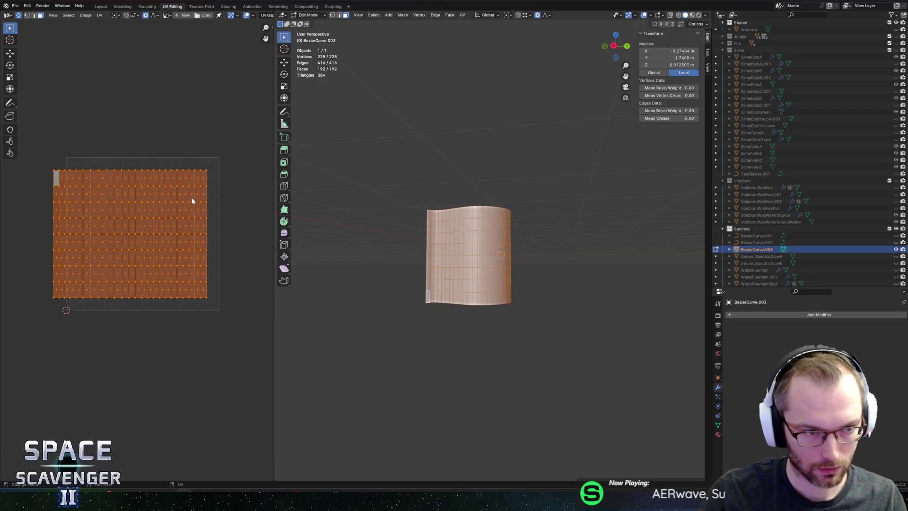
pyautogui.hotkey('ctrl', 'm')
pyautogui.press('y')
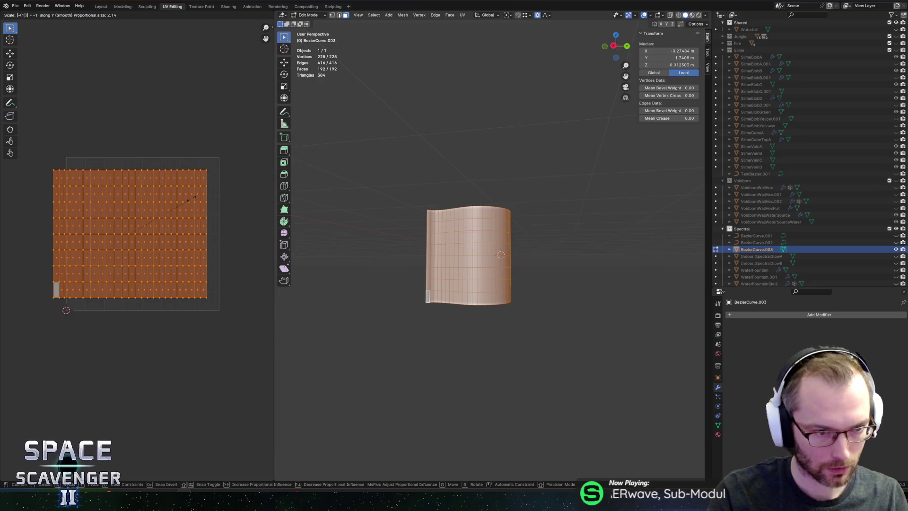
pyautogui.press('Return')
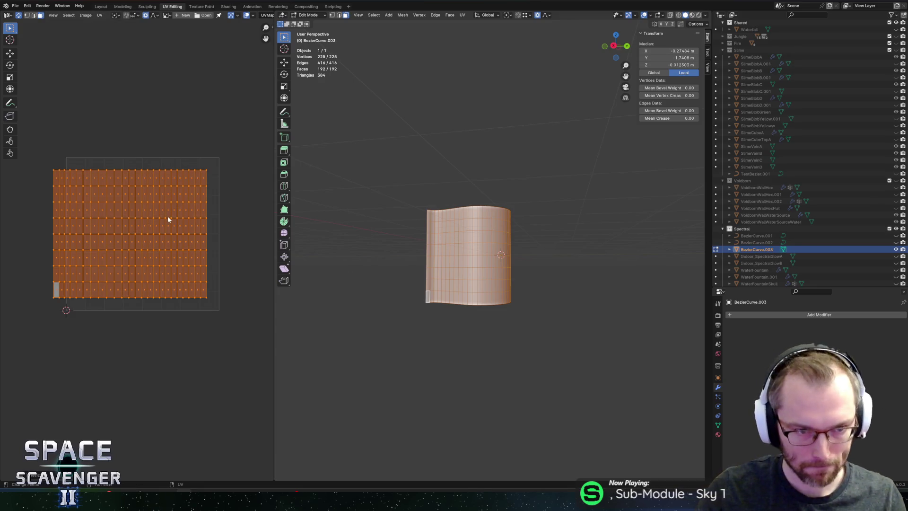
# Step: Slide the UV island sideways, shrink it slightly, and move it to the bottom-left corner
pyautogui.press('g')
pyautogui.press('x')
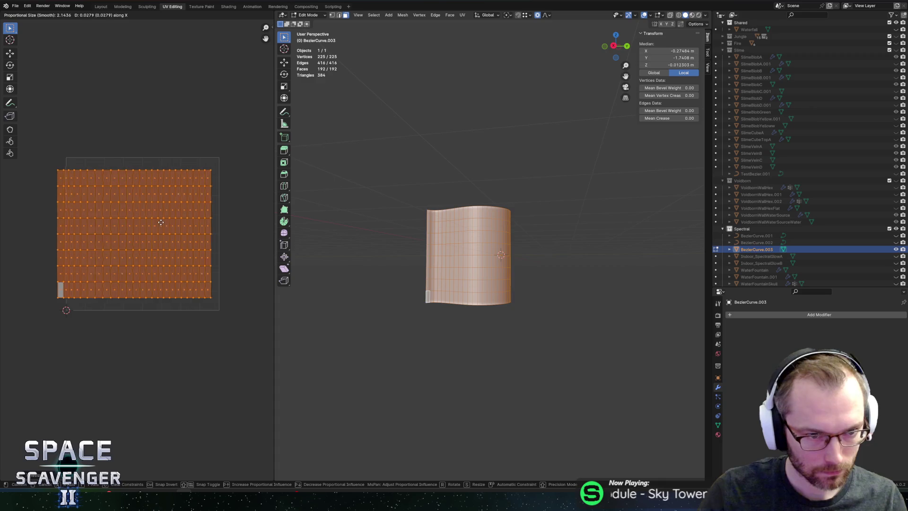
pyautogui.click(169, 219)
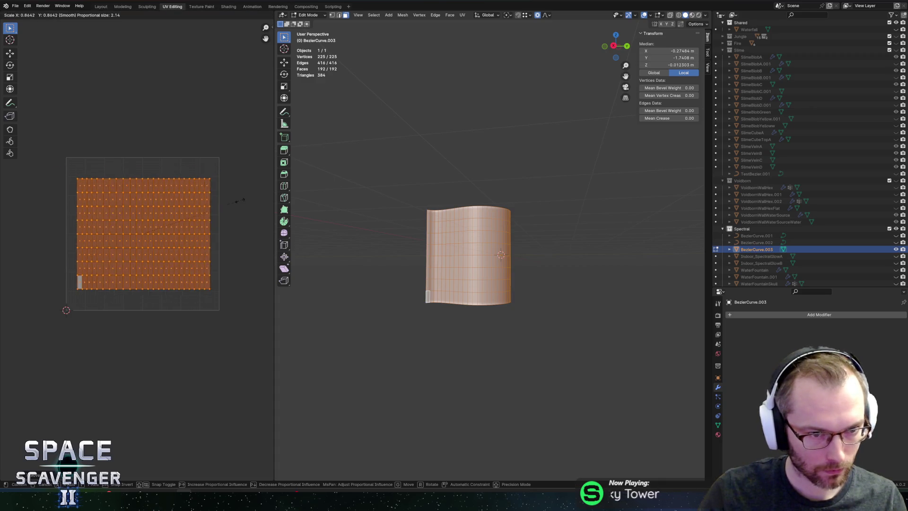
pyautogui.press('s')
pyautogui.click(219, 206)
pyautogui.click(115, 14)
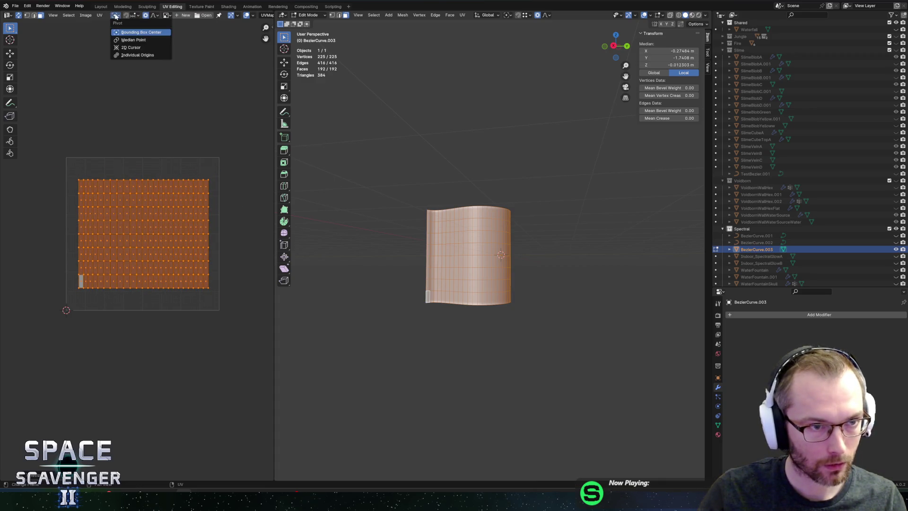
pyautogui.press('g')
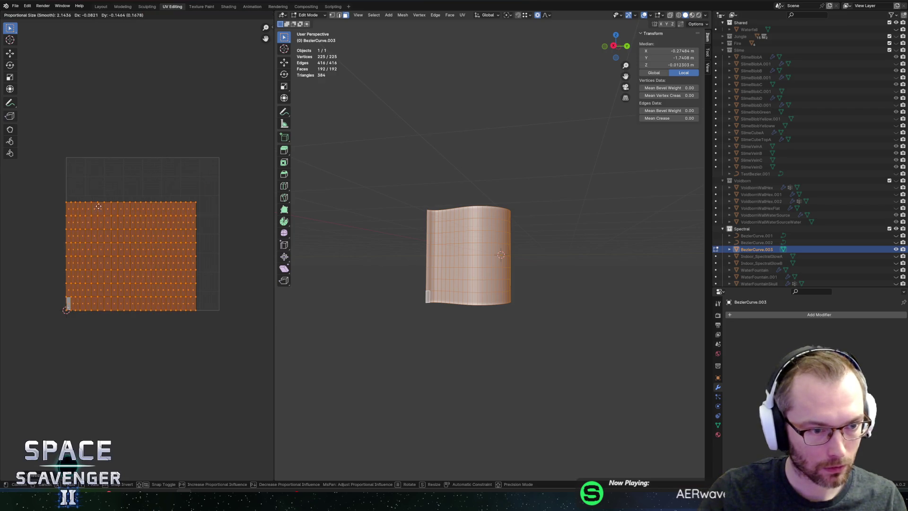
pyautogui.click(41, 268)
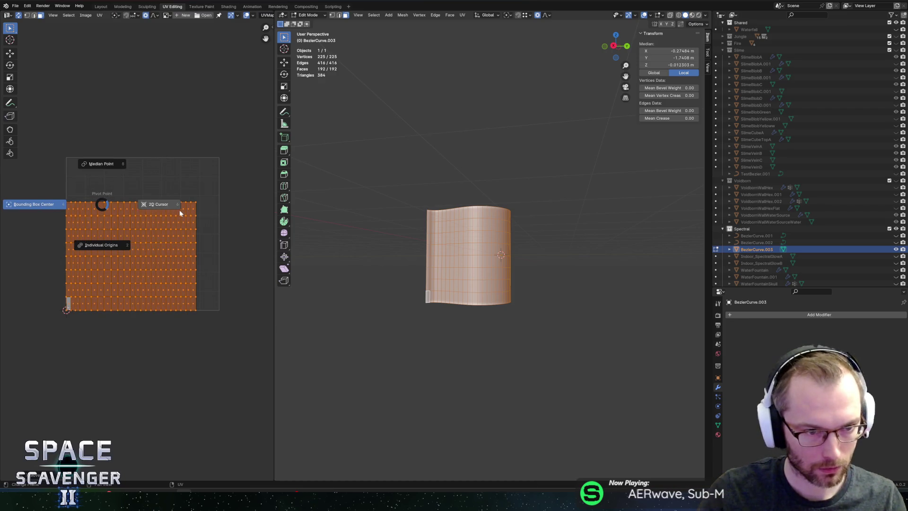
# Step: Stretch the UV island in X and Y to fill the whole UV square
pyautogui.press('s')
pyautogui.press('x')
pyautogui.click(240, 208)
pyautogui.press('s')
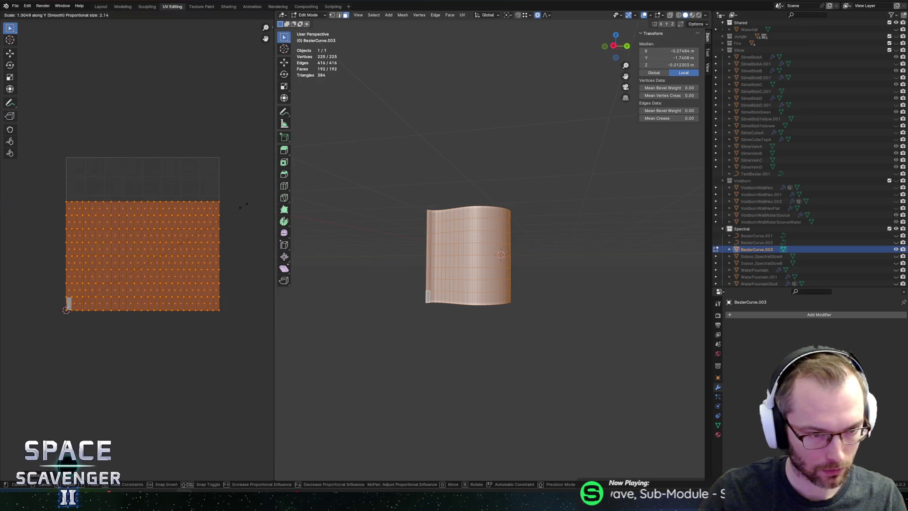
pyautogui.press('y')
pyautogui.click(169, 122)
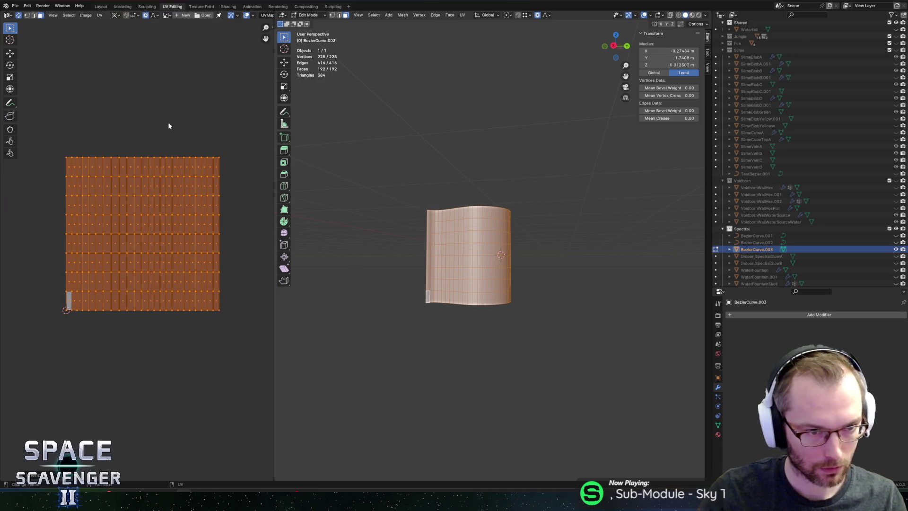
# Step: Select the wall's left and right border edge loops
pyautogui.click(99, 15)
pyautogui.click(125, 59)
pyautogui.hotkey('alt', 'a')
pyautogui.press('a')
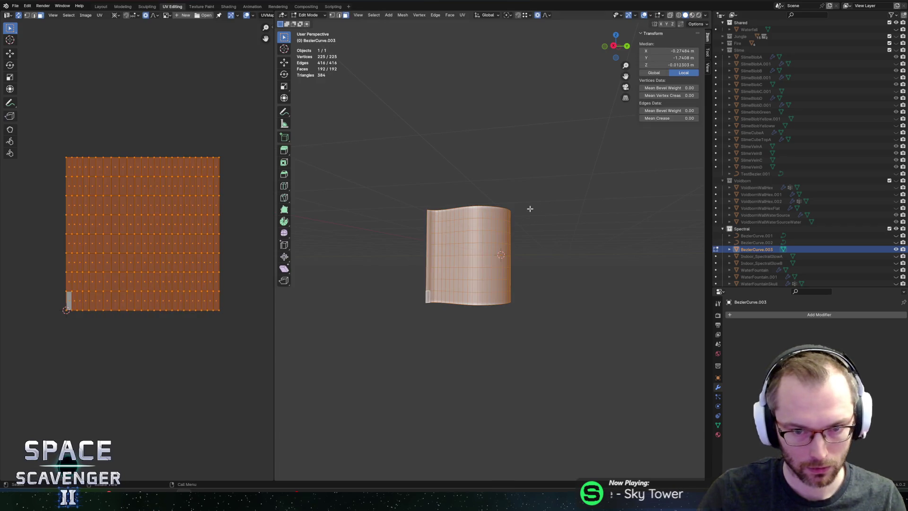
pyautogui.press('Tab')
pyautogui.moveTo(559, 194); pyautogui.dragTo(546, 232)
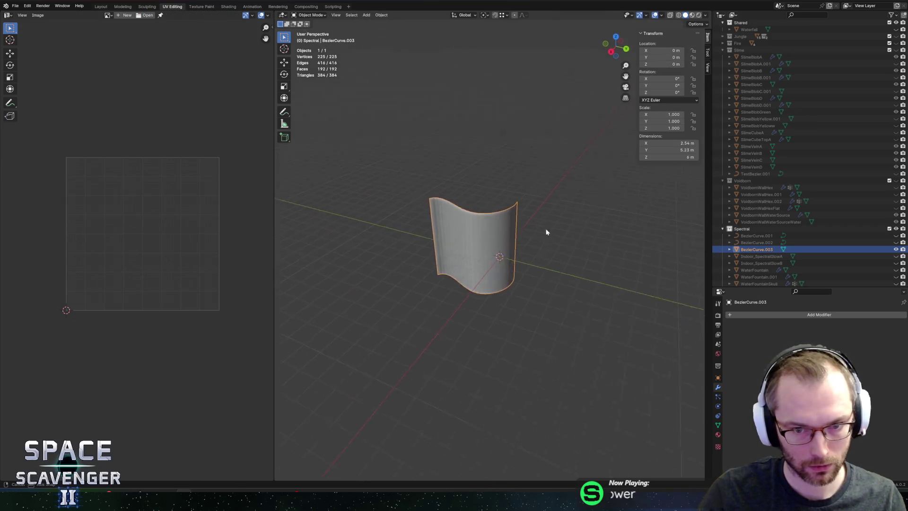
pyautogui.press('Tab')
pyautogui.keyDown('alt'); pyautogui.click(436, 210); pyautogui.keyUp('alt')
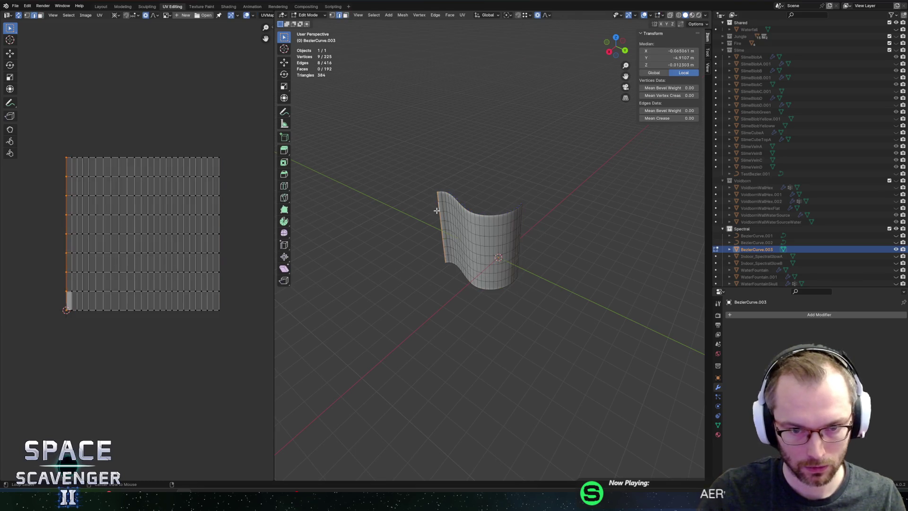
pyautogui.moveTo(557, 213); pyautogui.dragTo(544, 217)
pyautogui.keyDown('alt'); pyautogui.keyDown('shift'); pyautogui.click(524, 227); pyautogui.keyUp('shift'); pyautogui.keyUp('alt')
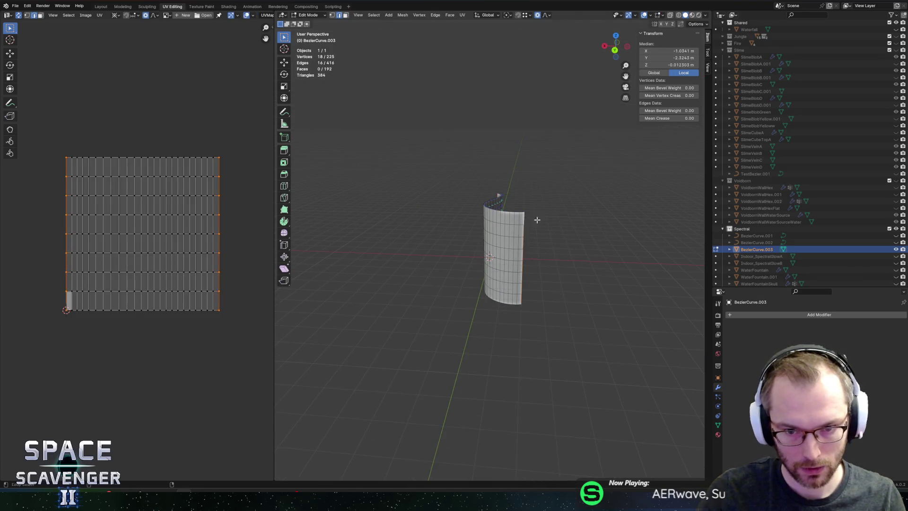
# Step: Scale the side border loops along Z to pinch the wall's edges inward
pyautogui.press('g')
pyautogui.press('s')
pyautogui.press('z')
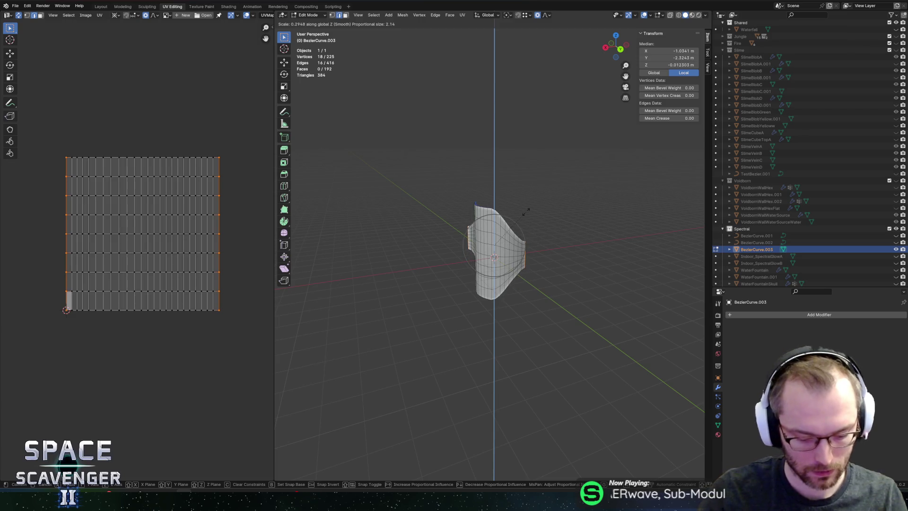
pyautogui.click(525, 209)
# Step: Export the wall to SectorObjects.fbx and rename the object Indoor_SpectralGlowC
pyautogui.hotkey('ctrl', 'shift', 'e')
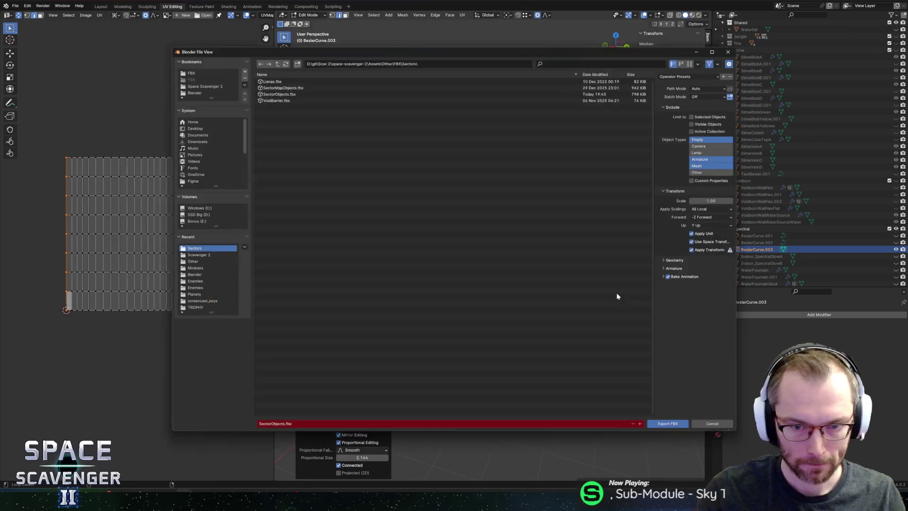
pyautogui.click(674, 434)
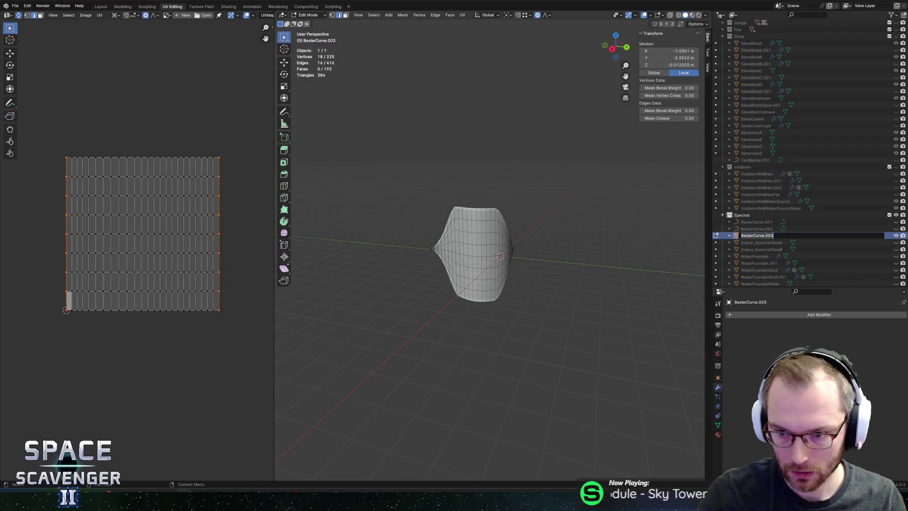
pyautogui.write('Indoor?Spectral')
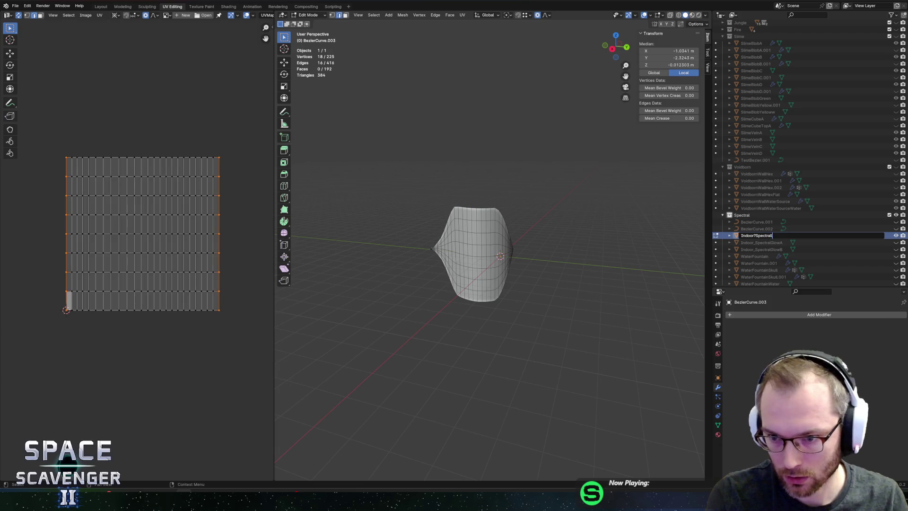
pyautogui.write('GlowC')
pyautogui.press('Return')
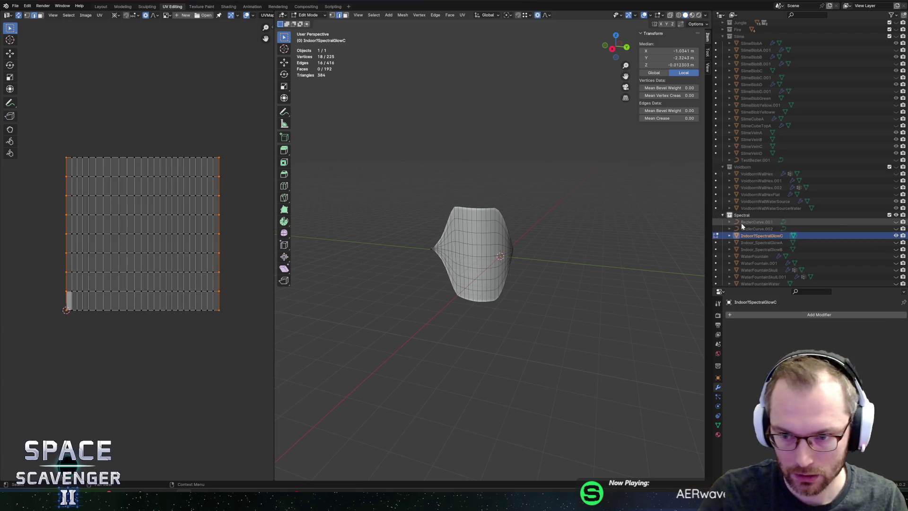
pyautogui.press('F2')
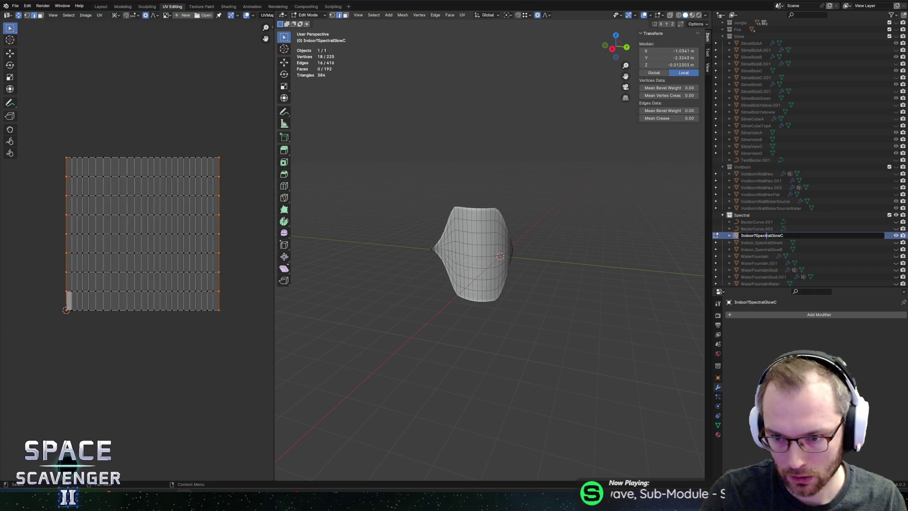
pyautogui.press('BackSpace')
pyautogui.write('_')
pyautogui.press('Return')
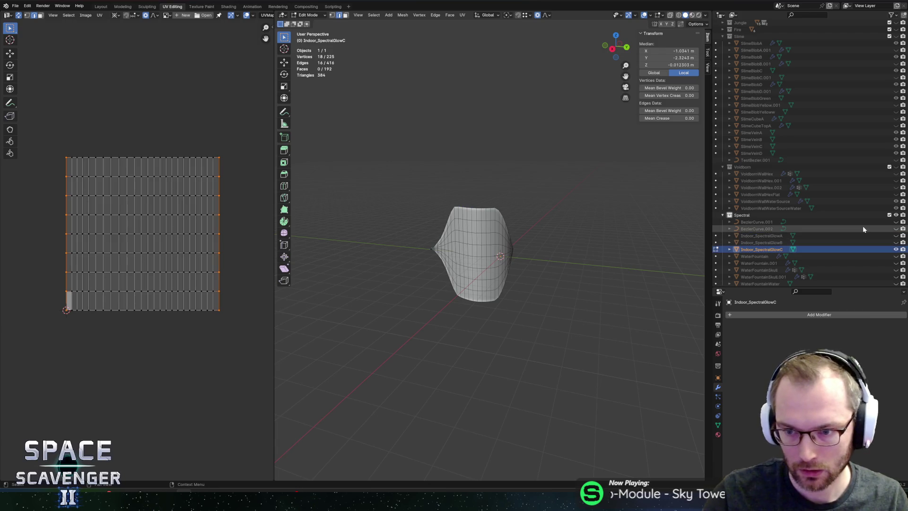
# Step: Save SectorObjects.blend and re-export the renamed wall to FBX
pyautogui.hotkey('ctrl', 's')
pyautogui.hotkey('ctrl', 'shift', 'e')
pyautogui.press('Return')
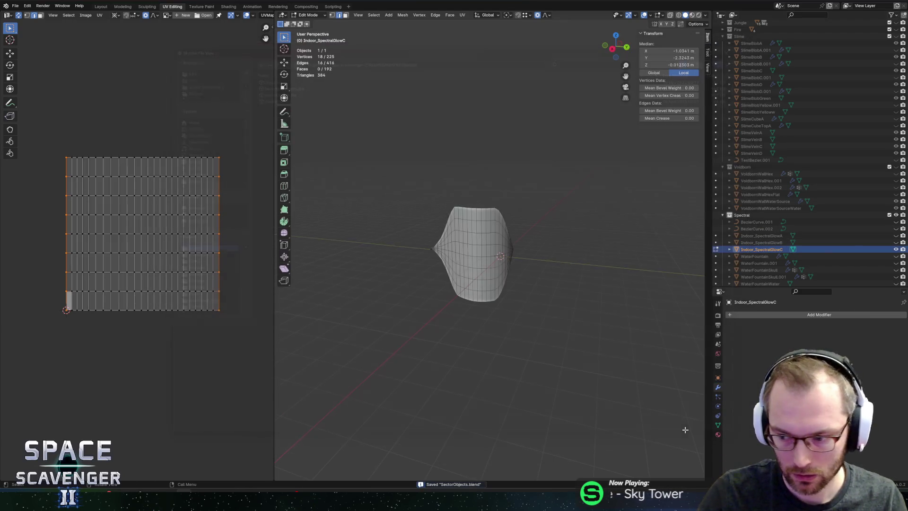
pyautogui.hotkey('alt', 'Tab')
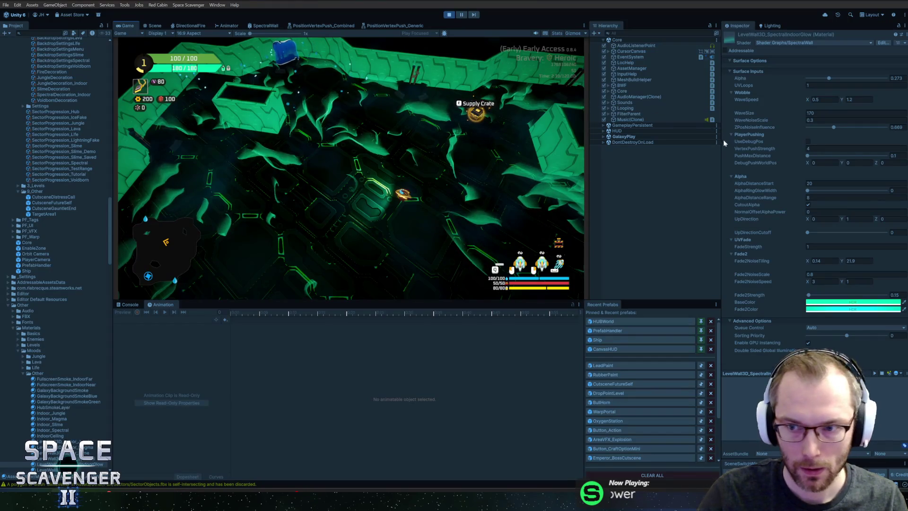
# Step: In SpectralDecoration_Indoor, duplicate the second layer and give it the Indoor_SpectralGlowC mesh
pyautogui.click(59, 163)
pyautogui.click(54, 78)
pyautogui.click(64, 95)
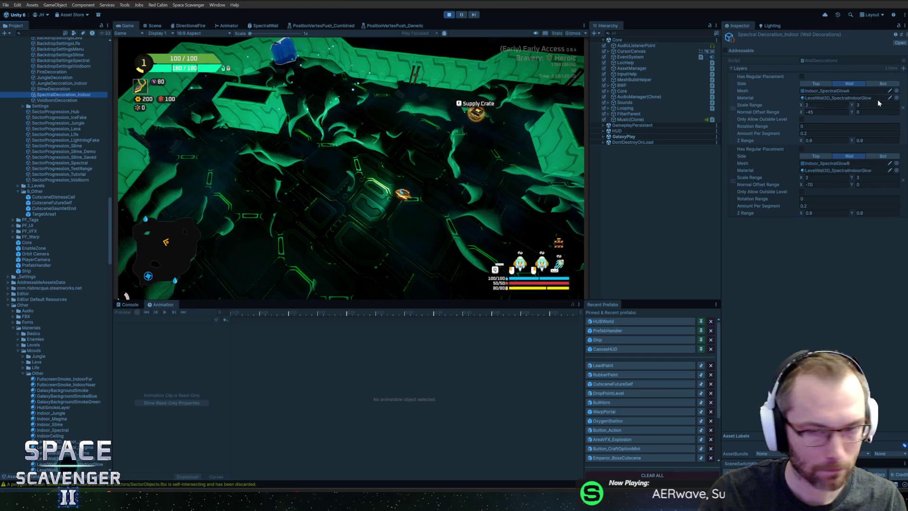
pyautogui.rightClick(733, 161)
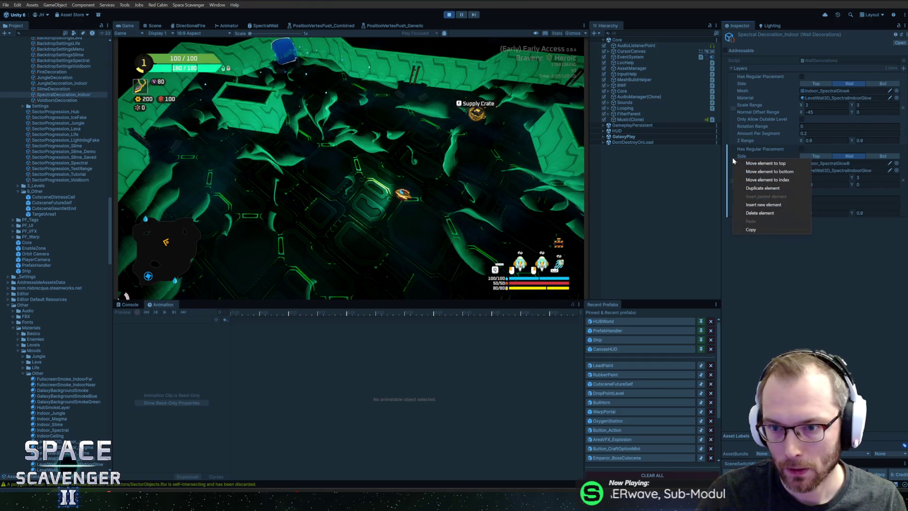
pyautogui.click(759, 188)
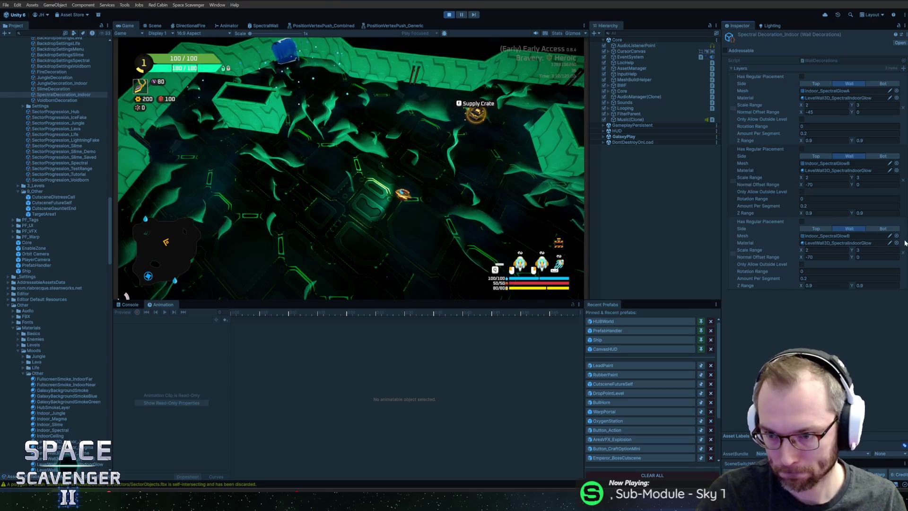
pyautogui.click(897, 237)
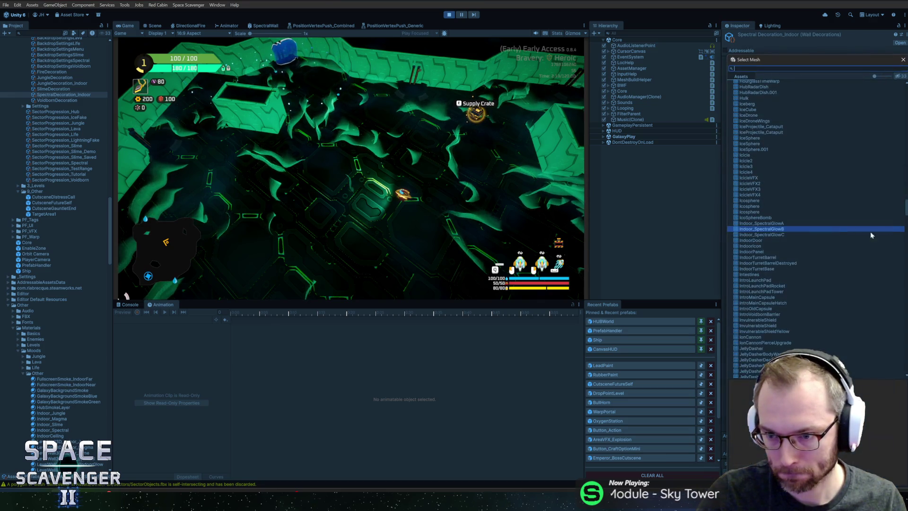
pyautogui.doubleClick(781, 236)
pyautogui.click(490, 192)
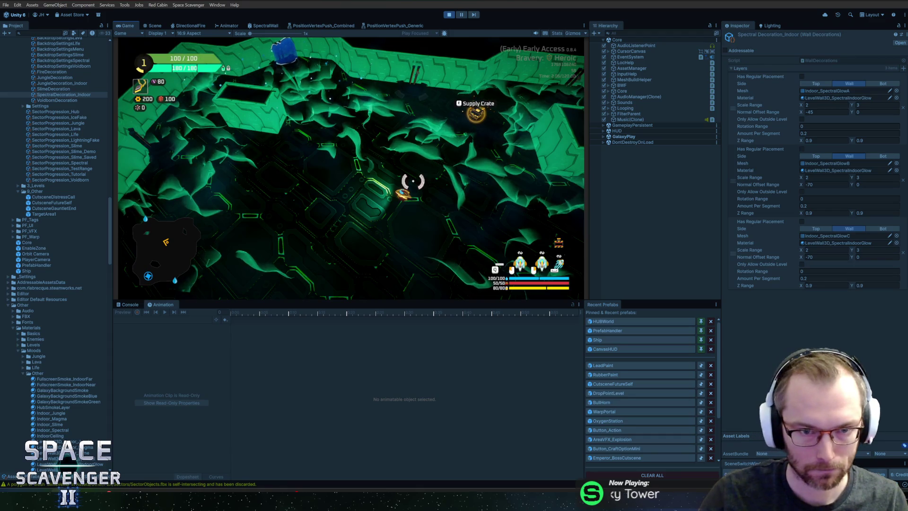
pyautogui.press('w')
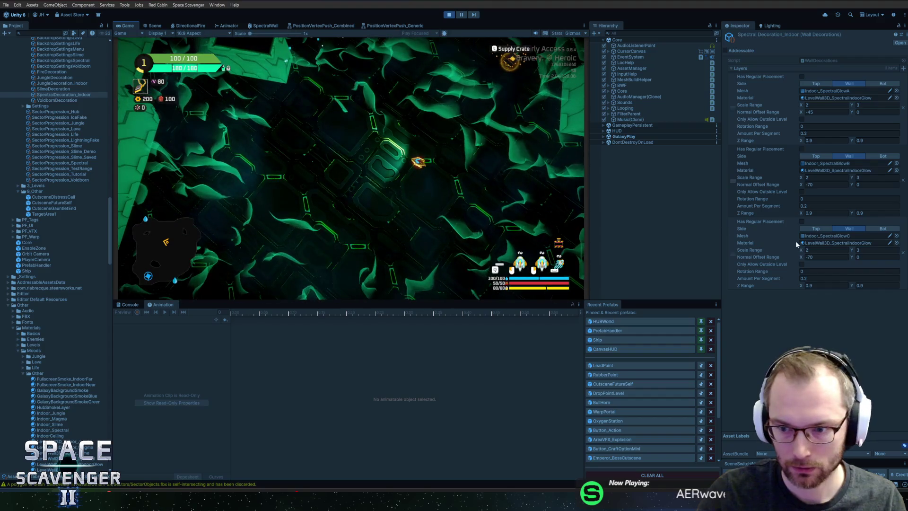
# Step: Set Normal Offset Range X to -90 on all three layers and regenerate decorations in the console
pyautogui.click(846, 256)
pyautogui.press('End')
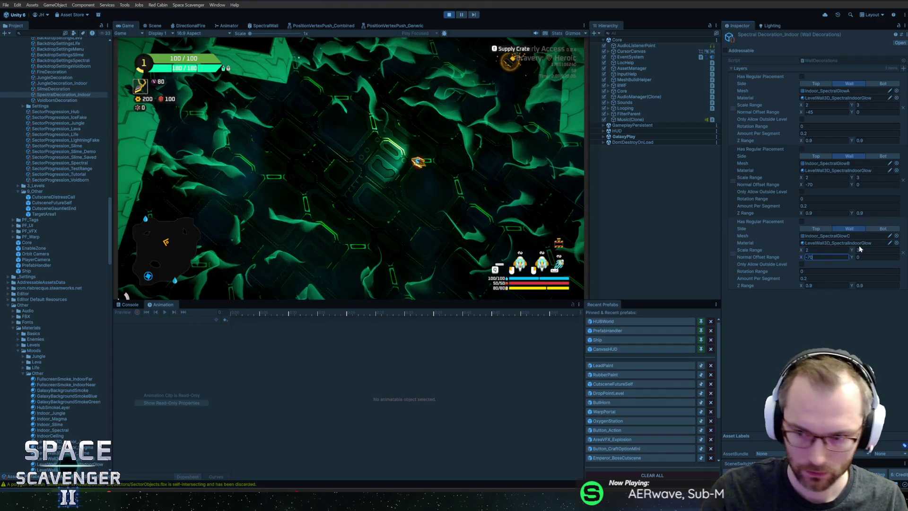
pyautogui.write('-90')
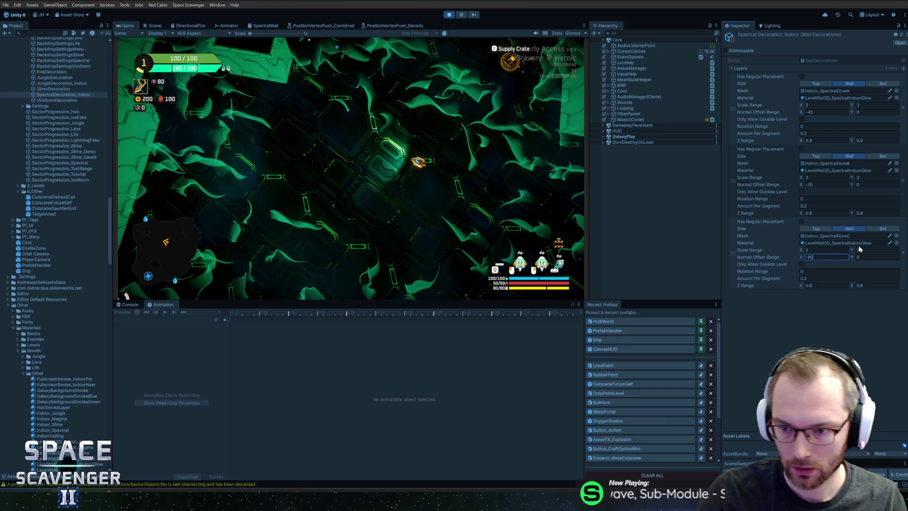
pyautogui.click(845, 184)
pyautogui.write('-90')
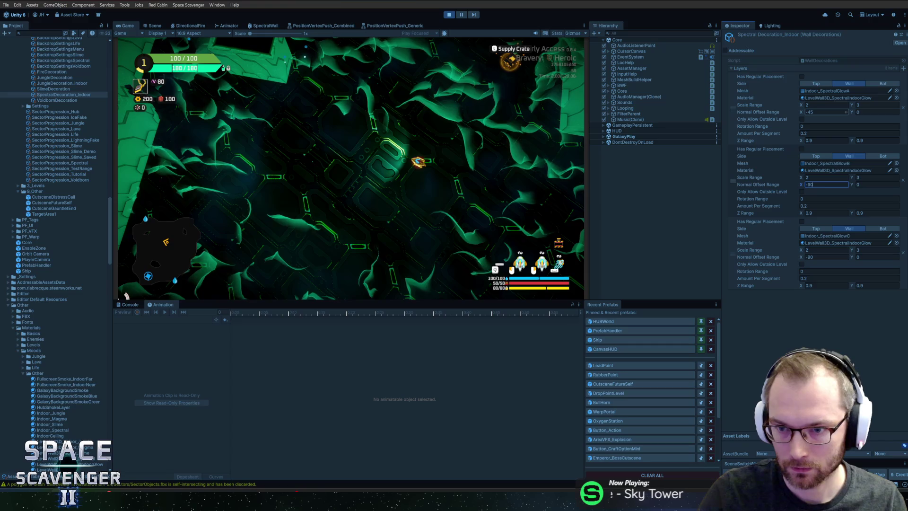
pyautogui.click(825, 112)
pyautogui.write('-80')
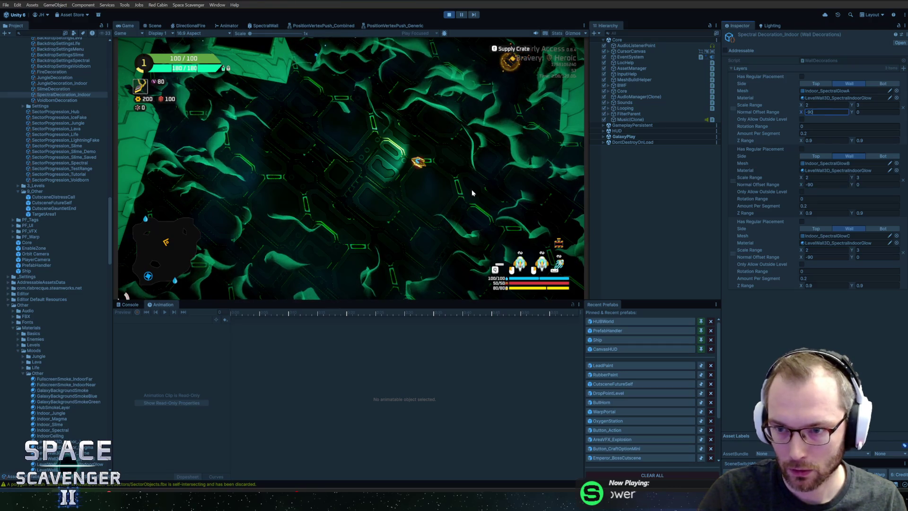
pyautogui.click(472, 193)
pyautogui.press('`')
pyautogui.press('Up')
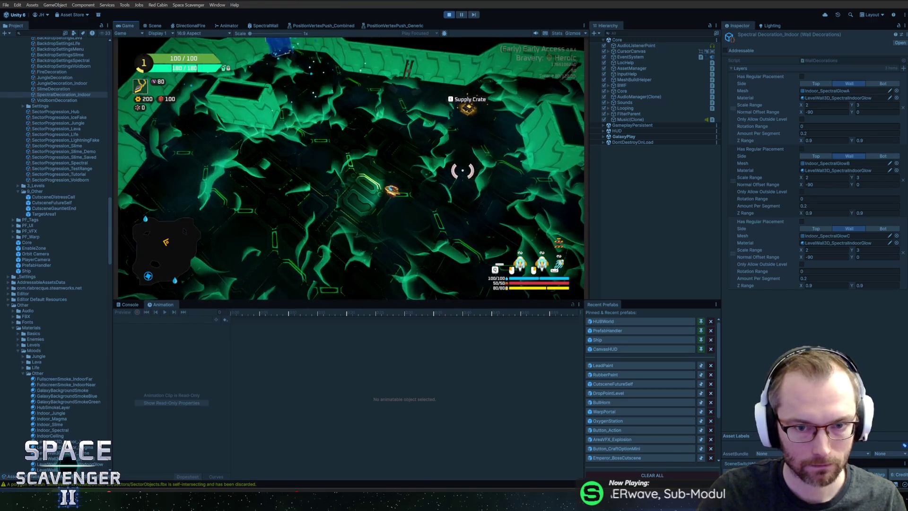
# Step: Set Amount Per Segment to 0.1 on the decoration layers
pyautogui.click(849, 205)
pyautogui.write('0')
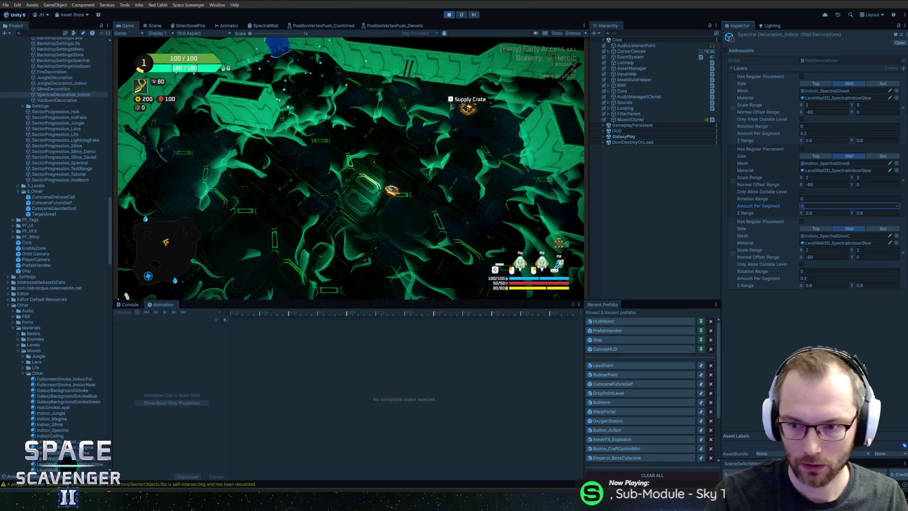
pyautogui.write('.1')
pyautogui.click(846, 133)
pyautogui.write('0.1')
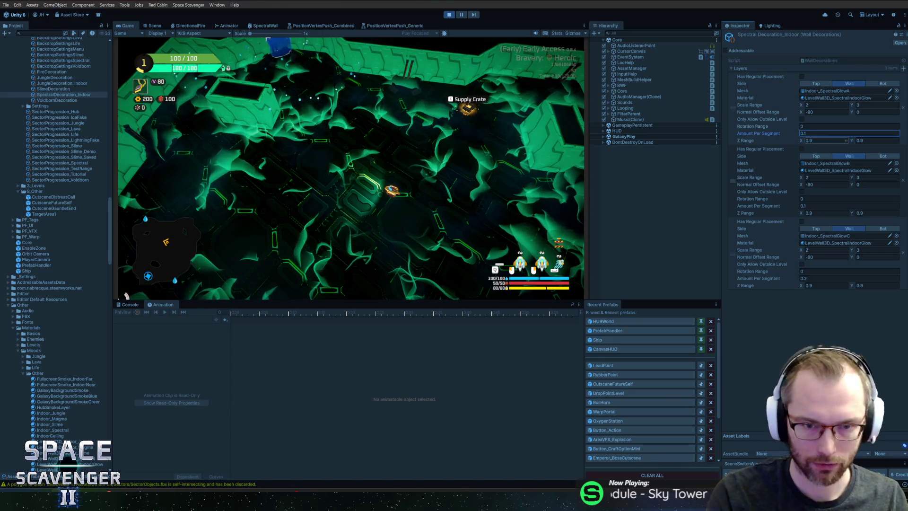
pyautogui.click(849, 278)
pyautogui.write('0')
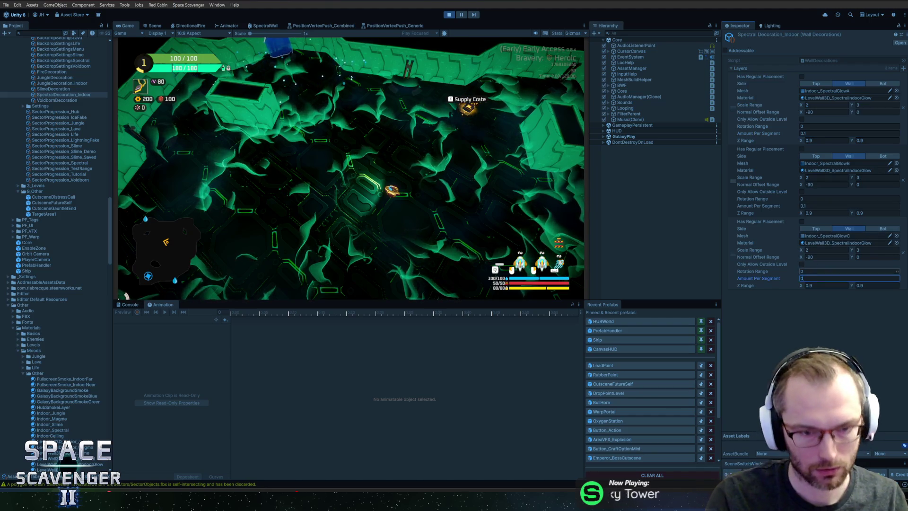
pyautogui.write('.1')
pyautogui.press('Return')
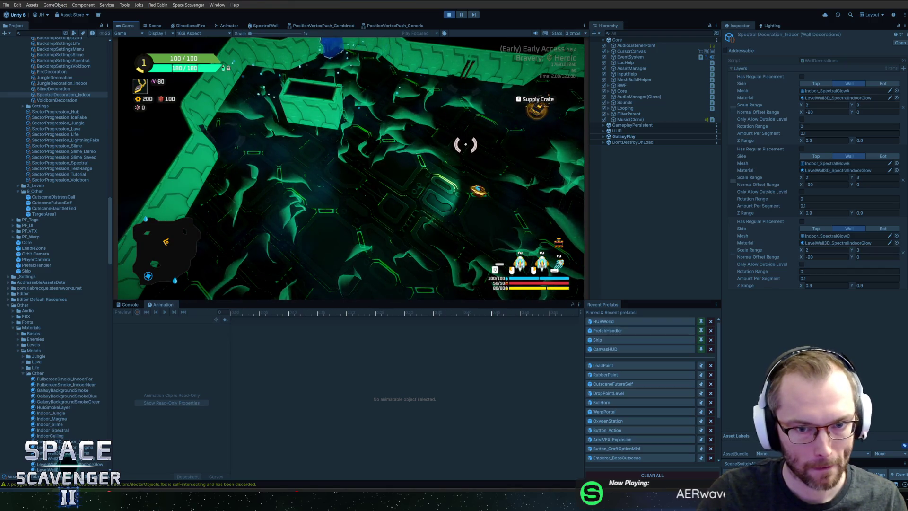
pyautogui.hotkey('alt', 'Tab')
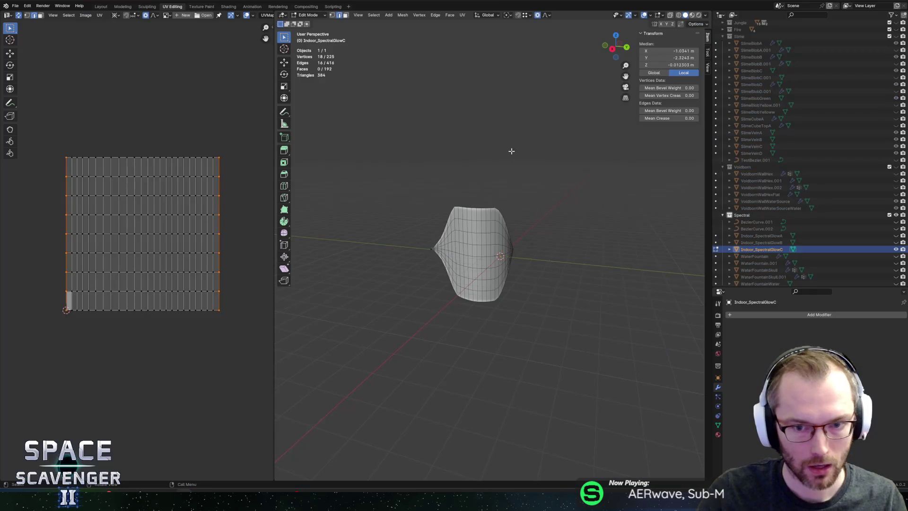
# Step: Return to Object Mode and add a new plane mesh beside the wavy strip
pyautogui.moveTo(511, 151)
pyautogui.mouseDown()
pyautogui.moveTo(539, 188)
pyautogui.moveTo(499, 200)
pyautogui.moveTo(484, 189)
pyautogui.moveTo(515, 201)
pyautogui.mouseUp()
pyautogui.press('Tab')
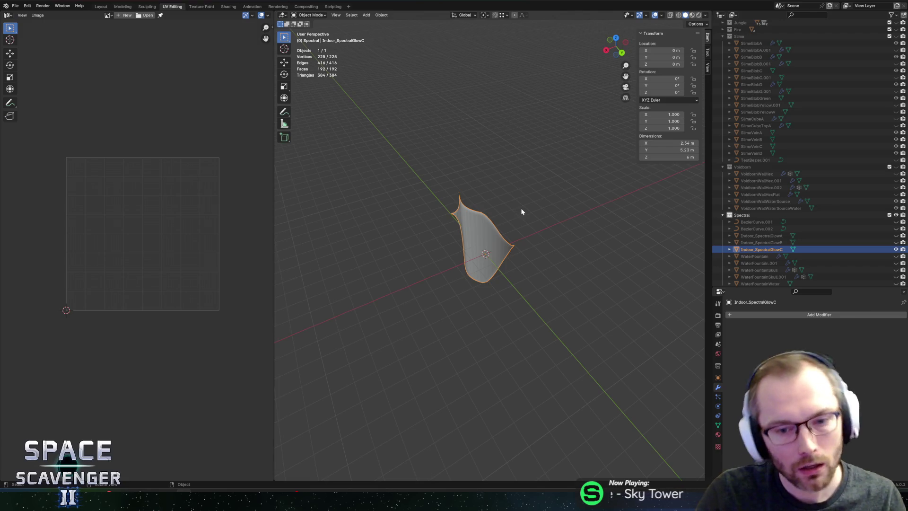
pyautogui.hotkey('shift', 'a')
pyautogui.moveTo(501, 202)
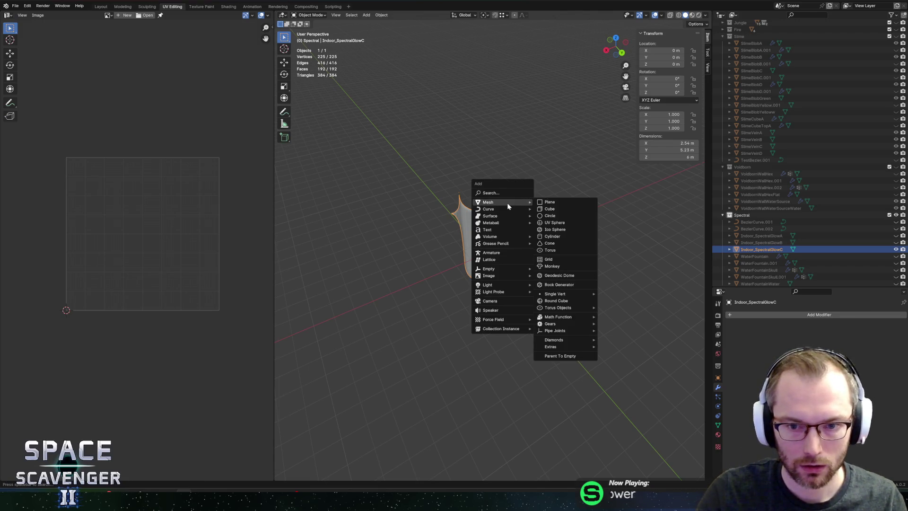
pyautogui.click(549, 202)
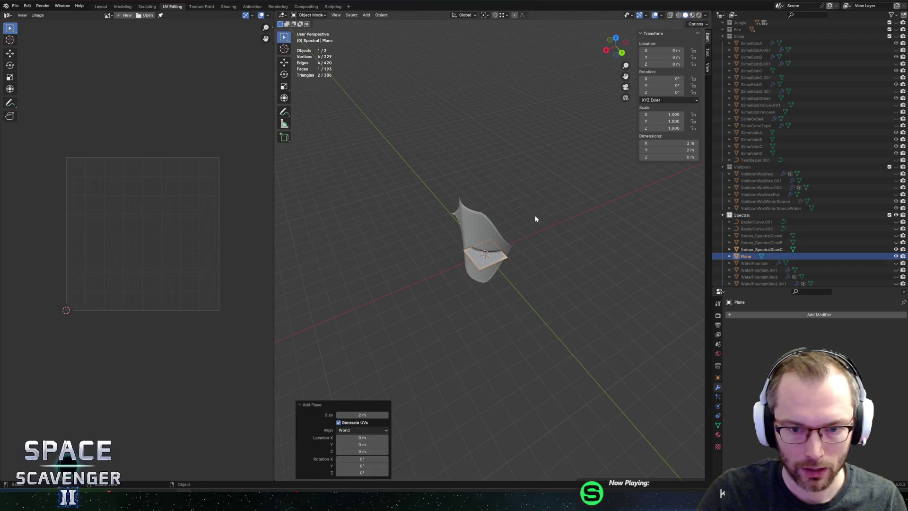
# Step: In Edit Mode, select the whole plane and scale it up about 3.37 times
pyautogui.press('Tab')
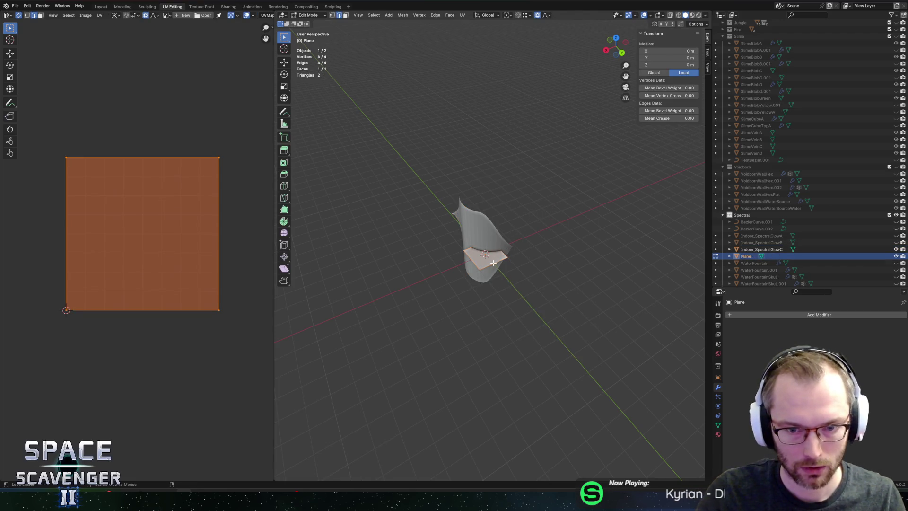
pyautogui.click(493, 263)
pyautogui.moveTo(528, 208)
pyautogui.mouseDown()
pyautogui.moveTo(545, 233)
pyautogui.moveTo(531, 229)
pyautogui.moveTo(558, 203)
pyautogui.moveTo(563, 209)
pyautogui.moveTo(519, 208)
pyautogui.mouseUp()
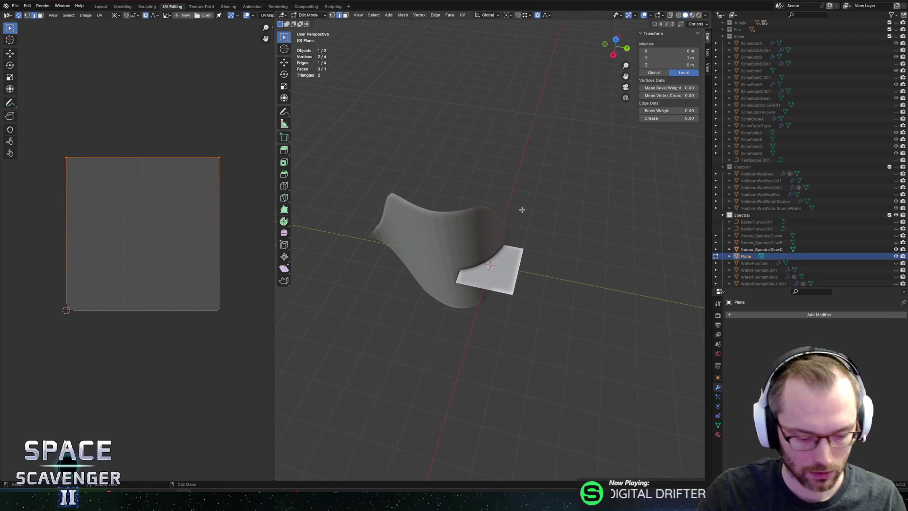
pyautogui.press('s')
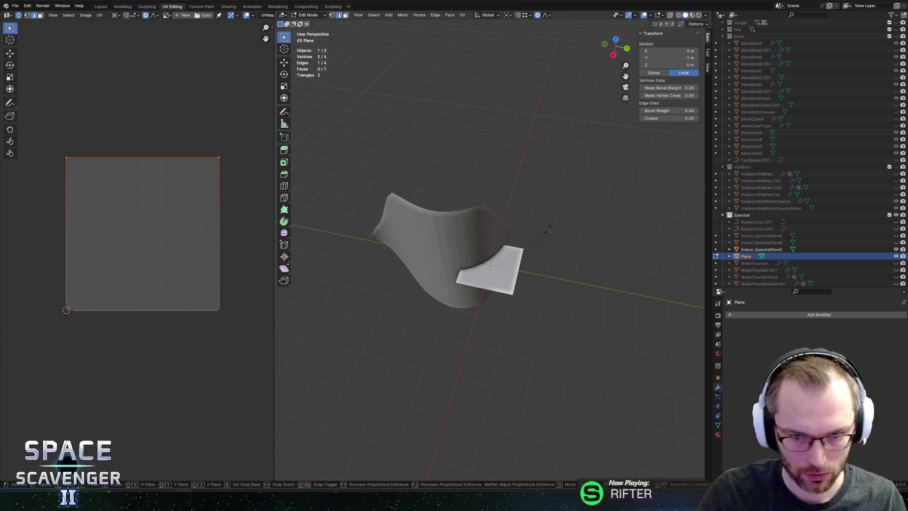
pyautogui.press('Escape')
pyautogui.press('a')
pyautogui.press('s')
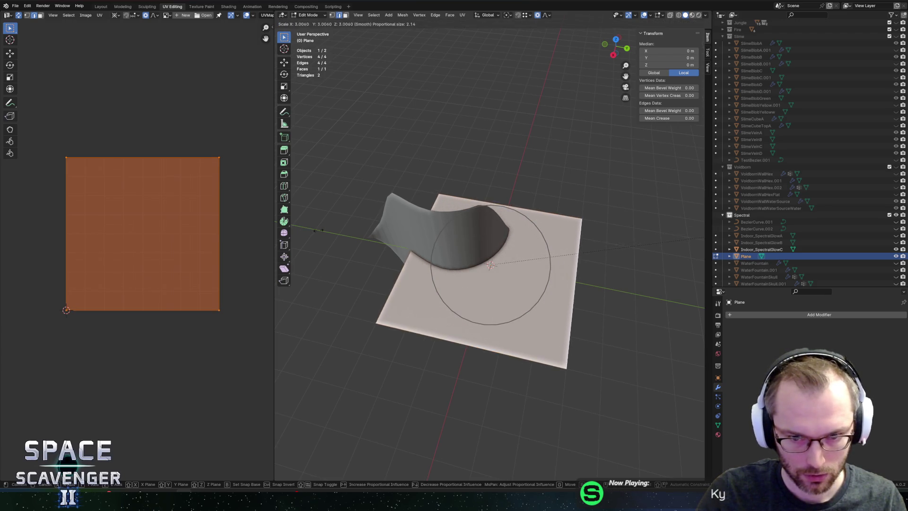
pyautogui.click(350, 230)
# Step: Divide the plane into six strips with five loop cuts
pyautogui.hotkey('ctrl', 'r')
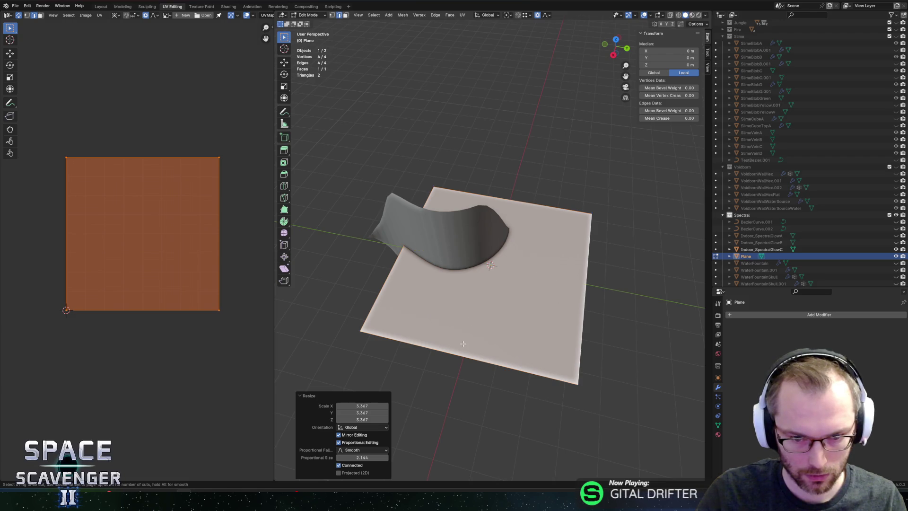
pyautogui.scroll(4, 465, 350)
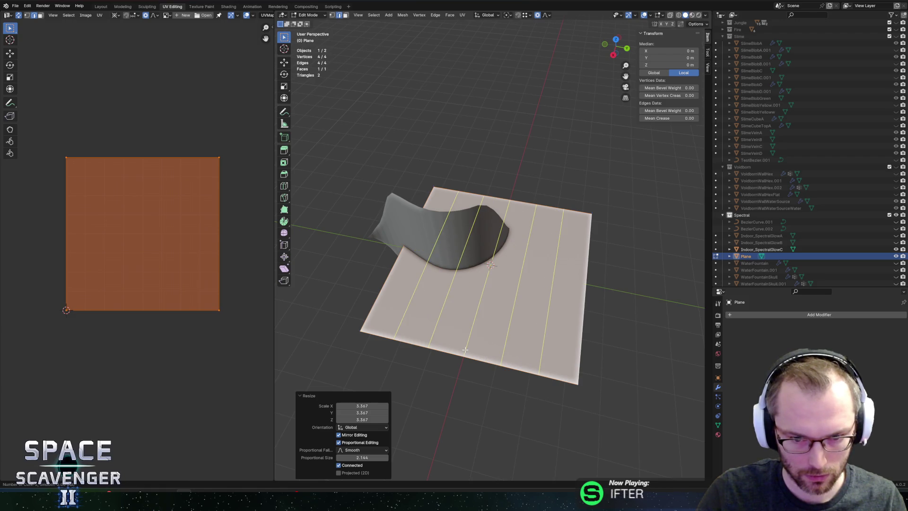
pyautogui.click(465, 350)
pyautogui.click(590, 270)
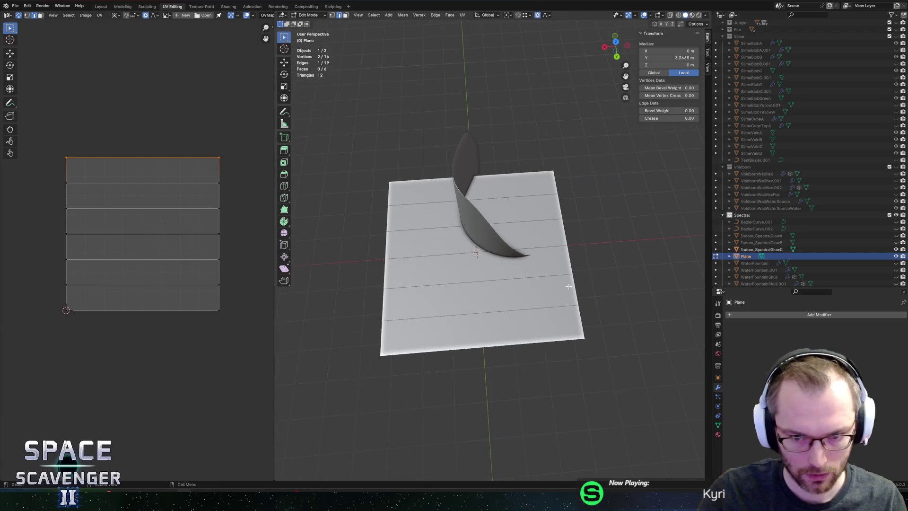
pyautogui.press('a')
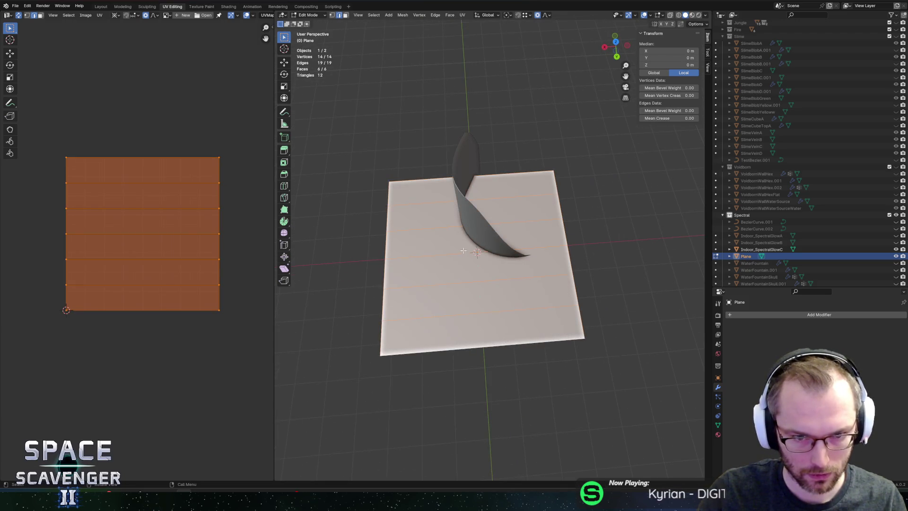
pyautogui.click(545, 337)
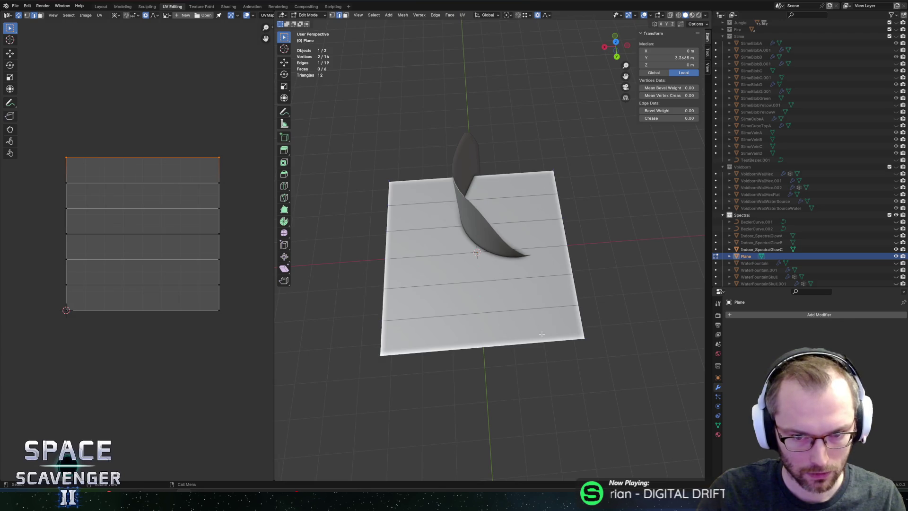
pyautogui.moveTo(545, 336); pyautogui.dragTo(593, 290)
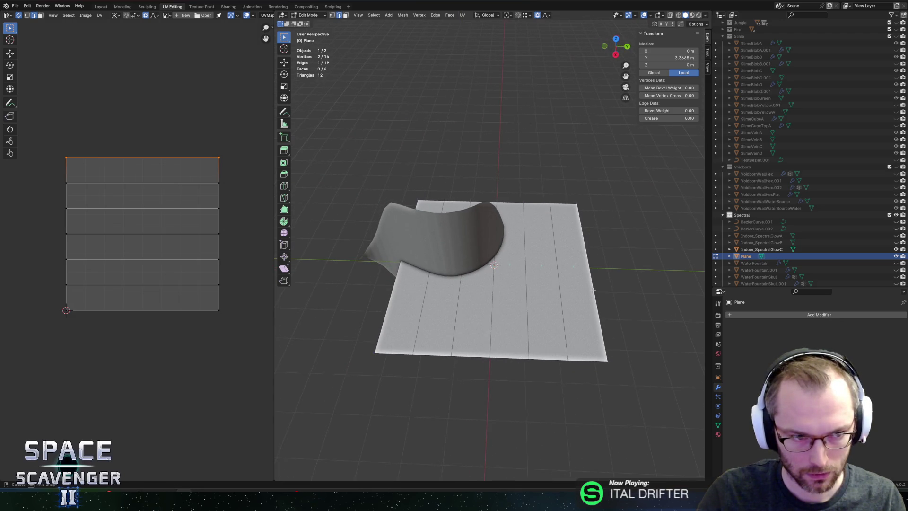
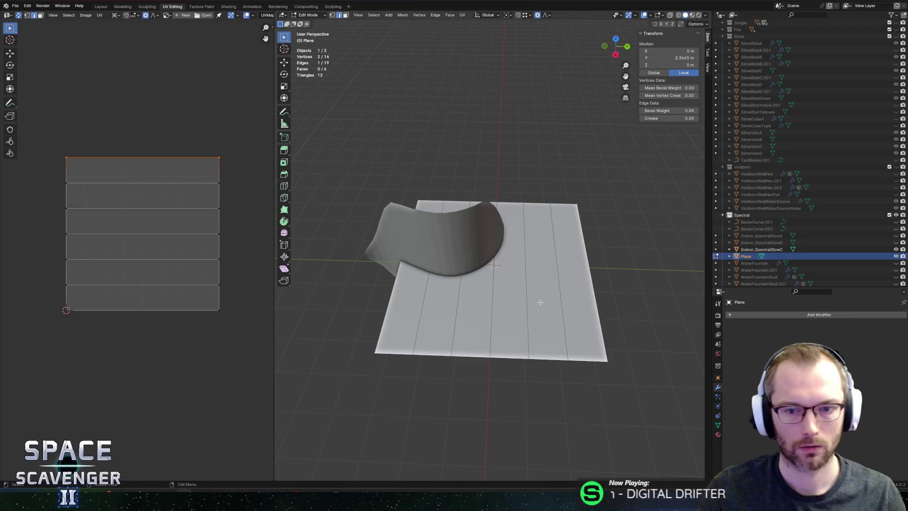
# Step: Back in Object Mode, rename the Plane object to Indoor_WallGlowA
pyautogui.press('Tab')
pyautogui.doubleClick(746, 256)
pyautogui.write('IndoorWallG')
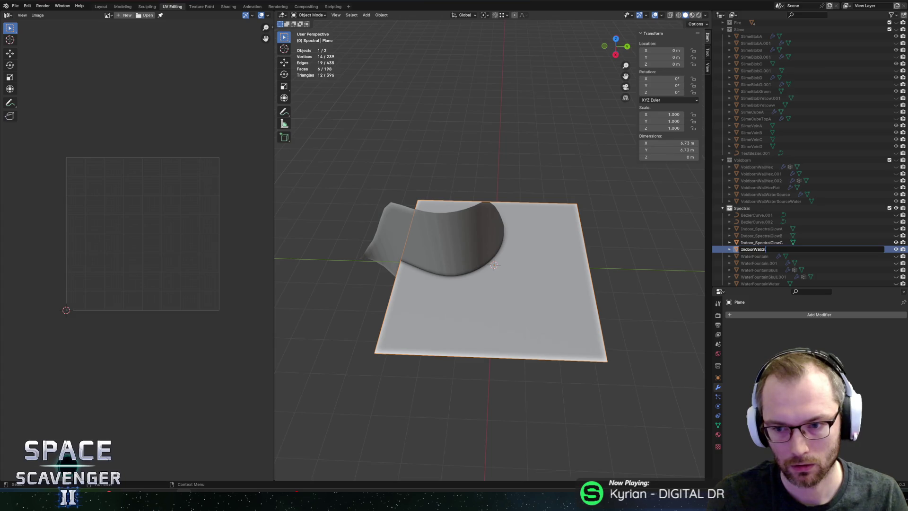
pyautogui.write('ow_')
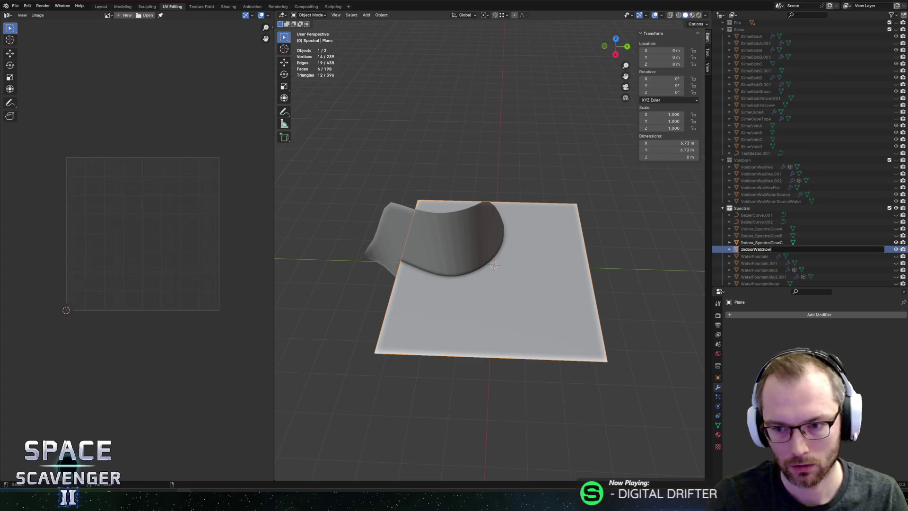
pyautogui.write('A')
pyautogui.click(754, 249)
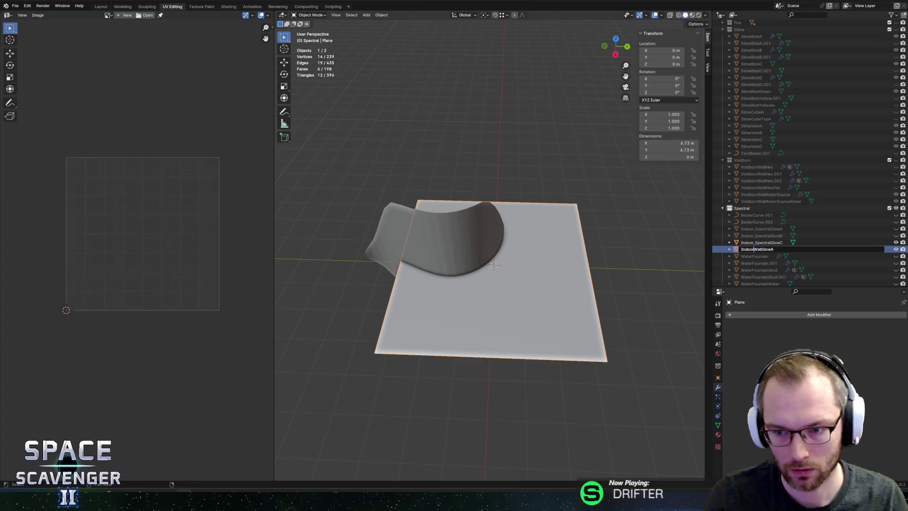
pyautogui.write('_')
pyautogui.press('Return')
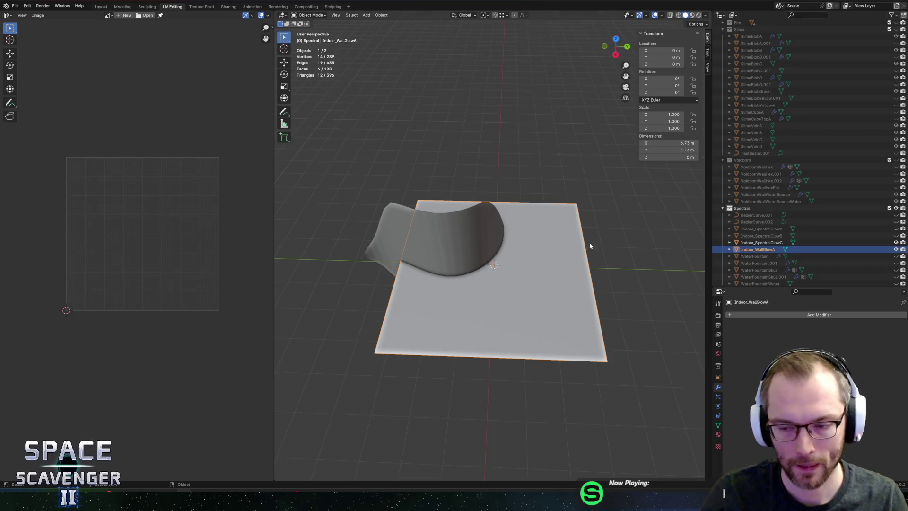
# Step: Save SectorObjects.blend and export the scene to SectorObjects.fbx
pyautogui.hotkey('ctrl', 's')
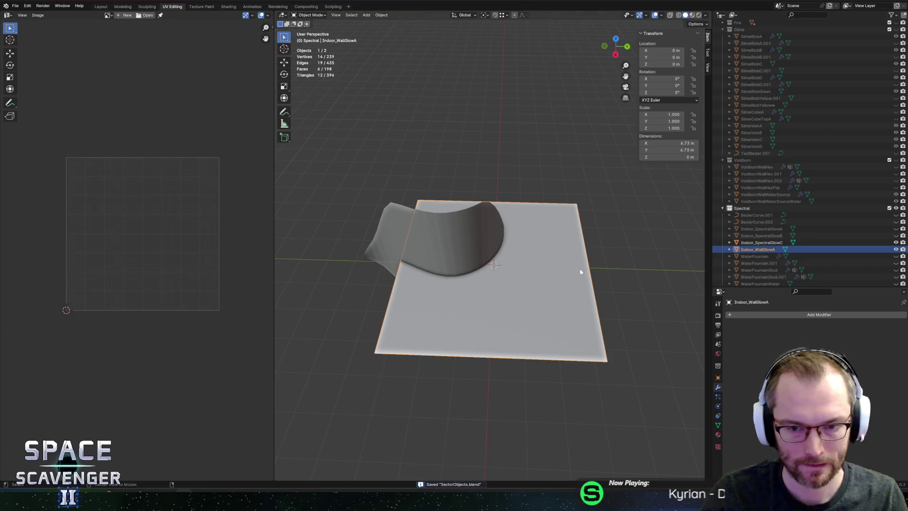
pyautogui.hotkey('ctrl', 'shift', 'e')
pyautogui.click(676, 430)
pyautogui.hotkey('alt', 'Tab')
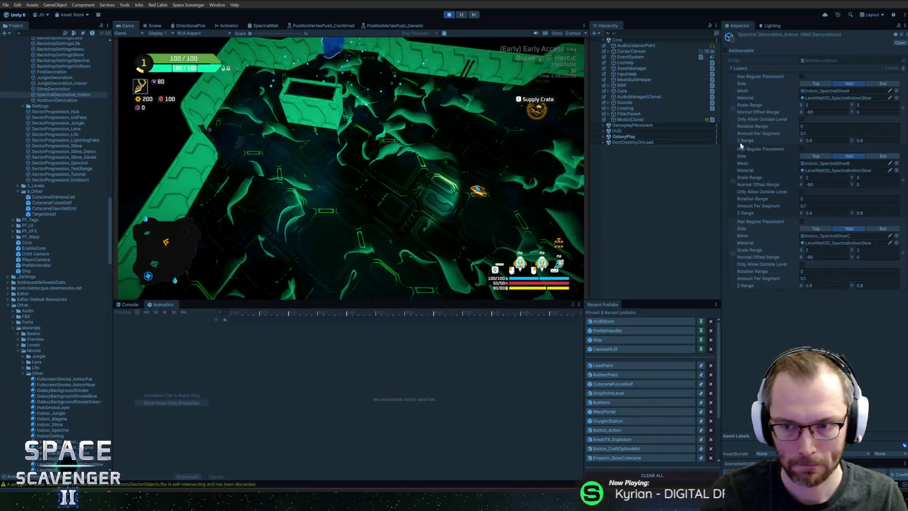
# Step: Duplicate the third decoration layer and set the new layer's mesh to Indoor_WallGlowA
pyautogui.rightClick(735, 243)
pyautogui.click(757, 269)
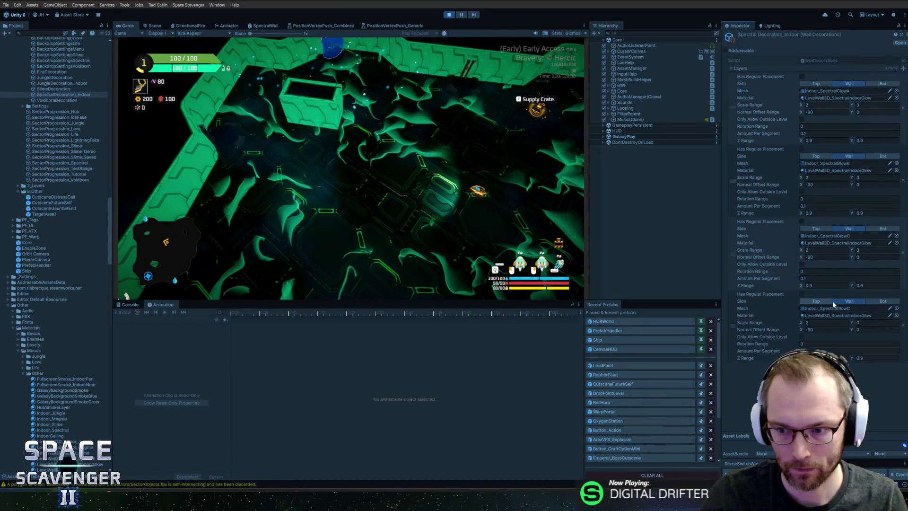
pyautogui.click(827, 322)
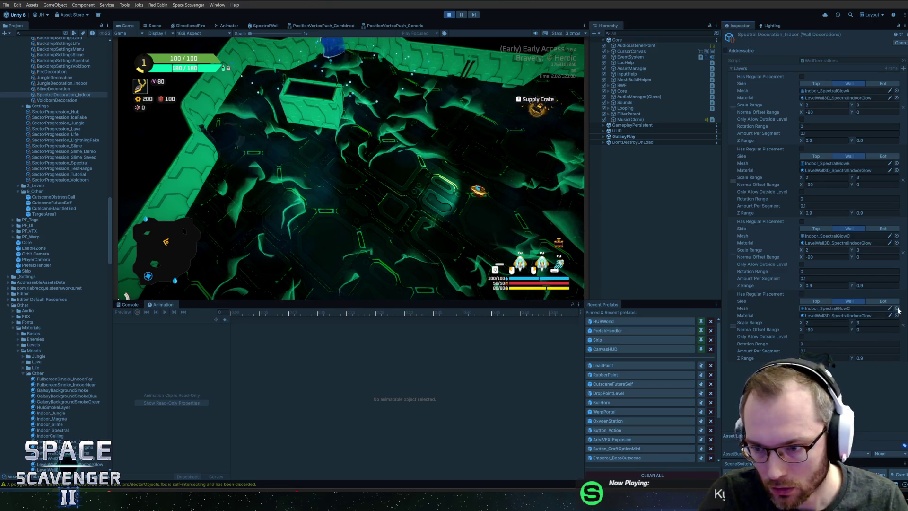
pyautogui.click(897, 309)
pyautogui.doubleClick(784, 232)
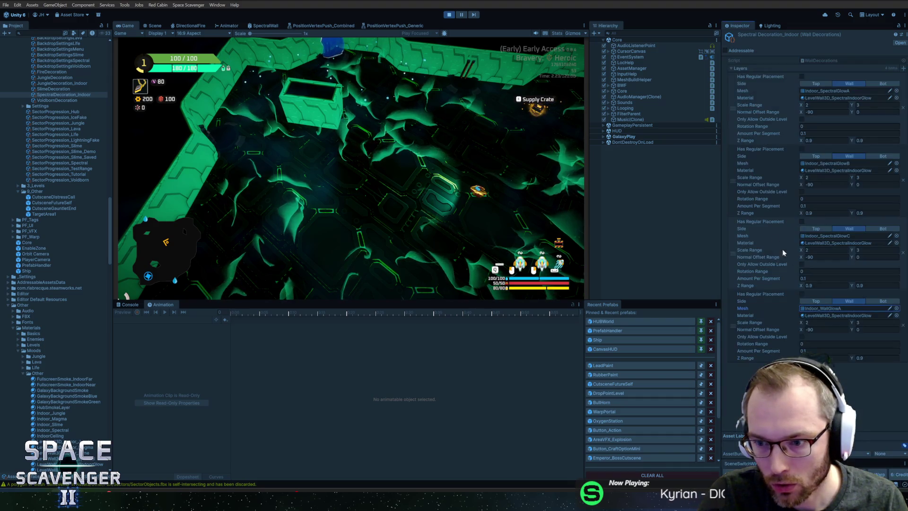
# Step: Set the fourth layer's Normal Offset Range X to 0 and adjust its Amount Per Segment
pyautogui.click(825, 329)
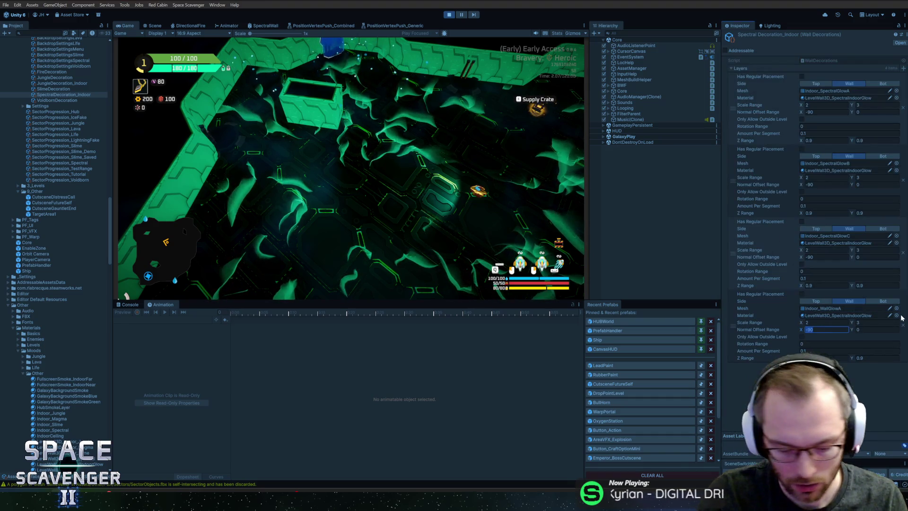
pyautogui.write('0')
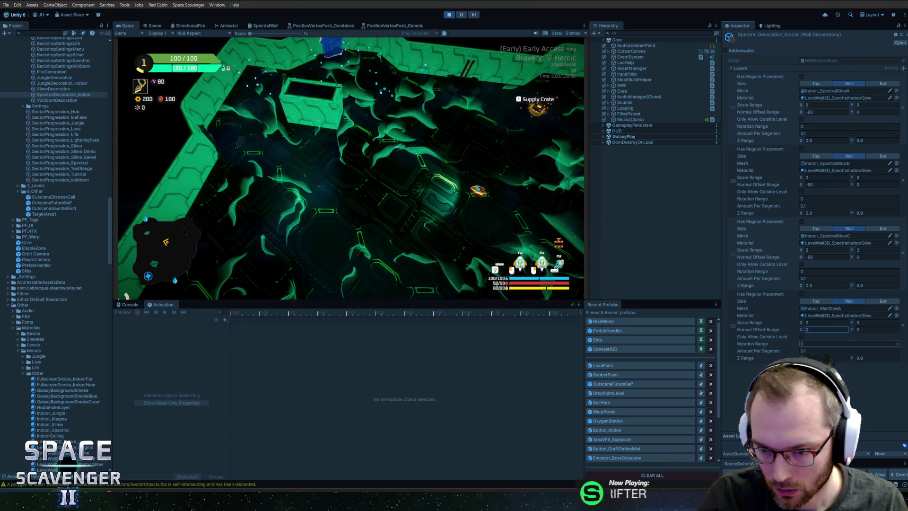
pyautogui.write('2')
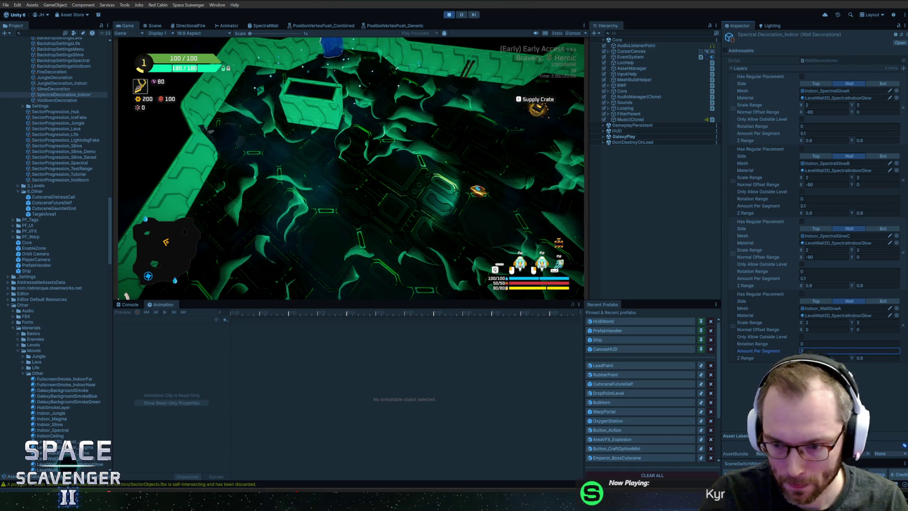
pyautogui.press('Return')
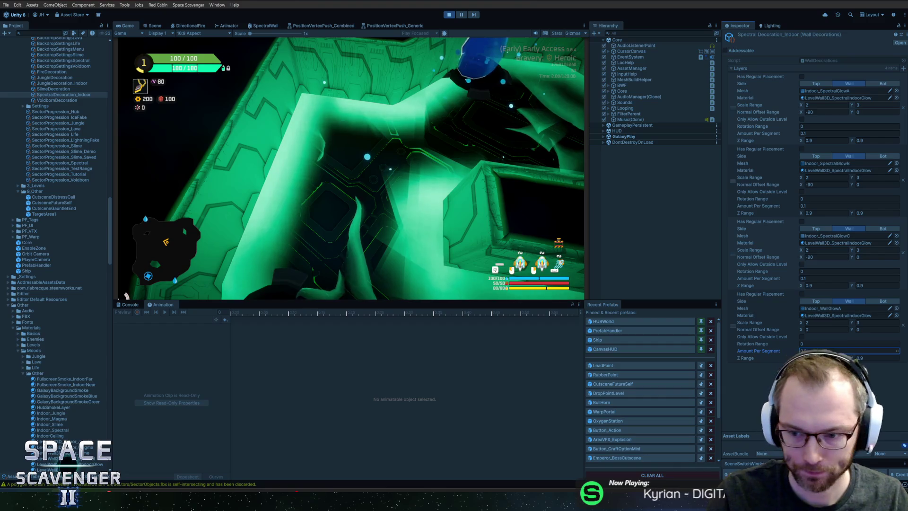
pyautogui.click(367, 202)
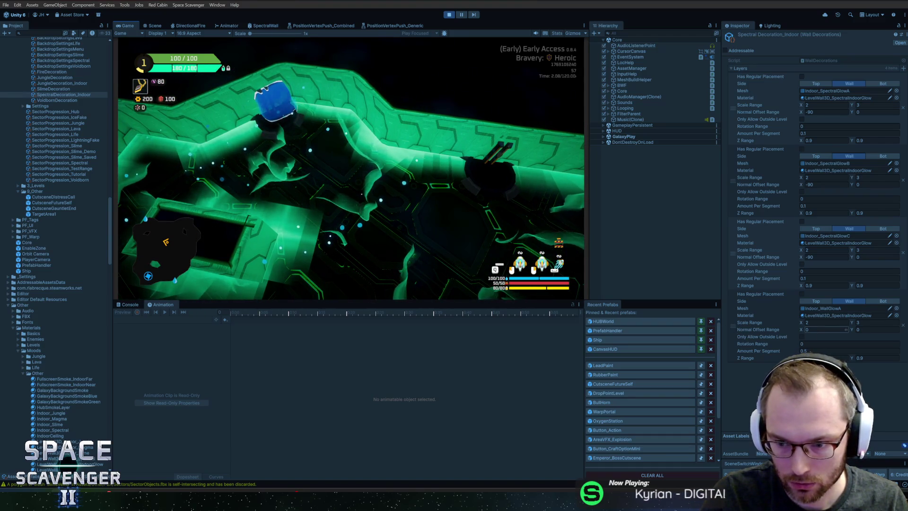
pyautogui.press('Tab')
pyautogui.press('Tab')
pyautogui.press('Tab')
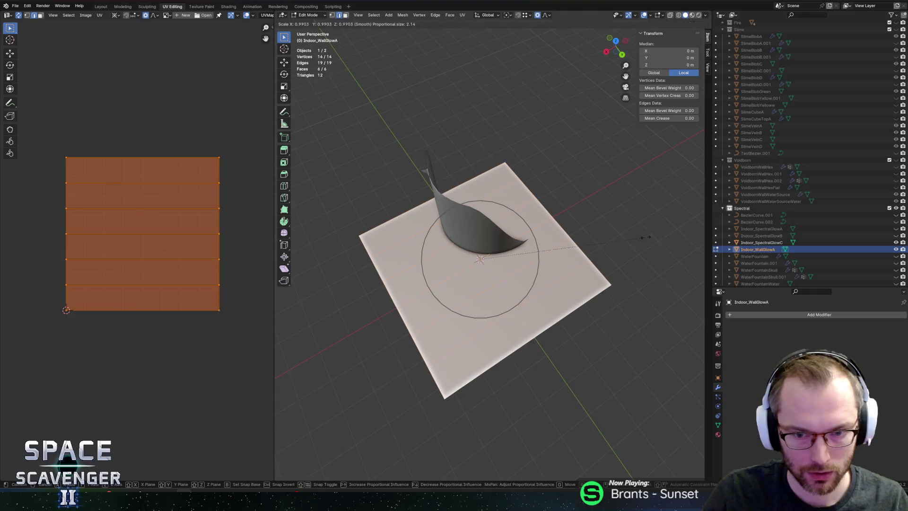
# Step: Narrow the plane along X and export it to SectorObjects.fbx for a Unity check
pyautogui.click(557, 257)
pyautogui.hotkey('ctrl', 'shift', 'e')
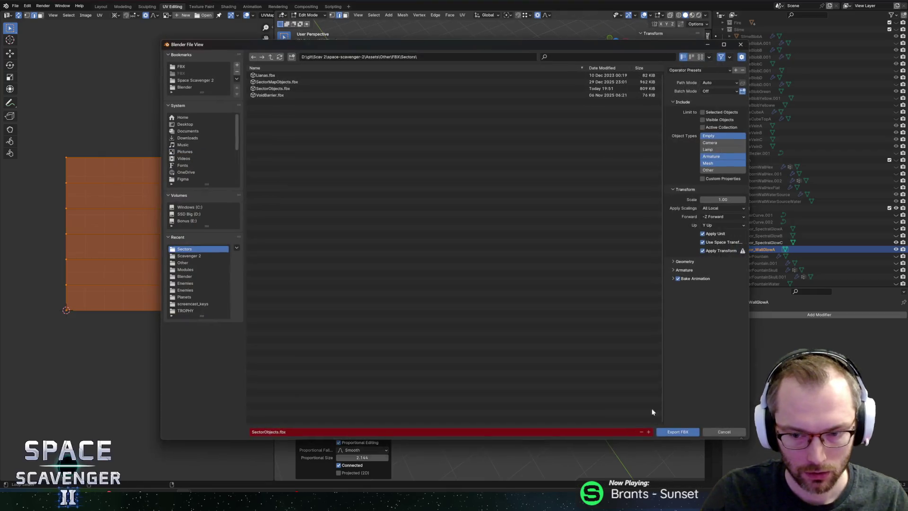
pyautogui.click(666, 432)
pyautogui.hotkey('alt', 'Tab')
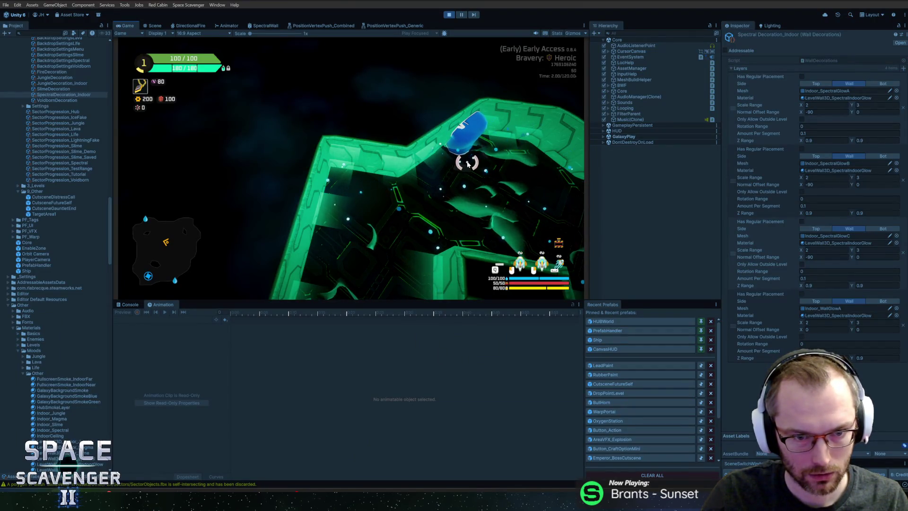
pyautogui.hotkey('alt', 'Tab')
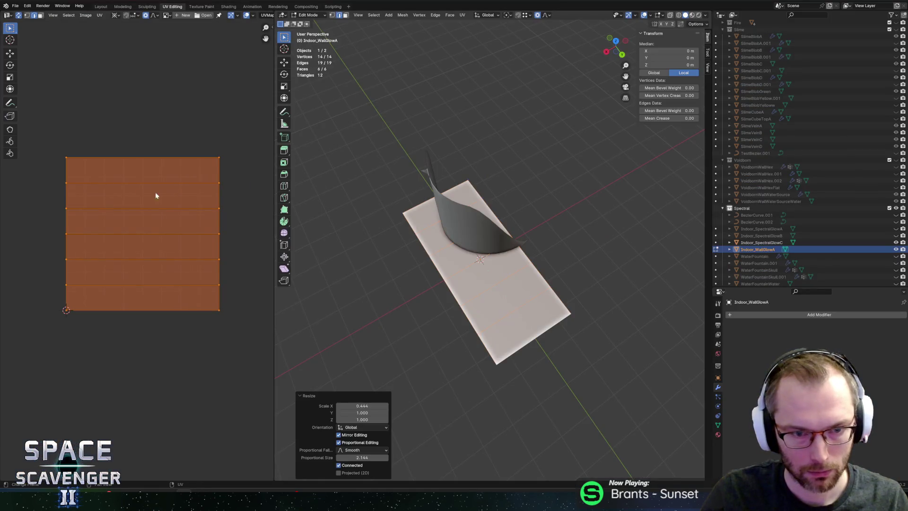
# Step: Rotate the UVs 90° and move them up one tile, re-export, then start scaling the near edge
pyautogui.write('r')
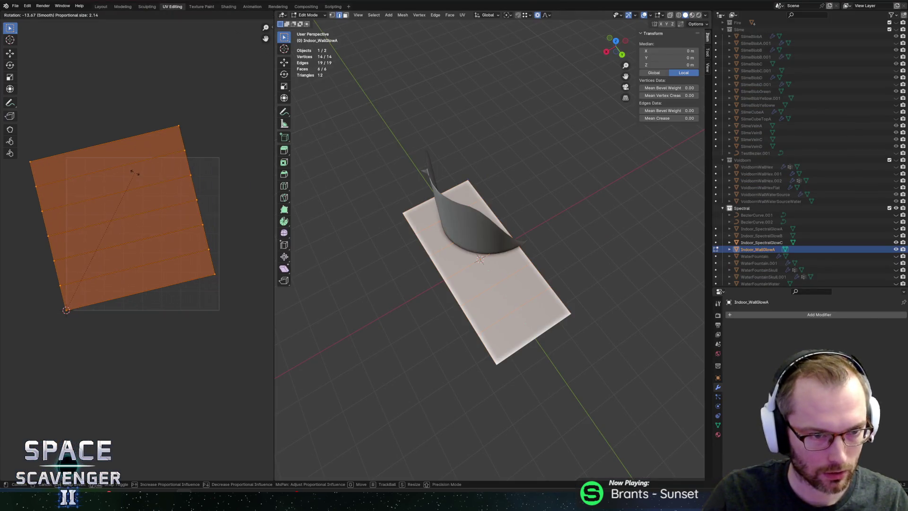
pyautogui.write('90')
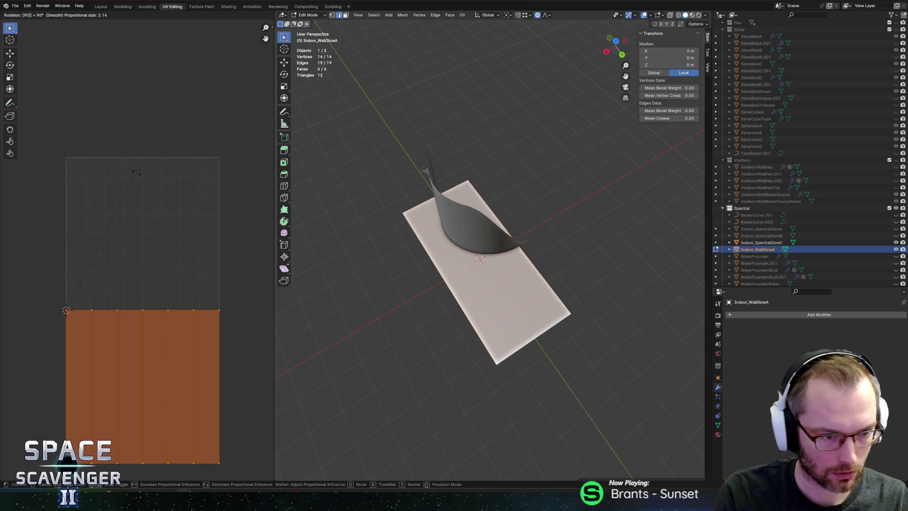
pyautogui.press('Return')
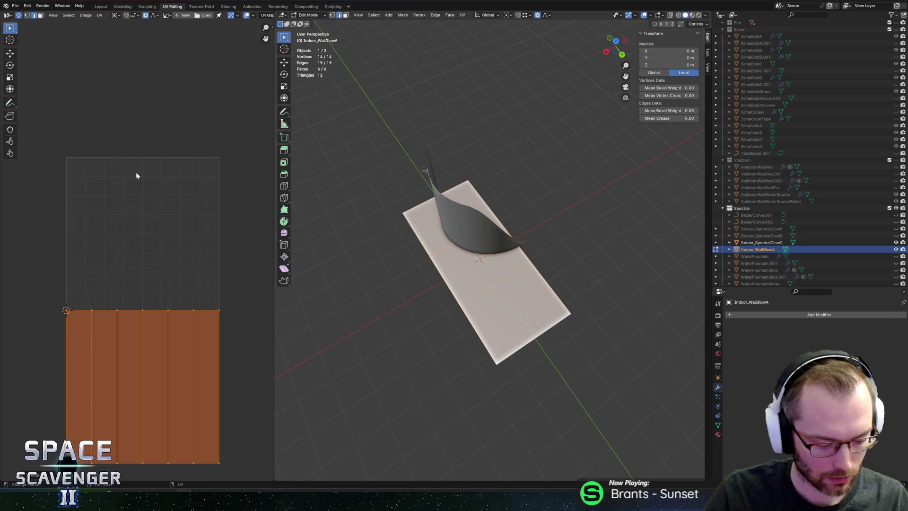
pyautogui.write('gy1')
pyautogui.press('Return')
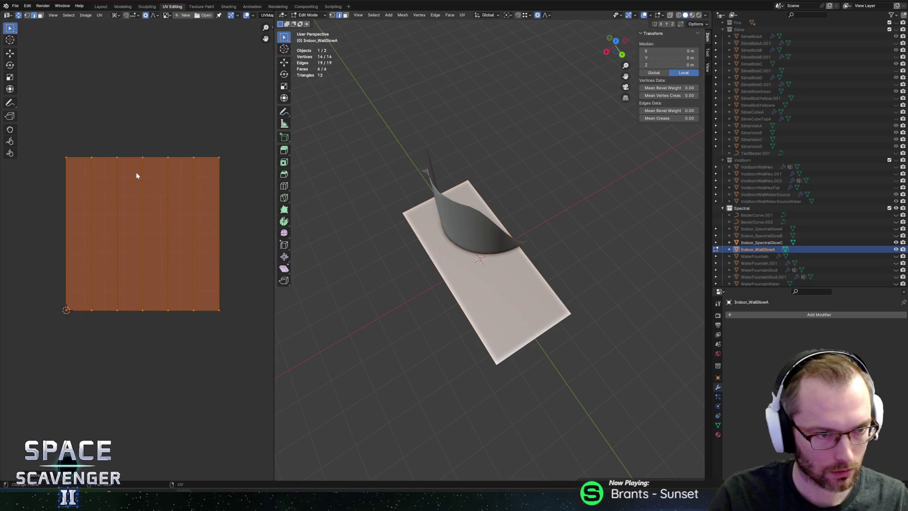
pyautogui.press('F3')
pyautogui.press('Return')
pyautogui.click(674, 436)
pyautogui.hotkey('alt', 'Tab')
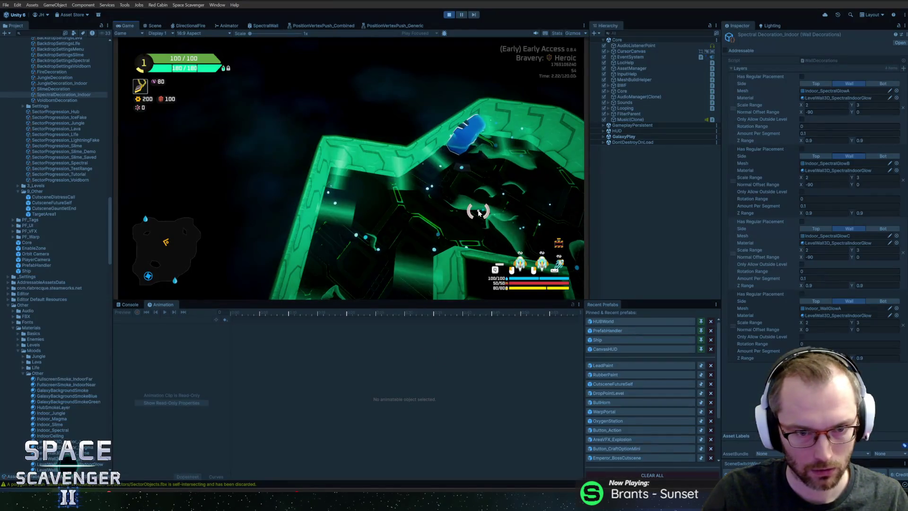
pyautogui.hotkey('alt', 'Tab')
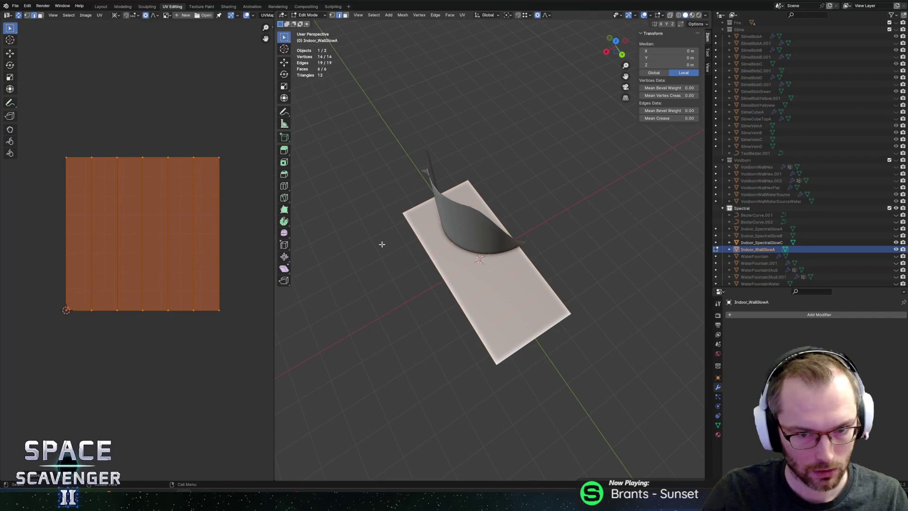
pyautogui.click(535, 334)
pyautogui.press('s')
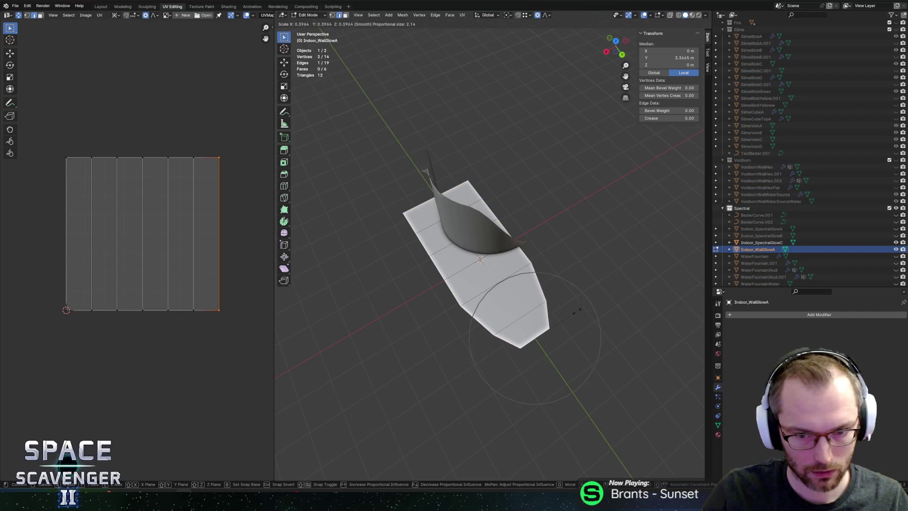
# Step: Confirm the edge scale and export the tapered plane to SectorObjects.fbx for a game check
pyautogui.click(536, 325)
pyautogui.hotkey('ctrl', 'shift', 'e')
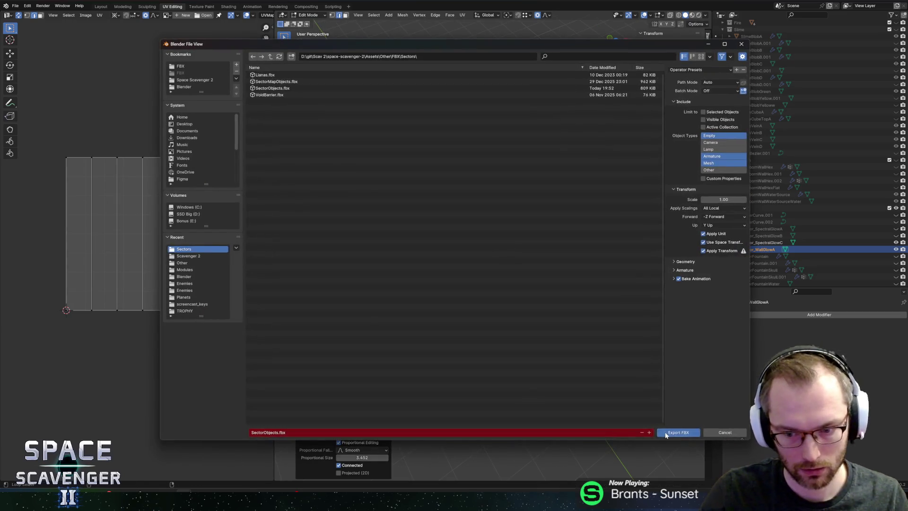
pyautogui.click(674, 431)
pyautogui.hotkey('alt', 'Tab')
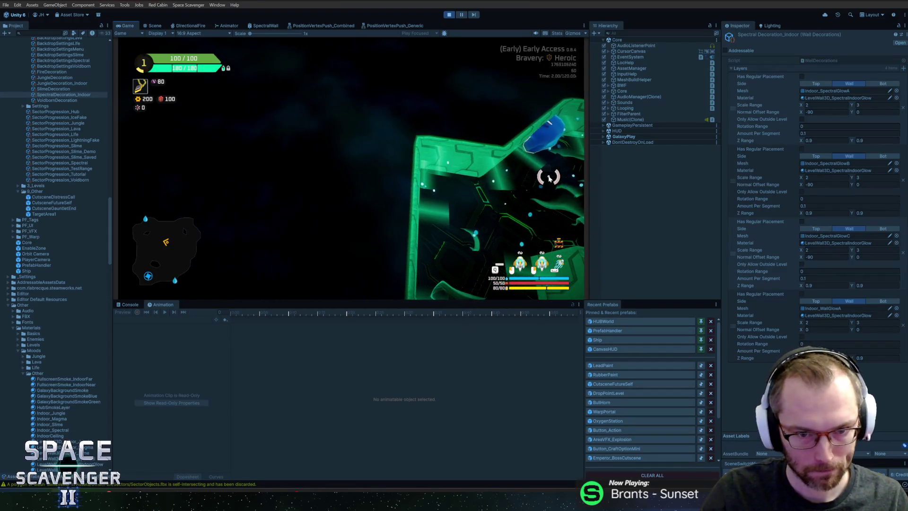
pyautogui.hotkey('alt', 'Tab')
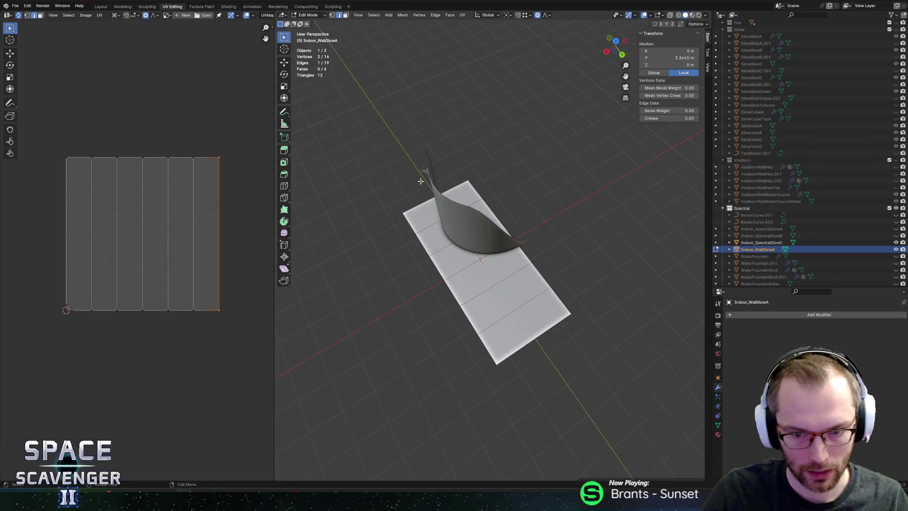
# Step: Collapse the edge to zero along X, re-export and check, then undo the collapse
pyautogui.press('s')
pyautogui.press('x')
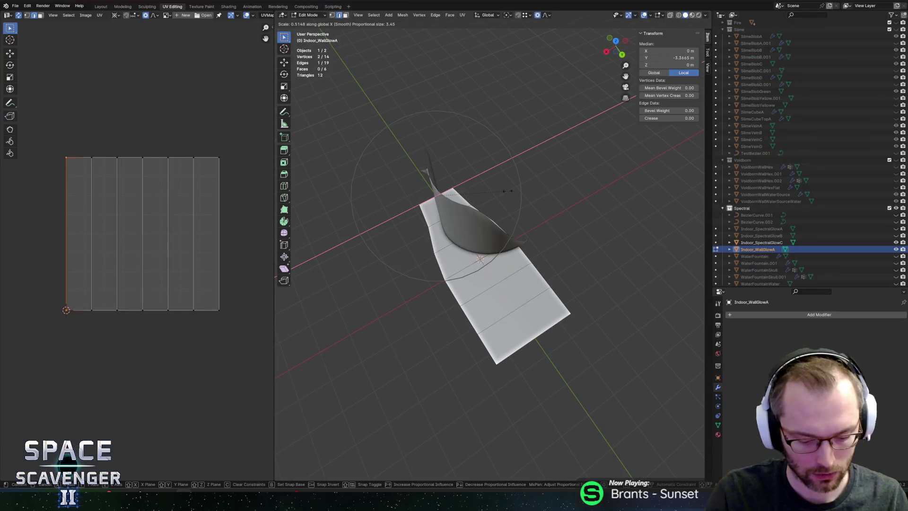
pyautogui.press('0')
pyautogui.press('Return')
pyautogui.hotkey('ctrl', 'shift', 's')
pyautogui.press('Return')
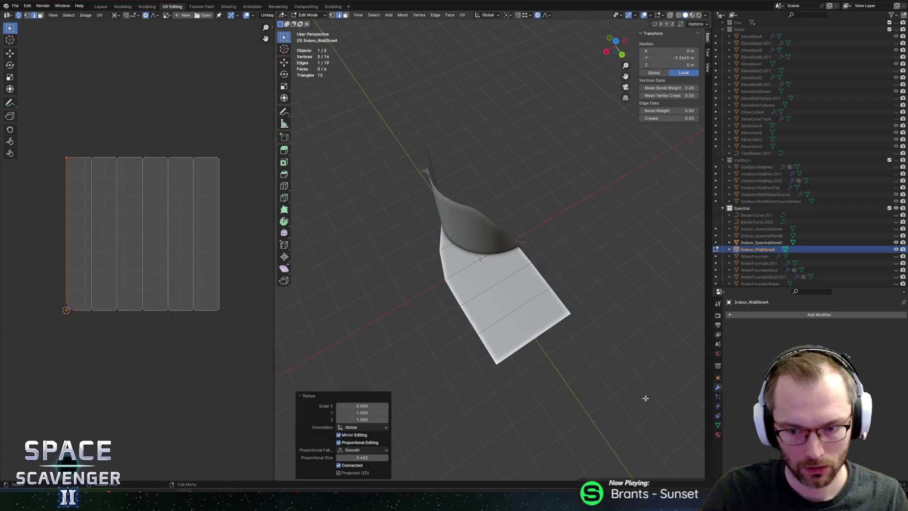
pyautogui.hotkey('alt', 'Tab')
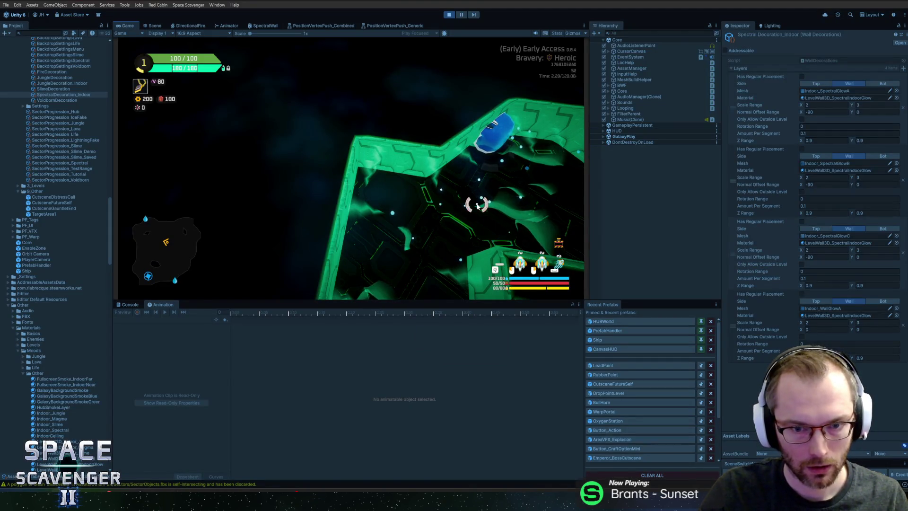
pyautogui.hotkey('alt', 'Tab')
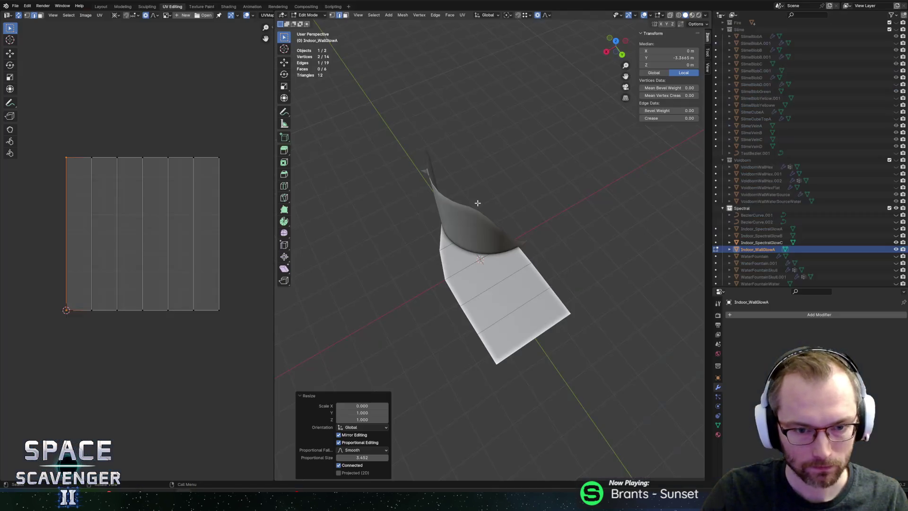
pyautogui.hotkey('ctrl', 'z')
pyautogui.hotkey('ctrl', 'z')
pyautogui.moveTo(383, 209); pyautogui.dragTo(484, 210)
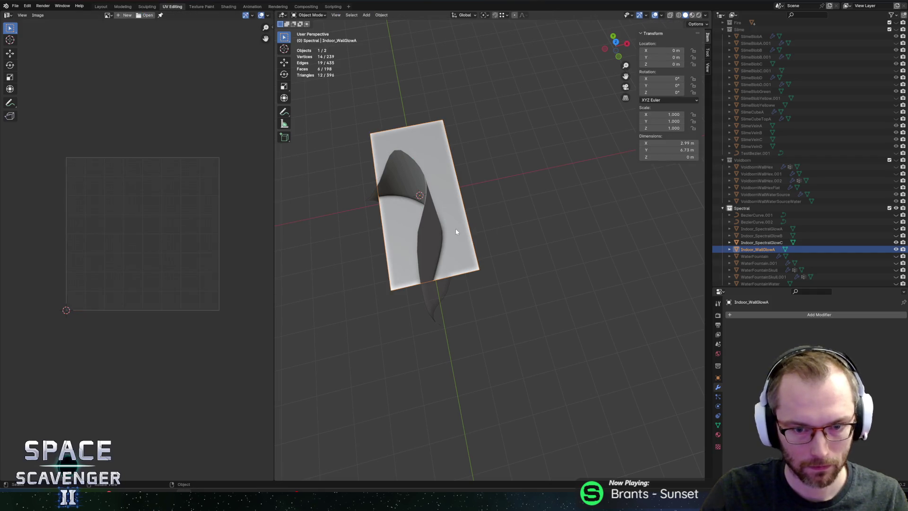
# Step: In local view, move the plane -3 m along Y and export it to SectorObjects.fbx
pyautogui.press('KP_Divide')
pyautogui.moveTo(518, 263)
pyautogui.mouseDown()
pyautogui.moveTo(551, 255)
pyautogui.moveTo(549, 245)
pyautogui.moveTo(507, 247)
pyautogui.mouseUp()
pyautogui.press('a')
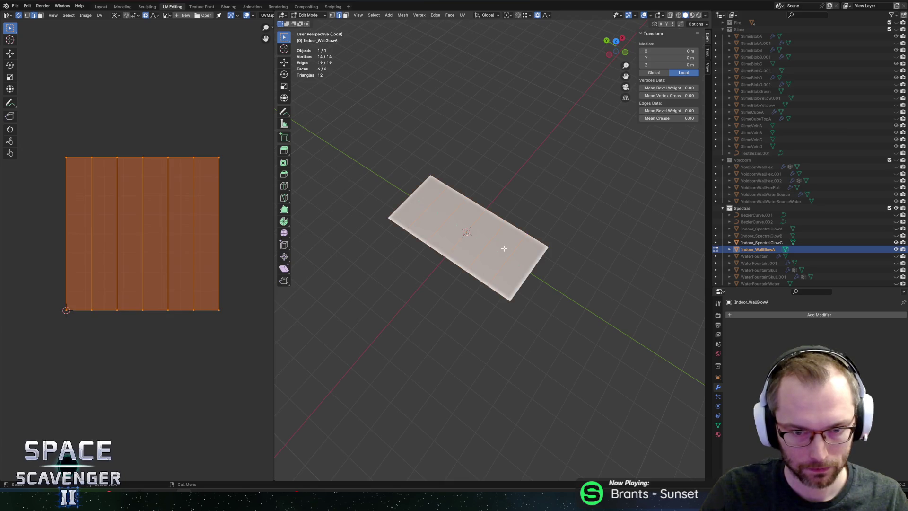
pyautogui.press('g')
pyautogui.press('y')
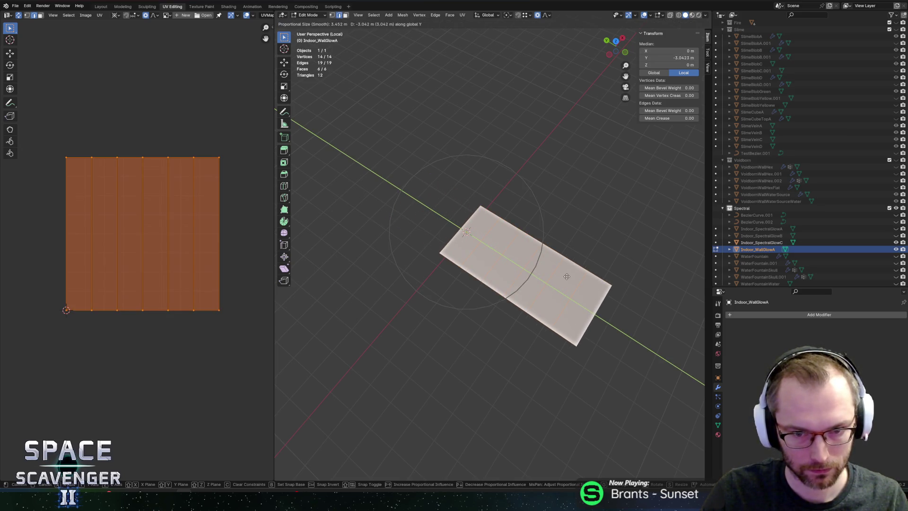
pyautogui.write('1')
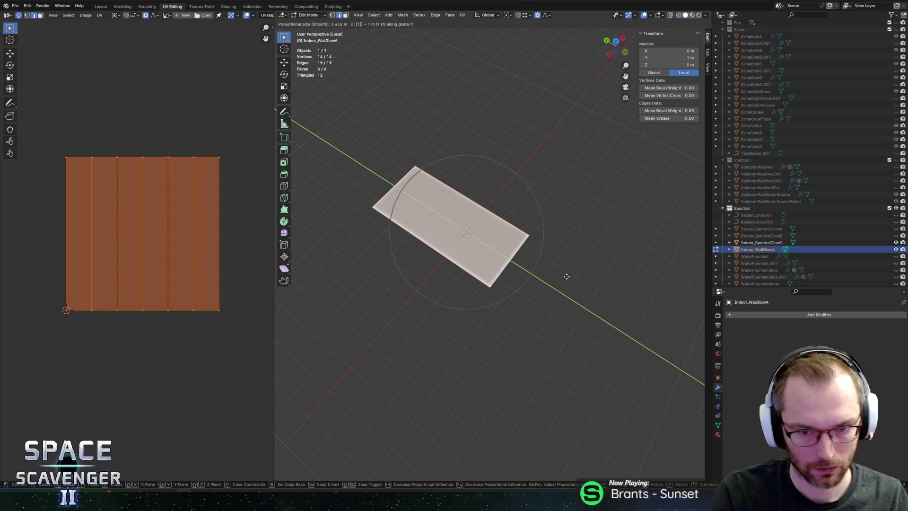
pyautogui.press('BackSpace')
pyautogui.write('-2')
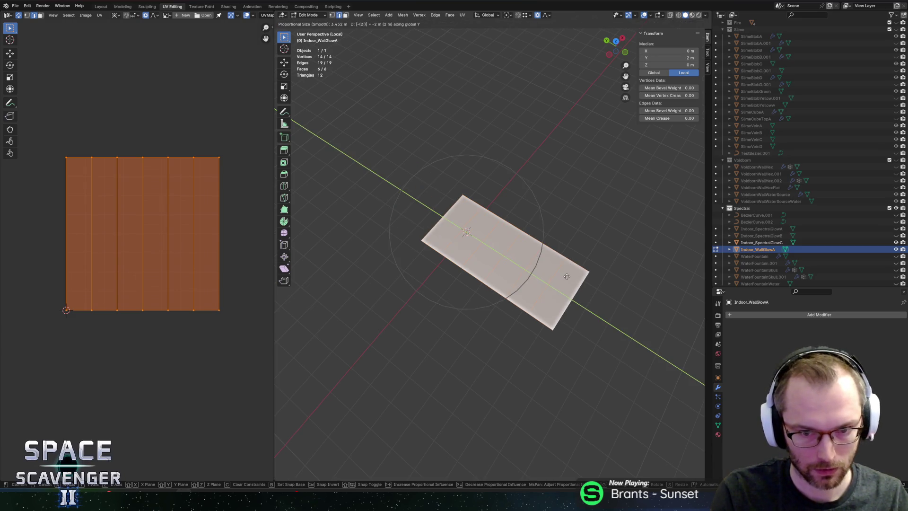
pyautogui.press('BackSpace')
pyautogui.write('3')
pyautogui.press('Return')
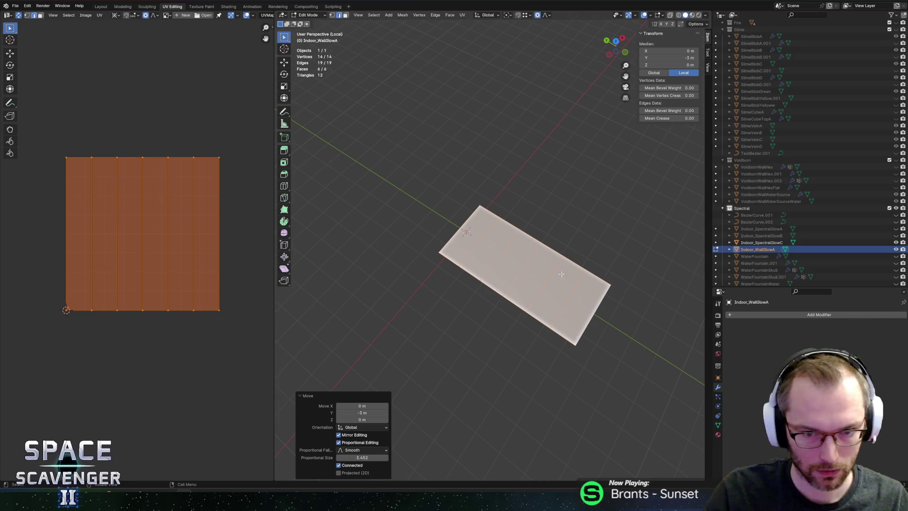
pyautogui.hotkey('ctrl', 'shift', 'e')
pyautogui.click(687, 426)
pyautogui.hotkey('alt', 'Tab')
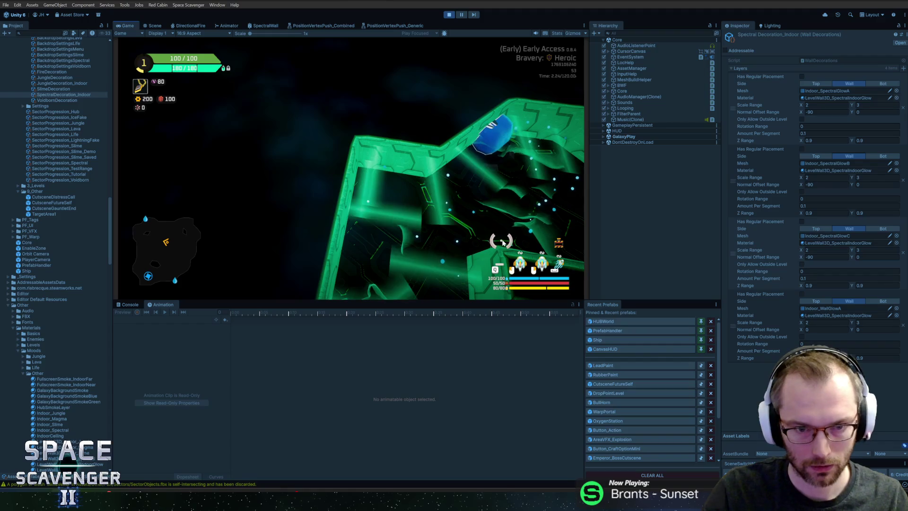
pyautogui.hotkey('alt', 'Tab')
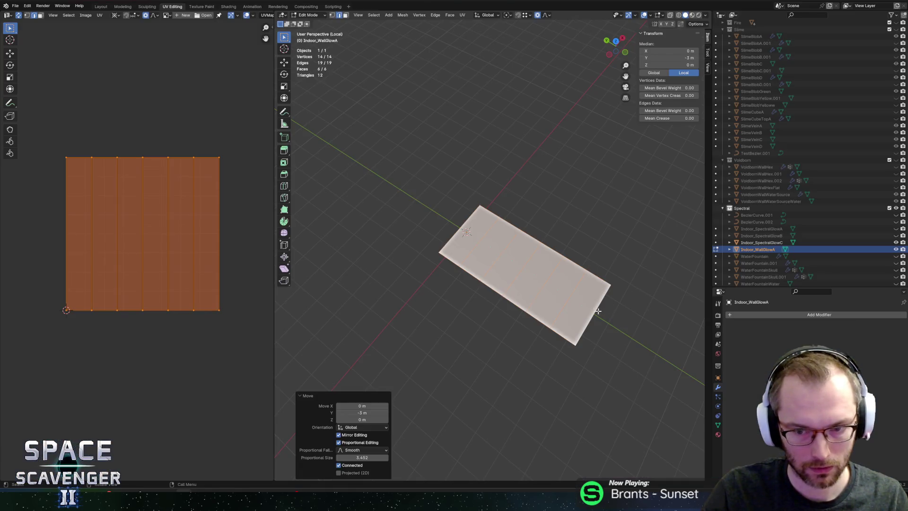
# Step: Add evenly spaced loop cuts to make a 6×4 grid and select the end edge loop
pyautogui.hotkey('ctrl', 'z')
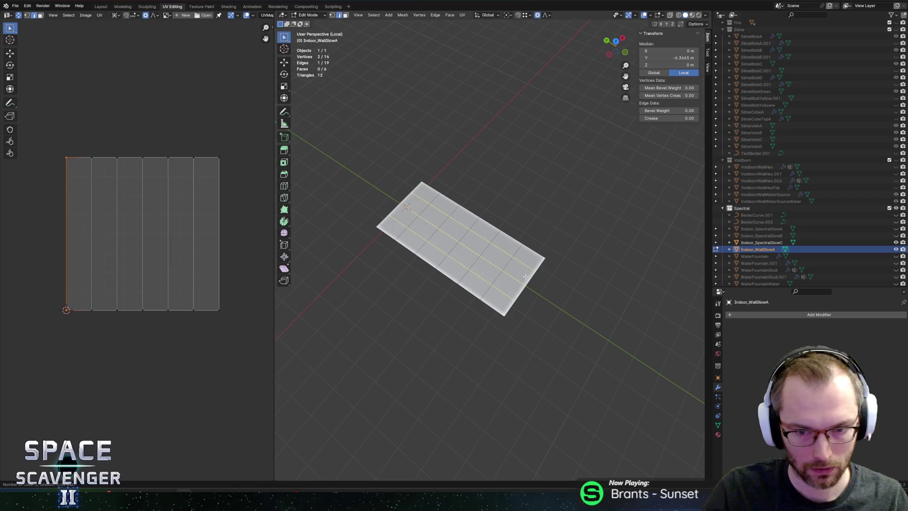
pyautogui.click(526, 276)
pyautogui.rightClick(526, 276)
pyautogui.keyDown('alt'); pyautogui.click(532, 282); pyautogui.keyUp('alt')
pyautogui.press('s')
pyautogui.press('x')
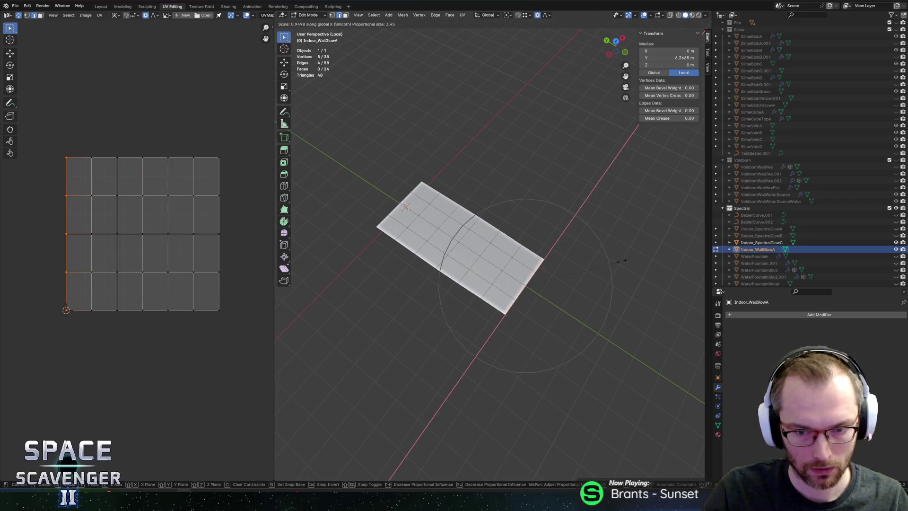
pyautogui.scroll(4, 533, 279)
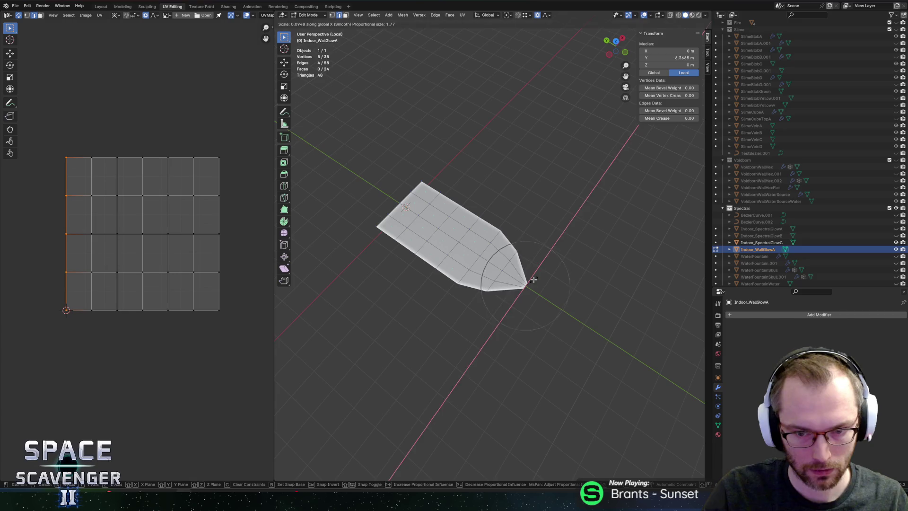
pyautogui.press('Escape')
# Step: Try different proportional falloff curves for scaling the end loop along X
pyautogui.click(545, 16)
pyautogui.click(550, 53)
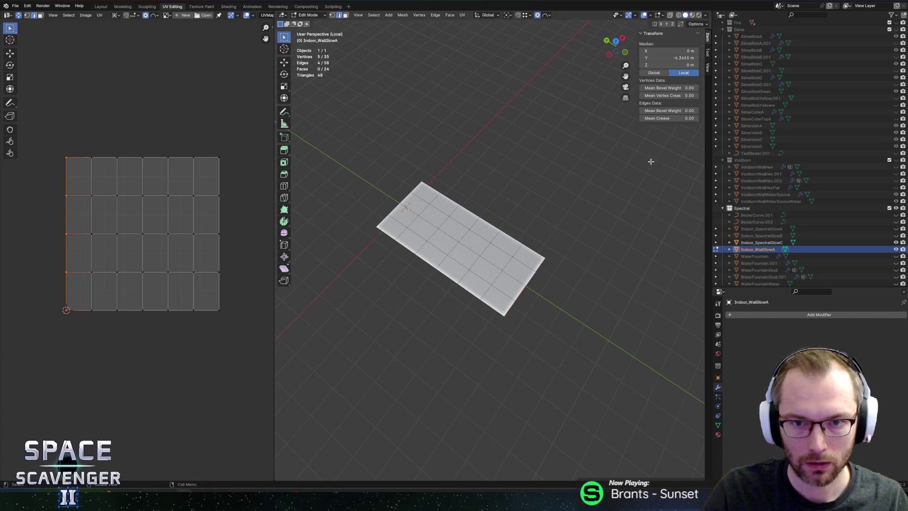
pyautogui.press('s')
pyautogui.press('x')
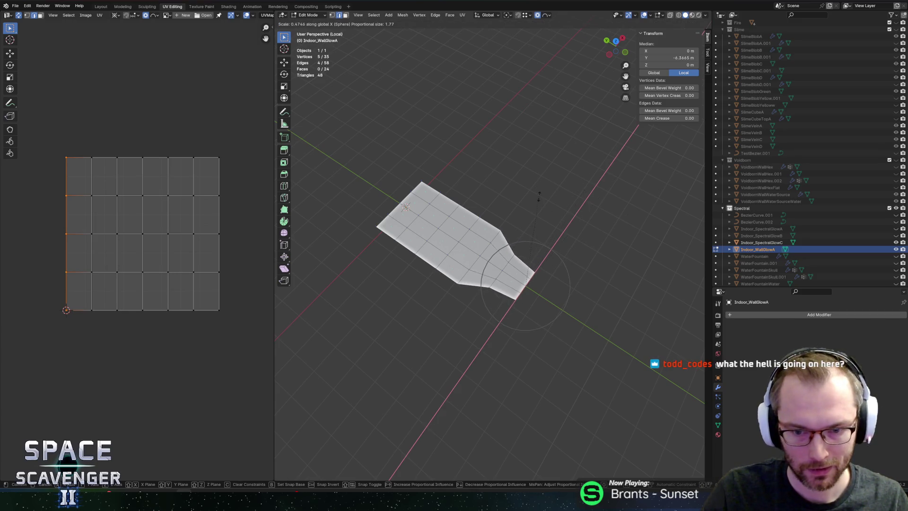
pyautogui.press('Escape')
pyautogui.click(547, 15)
pyautogui.click(550, 68)
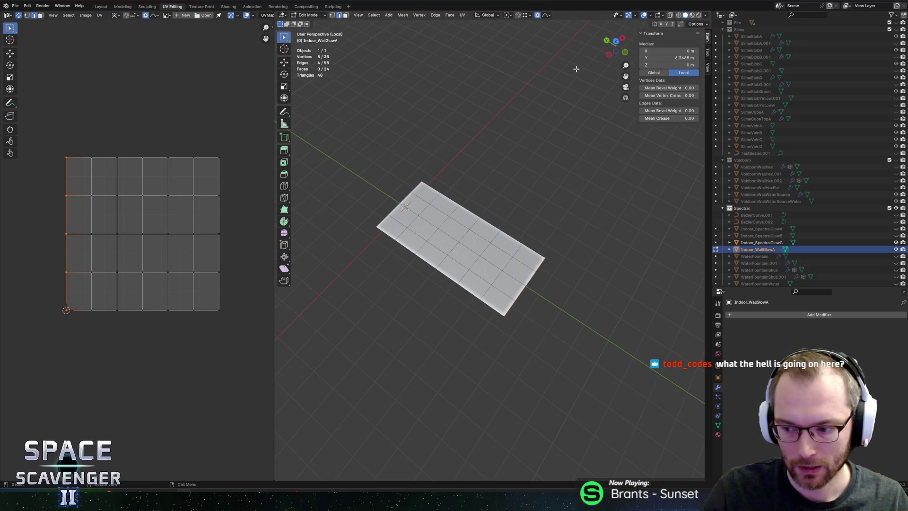
# Step: With Sharp falloff, scale the end loop to 0 into a pointed tip and export the FBX
pyautogui.hotkey('alt', 'a')
pyautogui.click(547, 16)
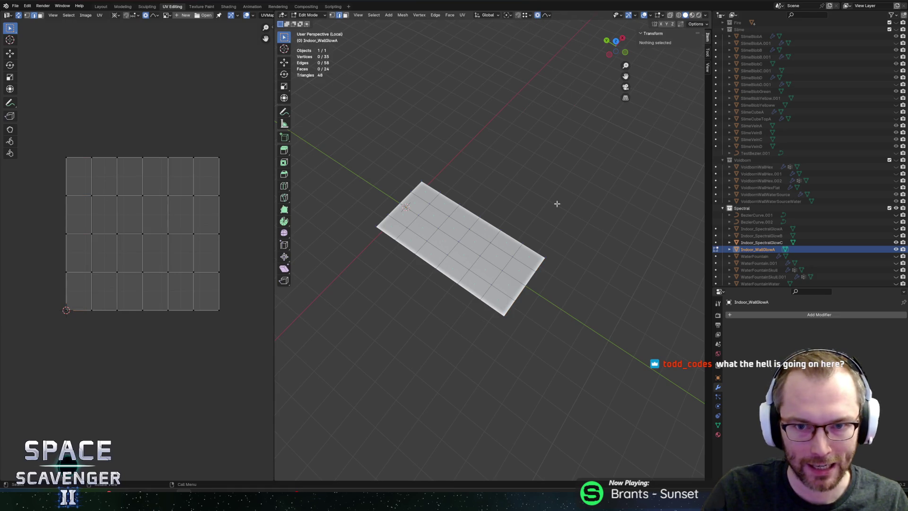
pyautogui.keyDown('alt'); pyautogui.click(531, 275); pyautogui.keyUp('alt')
pyautogui.click(548, 16)
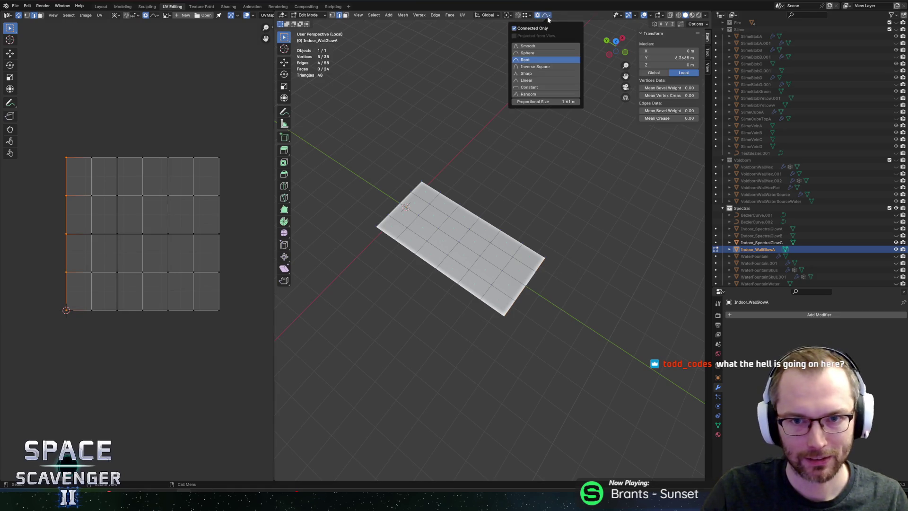
pyautogui.click(537, 73)
pyautogui.press('s')
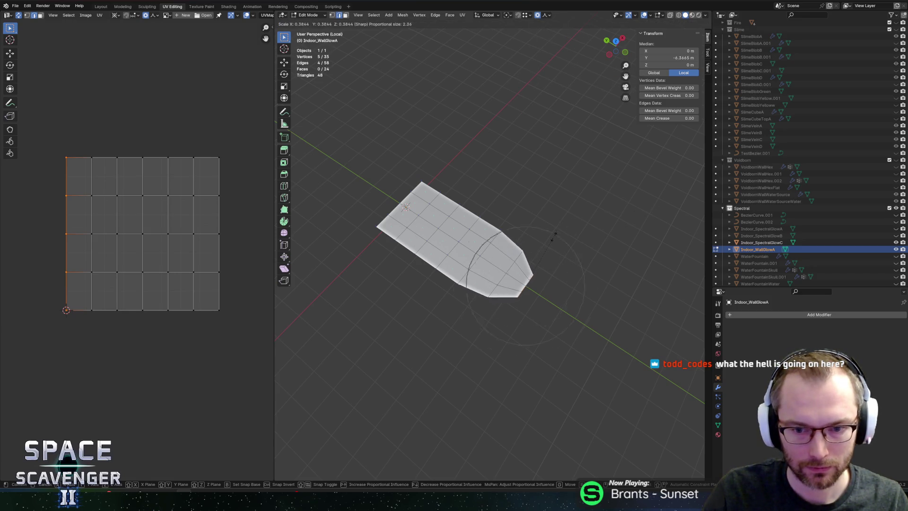
pyautogui.press('0')
pyautogui.press('Return')
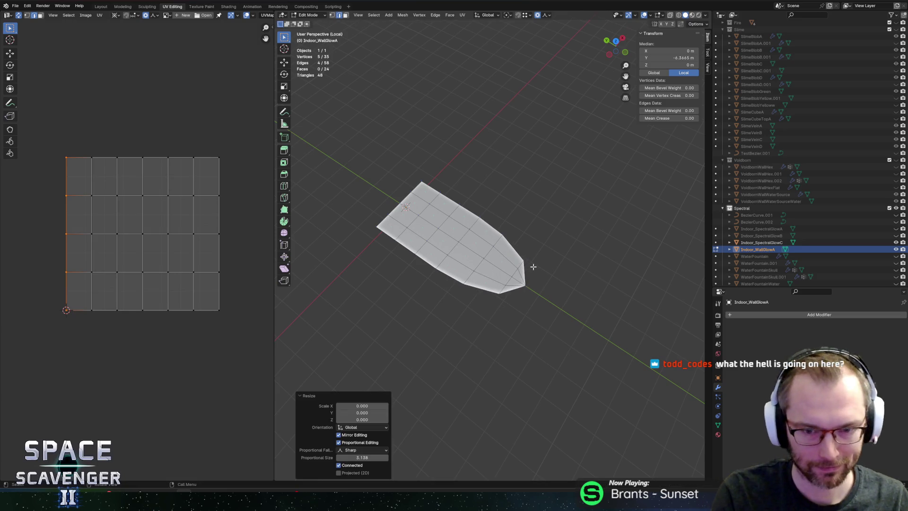
pyautogui.hotkey('ctrl', 'shift', 'e')
pyautogui.press('Return')
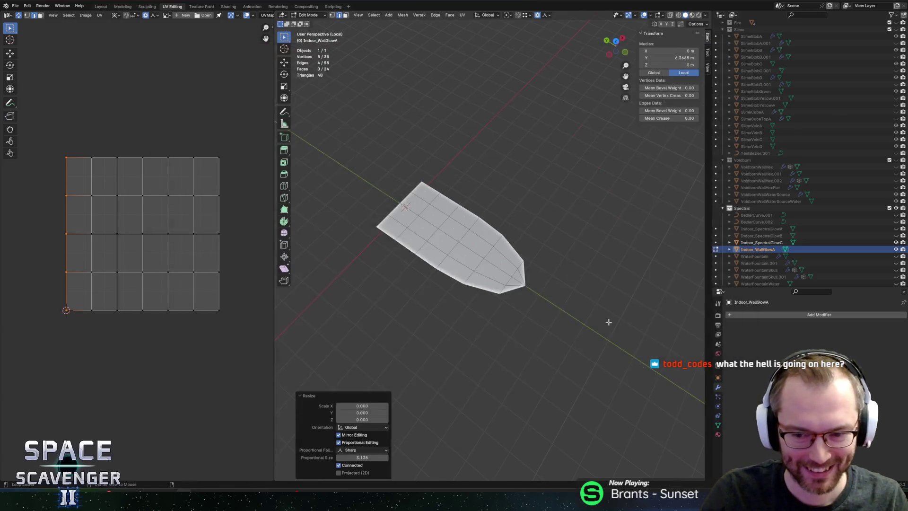
pyautogui.hotkey('alt', 'Tab')
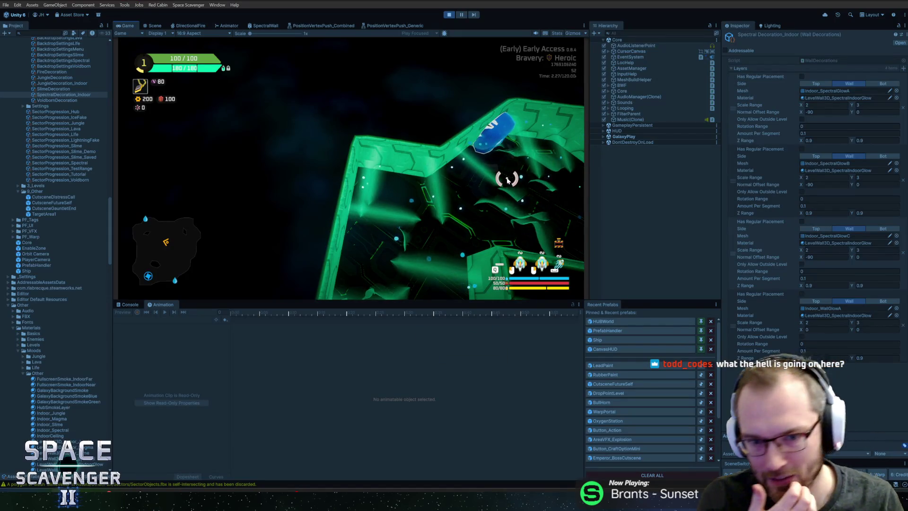
# Step: Shrink the whole leaf mesh and export it to SectorObjects.fbx for a game check
pyautogui.hotkey('alt', 'Tab')
pyautogui.press('a')
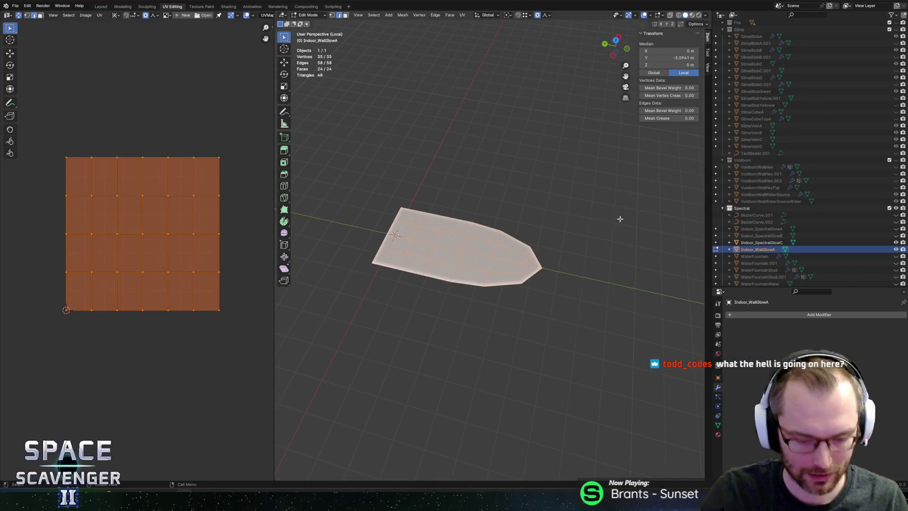
pyautogui.press('s')
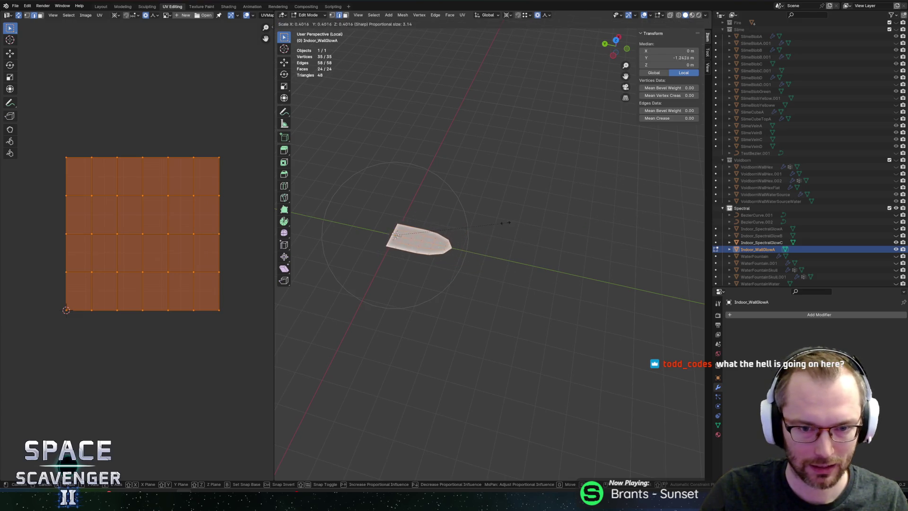
pyautogui.click(511, 257)
pyautogui.hotkey('ctrl', 'shift', 'e')
pyautogui.click(675, 432)
pyautogui.hotkey('alt', 'Tab')
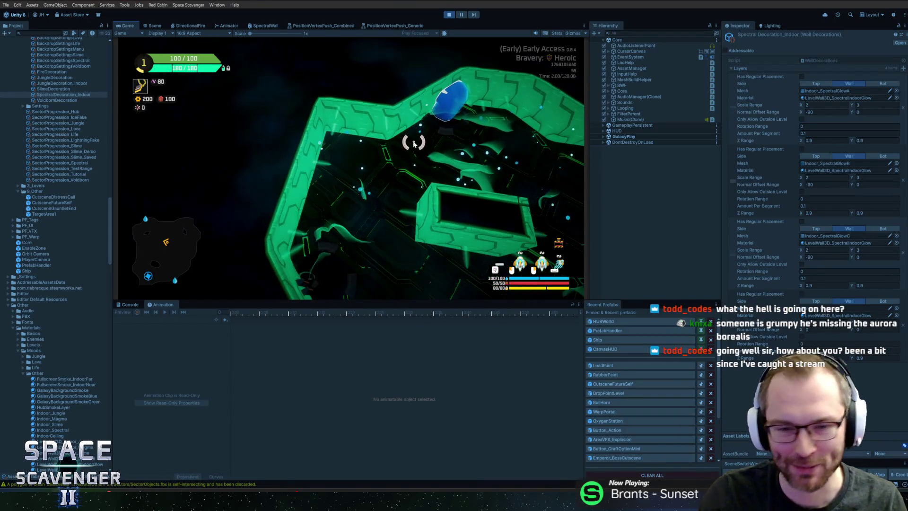
pyautogui.hotkey('alt', 'Tab')
# Step: Pull the tip vertex out along Y with proportional editing and re-export the FBX
pyautogui.press('s')
pyautogui.press('x')
pyautogui.press('Escape')
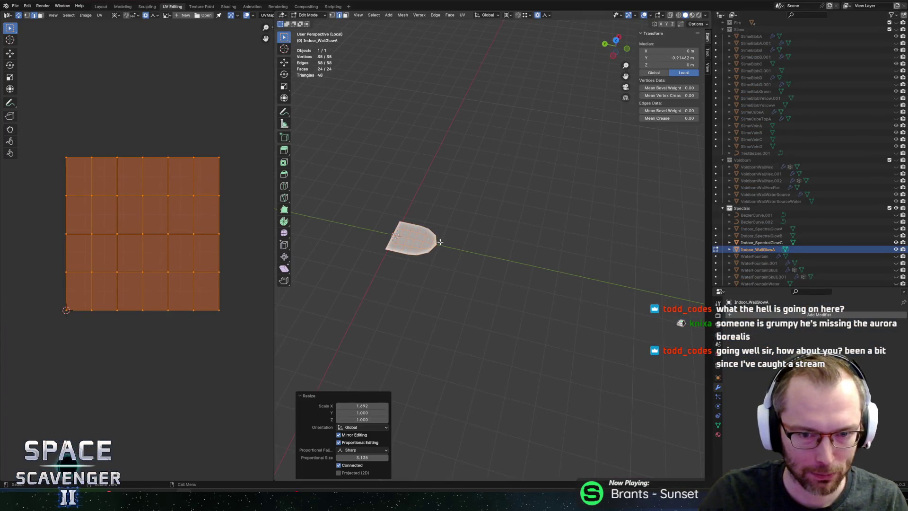
pyautogui.hotkey('ctrl', 'z')
pyautogui.click(436, 249)
pyautogui.press('g')
pyautogui.press('y')
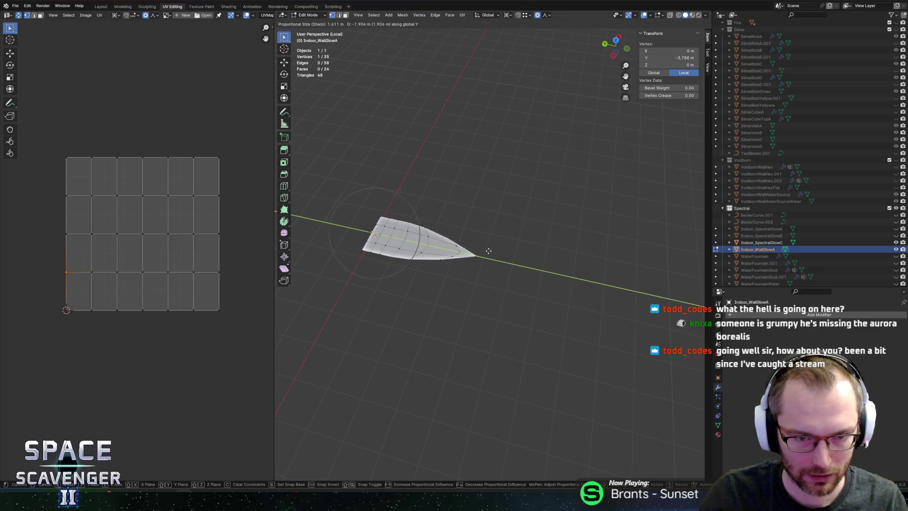
pyautogui.click(488, 251)
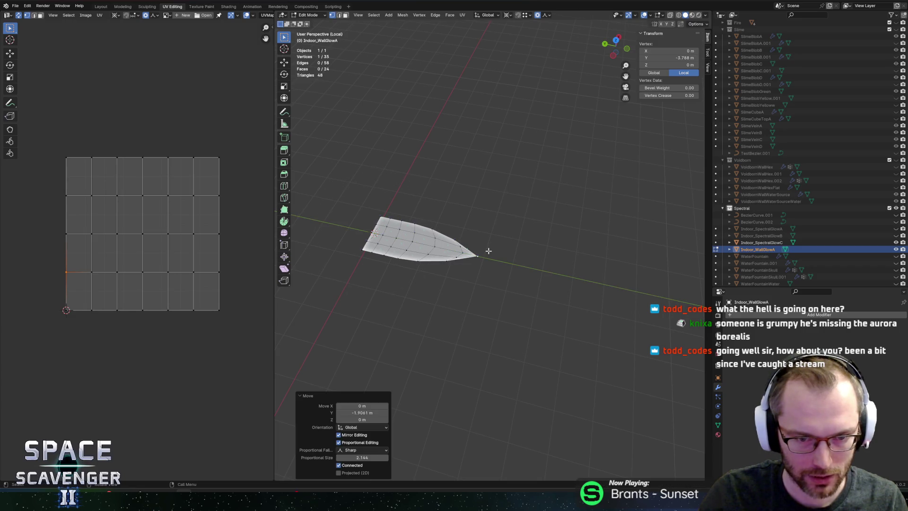
pyautogui.hotkey('ctrl', 'shift', 'e')
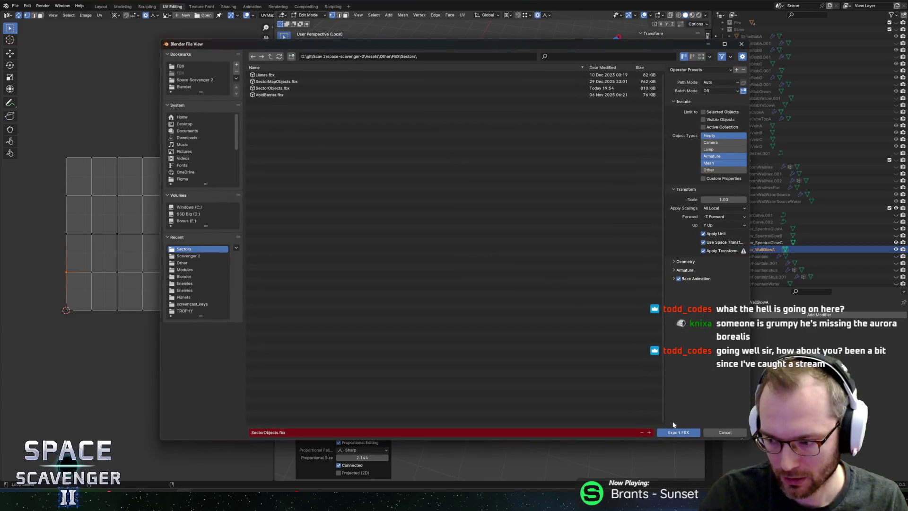
pyautogui.click(678, 432)
pyautogui.hotkey('alt', 'Tab')
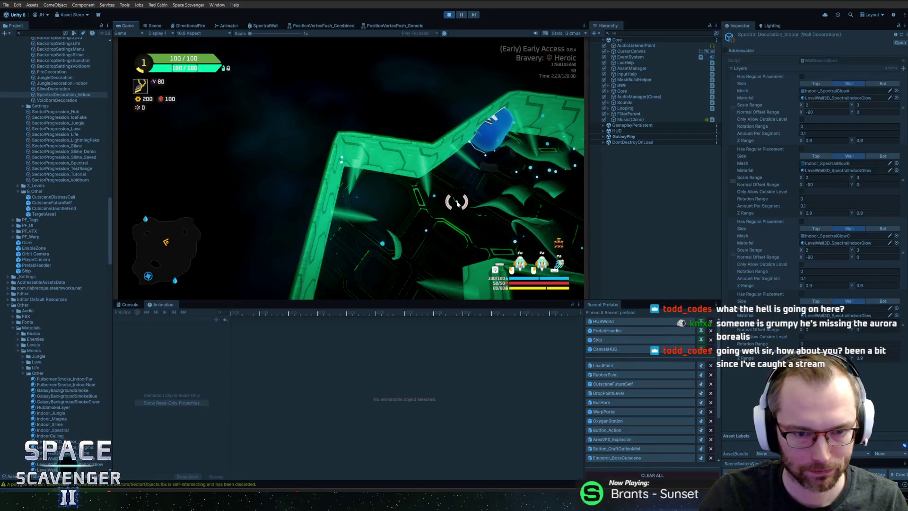
pyautogui.hotkey('alt', 'Tab')
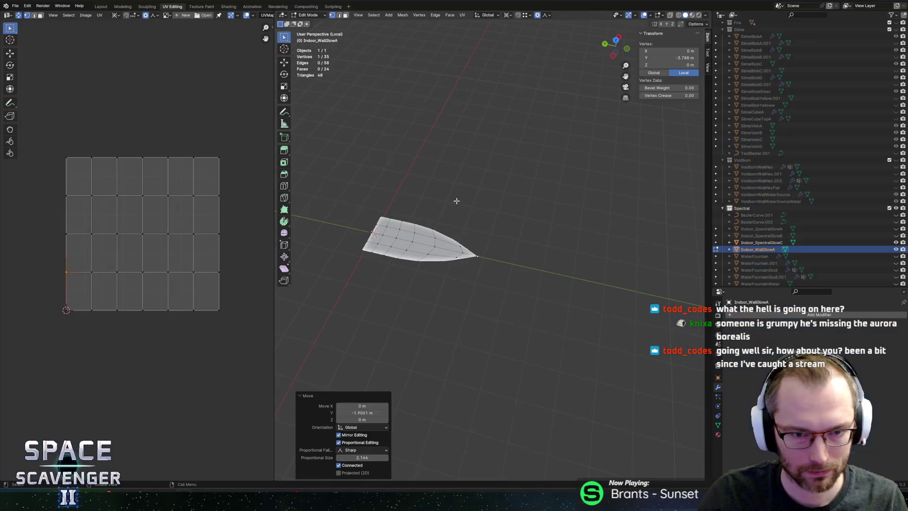
# Step: Drag two side vertices outward along X into a jagged leaf and export the FBX
pyautogui.click(456, 224)
pyautogui.press('g')
pyautogui.press('x')
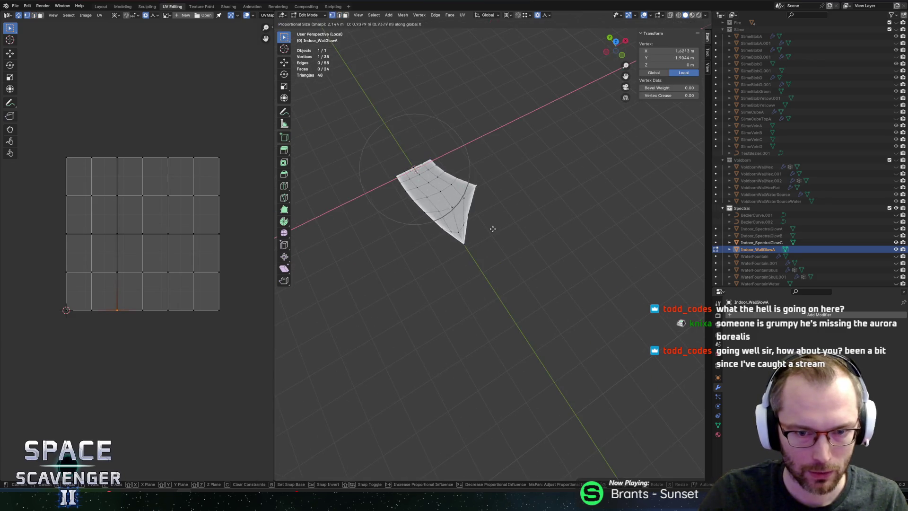
pyautogui.scroll(2, 493, 228)
pyautogui.click(493, 229)
pyautogui.click(403, 193)
pyautogui.press('g')
pyautogui.press('x')
pyautogui.click(379, 206)
pyautogui.hotkey('ctrl', 'shift', 'e')
pyautogui.click(678, 431)
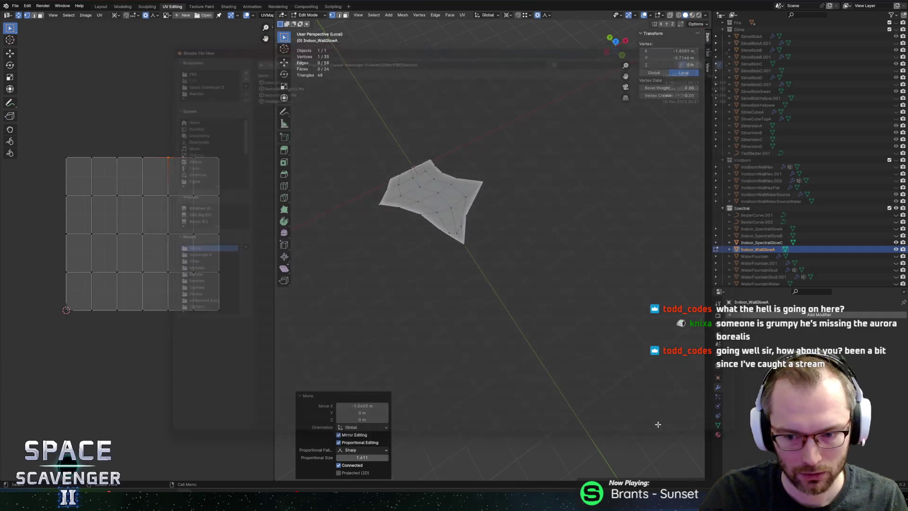
pyautogui.hotkey('alt', 'Tab')
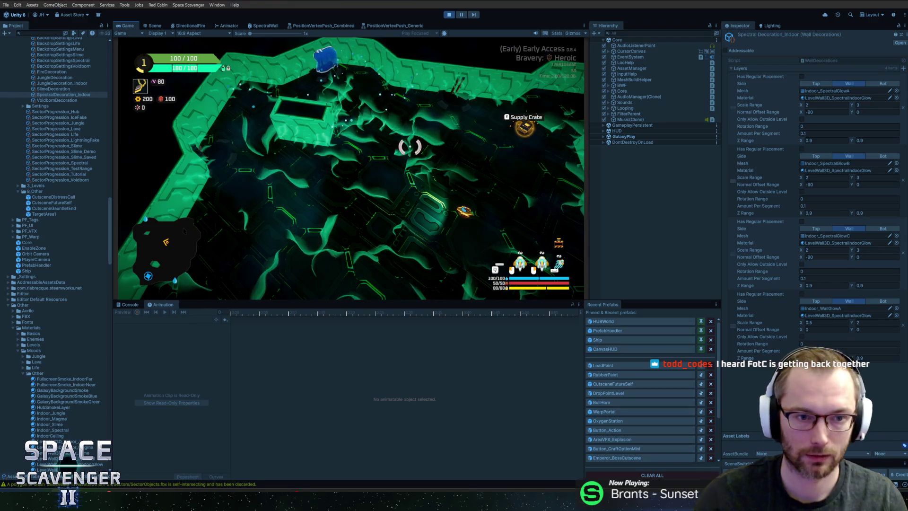
# Step: Zoom the game camera in and out to inspect the glowing leaves on the walls
pyautogui.scroll(3, 402, 134)
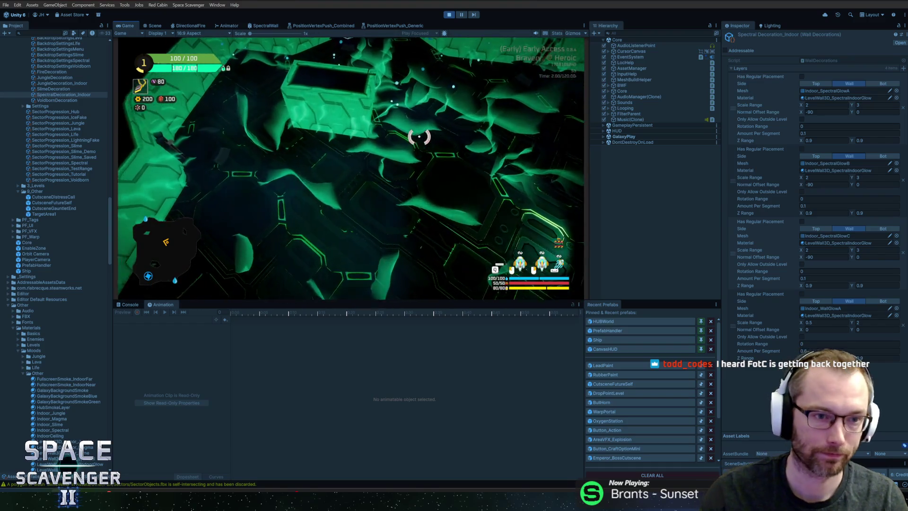
pyautogui.scroll(-3, 419, 137)
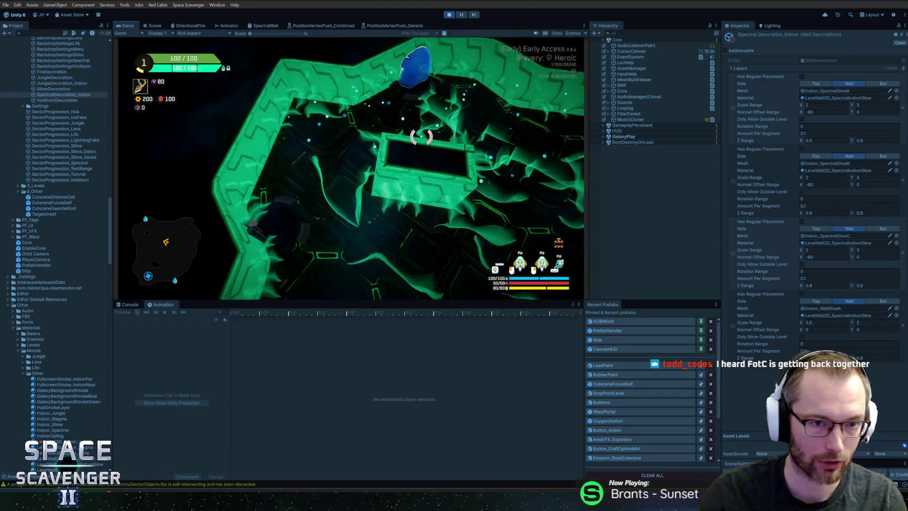
pyautogui.hotkey('alt', 'Tab')
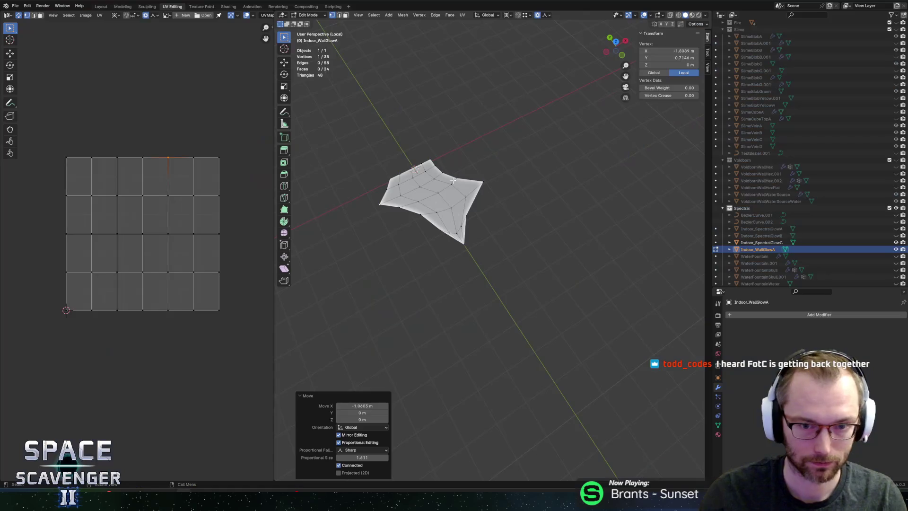
# Step: Select the whole leaf mesh and rotate it slightly around the Y axis
pyautogui.press('a')
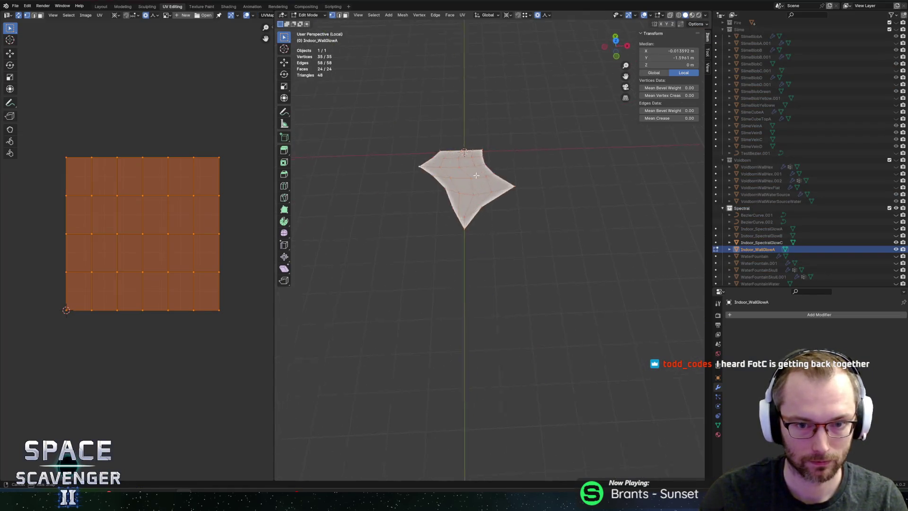
pyautogui.hotkey('alt', 'a')
pyautogui.press('a')
pyautogui.press('Tab')
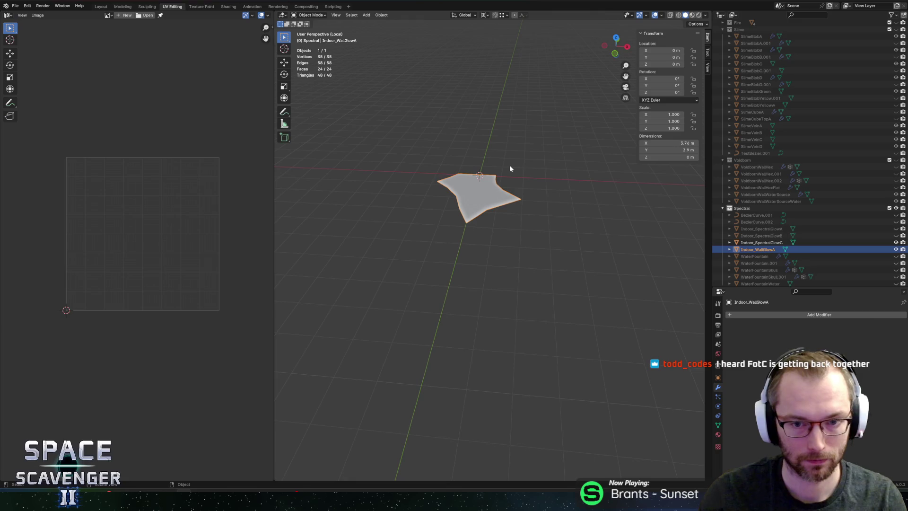
pyautogui.press('Tab')
pyautogui.press('r')
pyautogui.press('y')
pyautogui.click(545, 173)
# Step: Export the rotated leaf to SectorObjects.fbx and check it in the running game
pyautogui.click(675, 431)
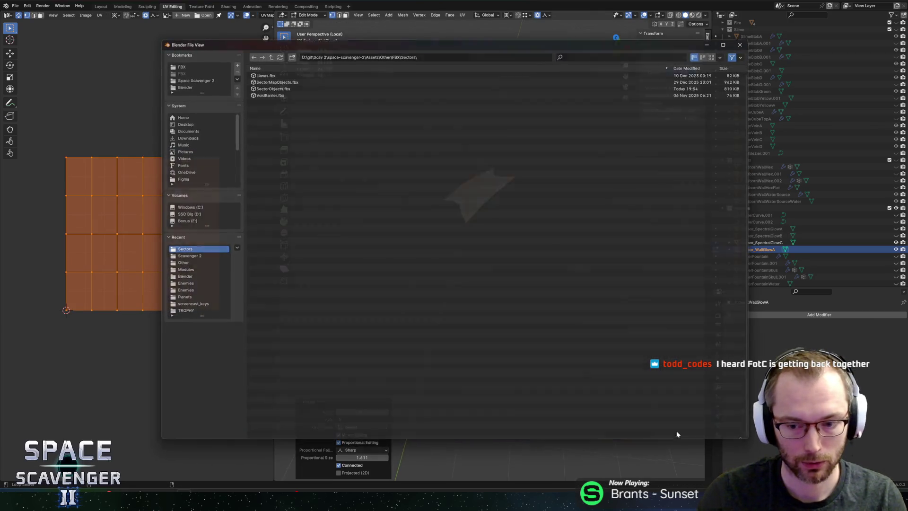
pyautogui.hotkey('alt', 'Tab')
pyautogui.click(385, 178)
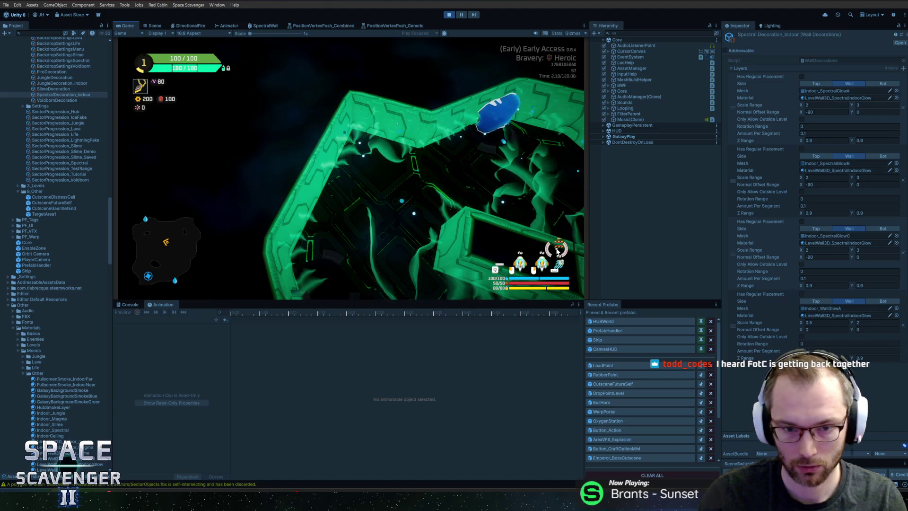
pyautogui.hotkey('alt', 'Tab')
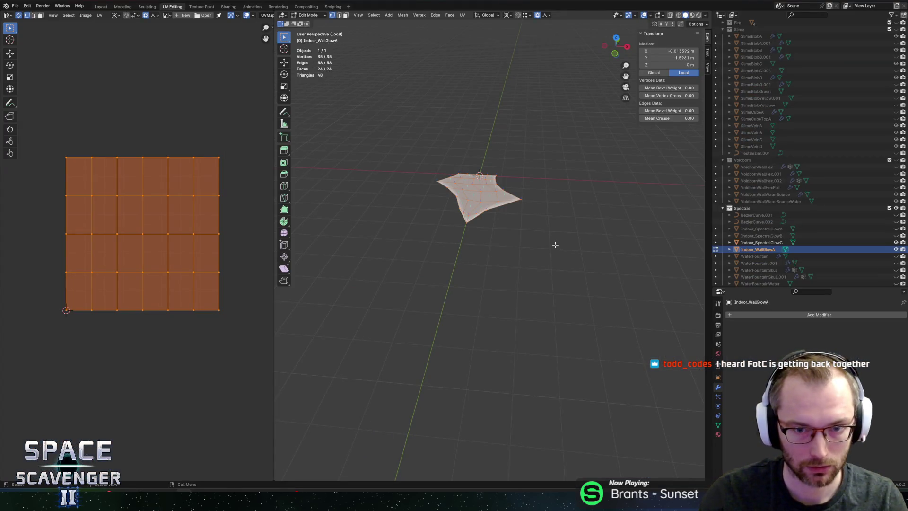
# Step: Edit the last decoration layer's Normal Offset Range Y value in the Inspector
pyautogui.hotkey('alt', 'Tab')
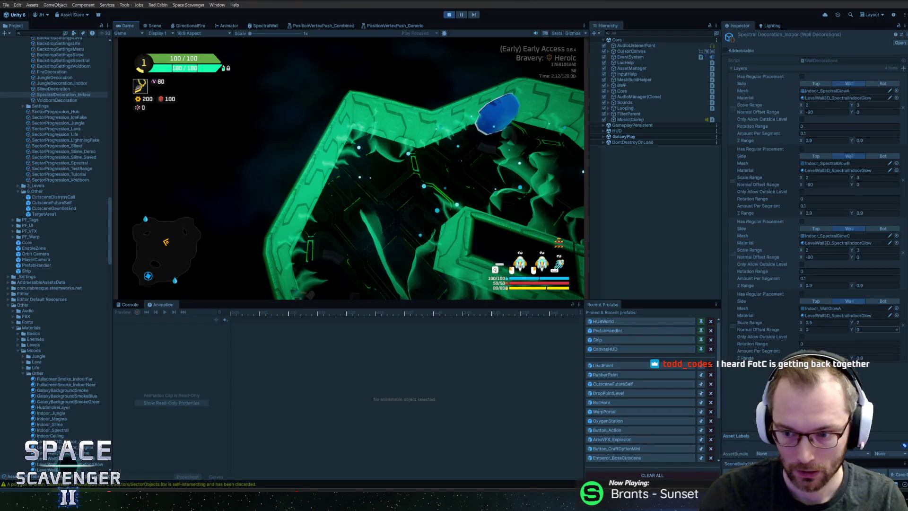
pyautogui.press('Tab')
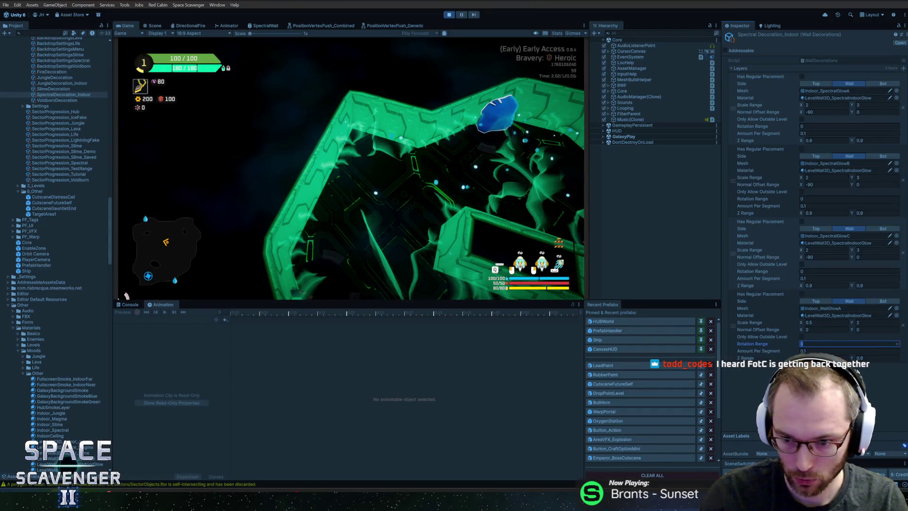
pyautogui.hotkey('shift', 'Tab')
pyautogui.write('-')
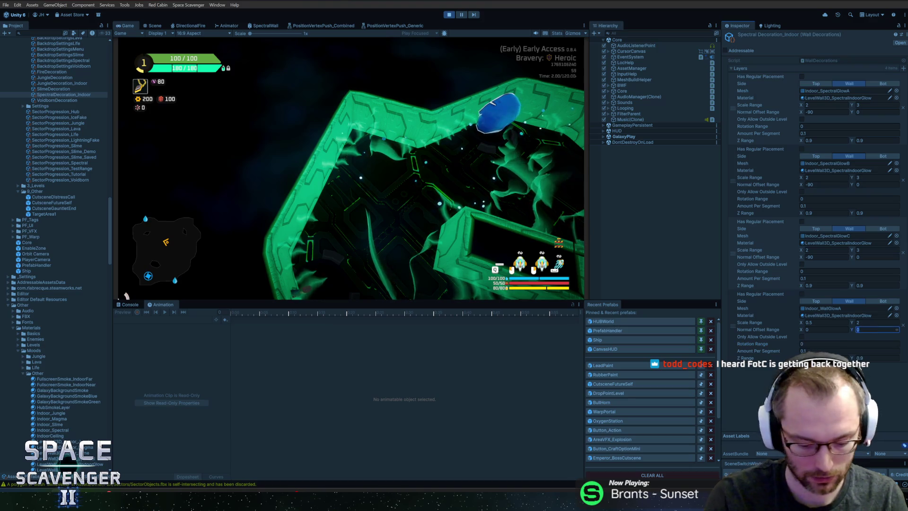
pyautogui.write('0.5')
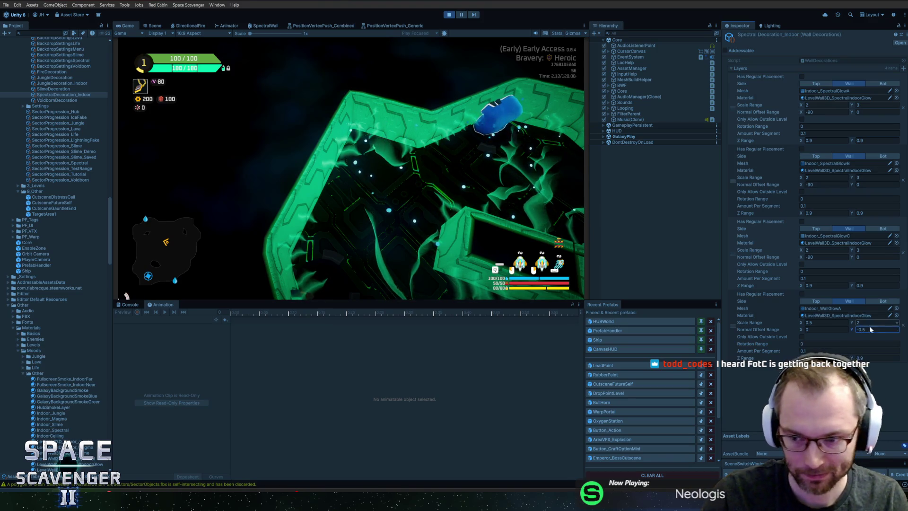
pyautogui.press('BackSpace')
pyautogui.press('BackSpace')
pyautogui.press('BackSpace')
pyautogui.write('1')
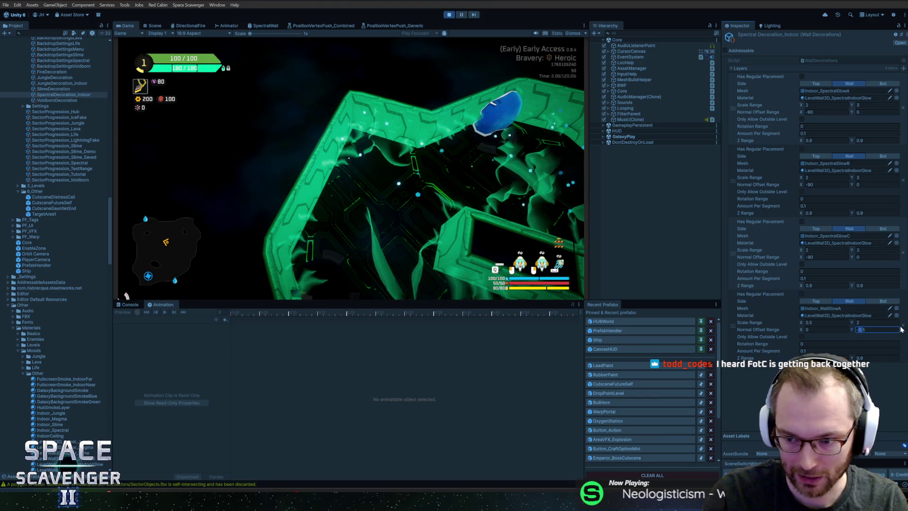
pyautogui.click(527, 203)
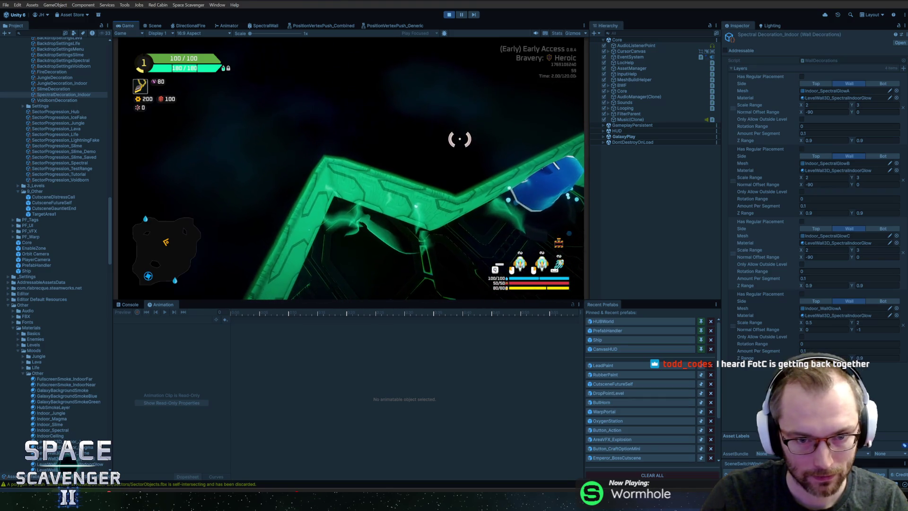
# Step: Set the last layer's Scale Range X to 1 and revisit its Normal Offset Range fields
pyautogui.click(826, 323)
pyautogui.write('1')
pyautogui.click(490, 232)
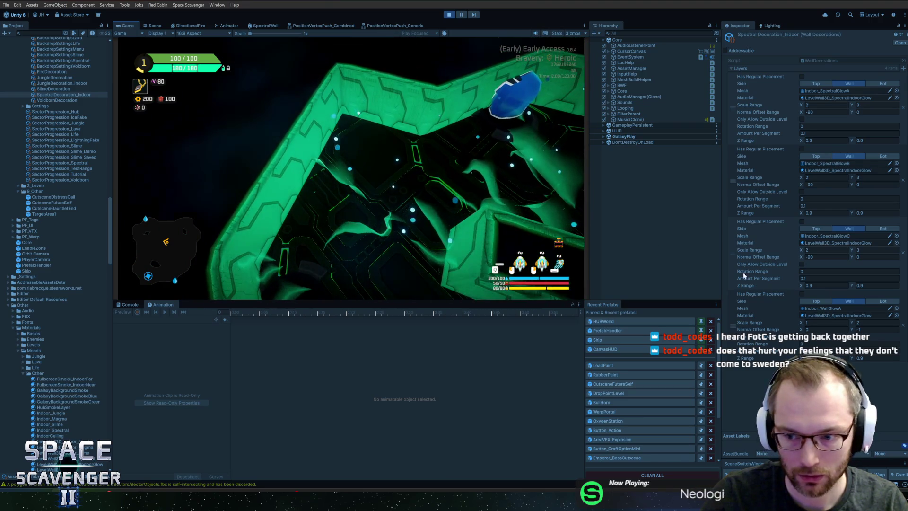
pyautogui.write('1')
pyautogui.press('Tab')
pyautogui.press('Tab')
pyautogui.press('Tab')
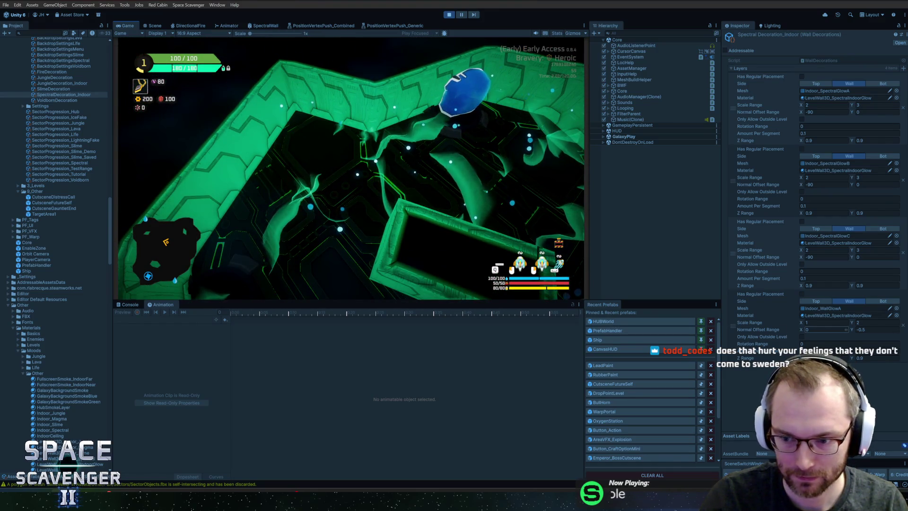
pyautogui.click(823, 330)
# Step: Run 'level regenerate decorations' in the in-game console, then return to Blender
pyautogui.click(428, 189)
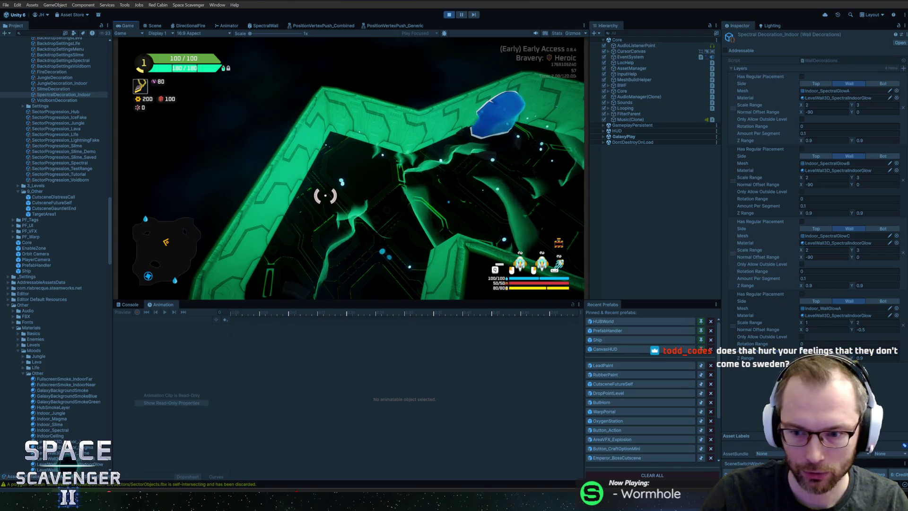
pyautogui.press('`')
pyautogui.press('Up')
pyautogui.press('Return')
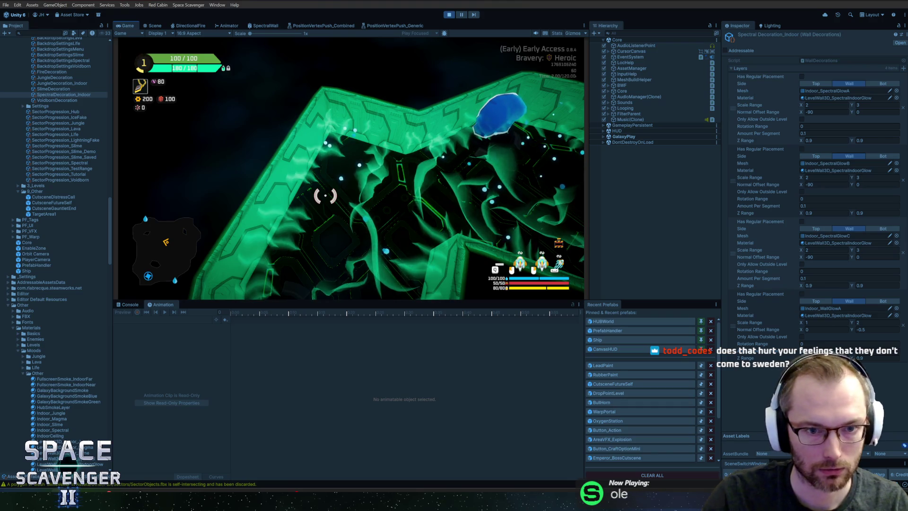
pyautogui.hotkey('alt', 'Tab')
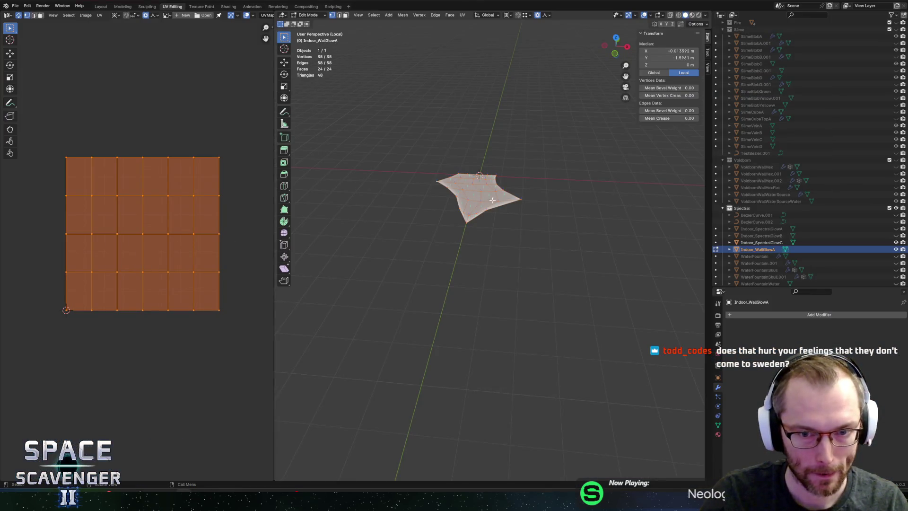
# Step: Toggle the leaf between Object and Edit Mode, dismissing the Add menu
pyautogui.press('Tab')
pyautogui.press('Tab')
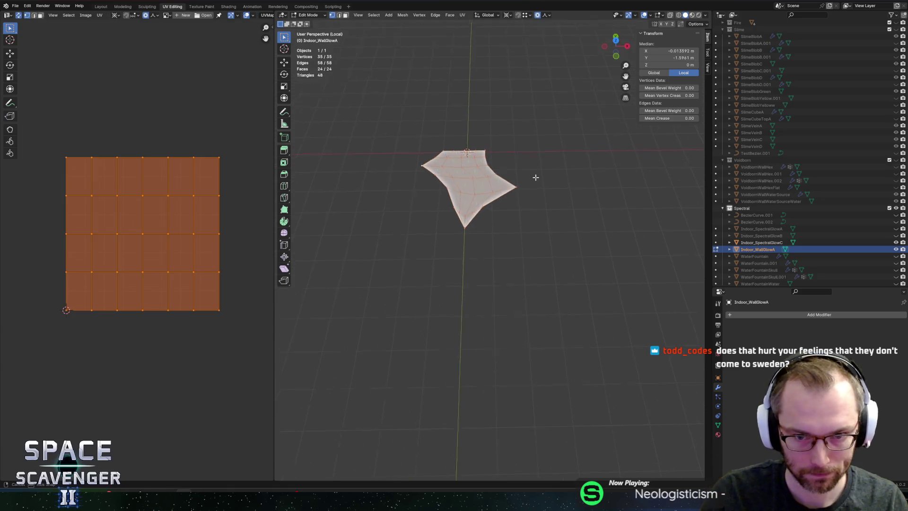
pyautogui.hotkey('shift', 'a')
pyautogui.press('Escape')
pyautogui.press('Tab')
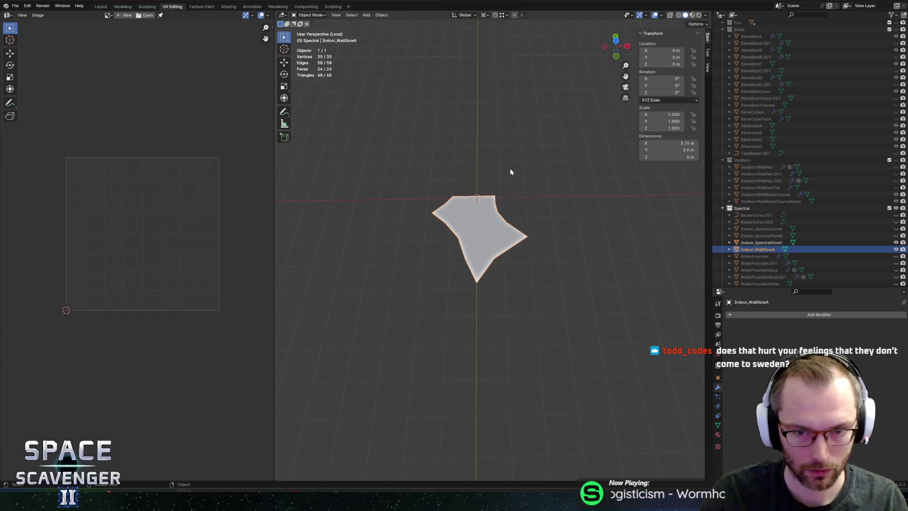
pyautogui.hotkey('shift', 'a')
pyautogui.moveTo(502, 166)
pyautogui.press('Escape')
pyautogui.press('Tab')
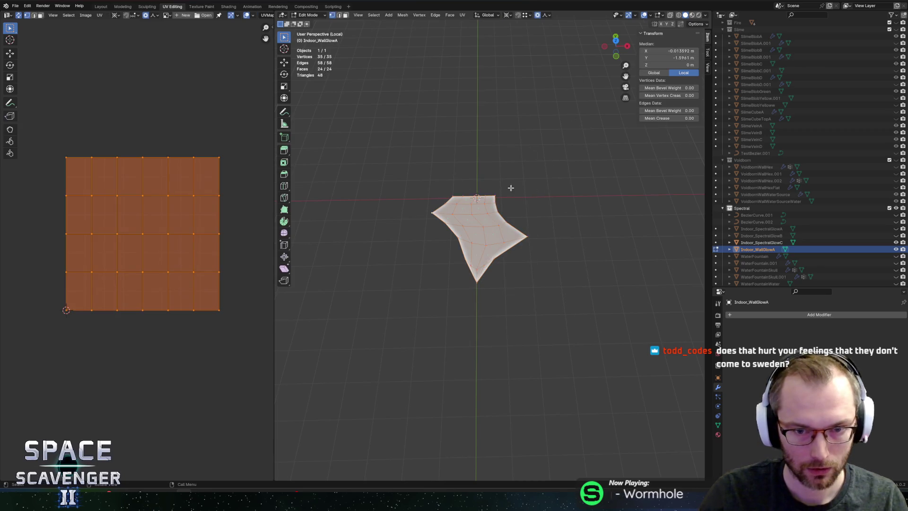
# Step: Try merging the leaf's vertices by distance, then undo the merge
pyautogui.click(478, 284)
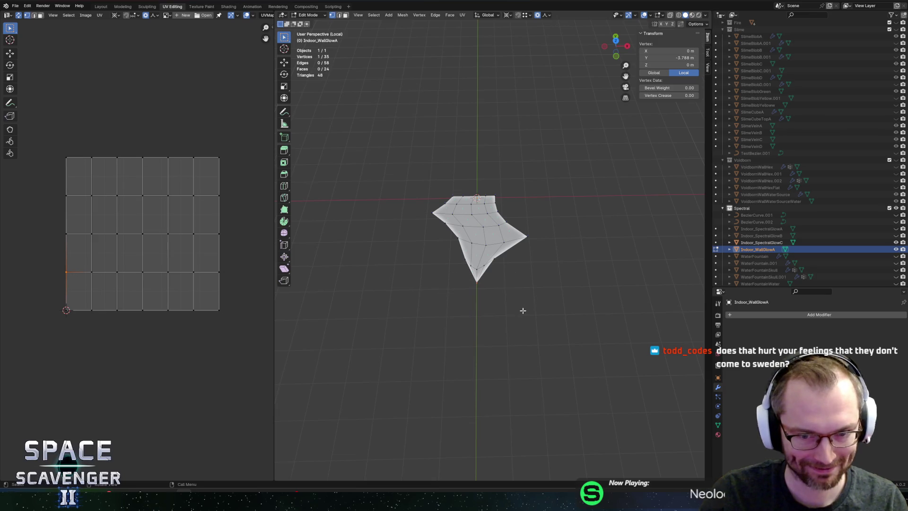
pyautogui.press('a')
pyautogui.press('m')
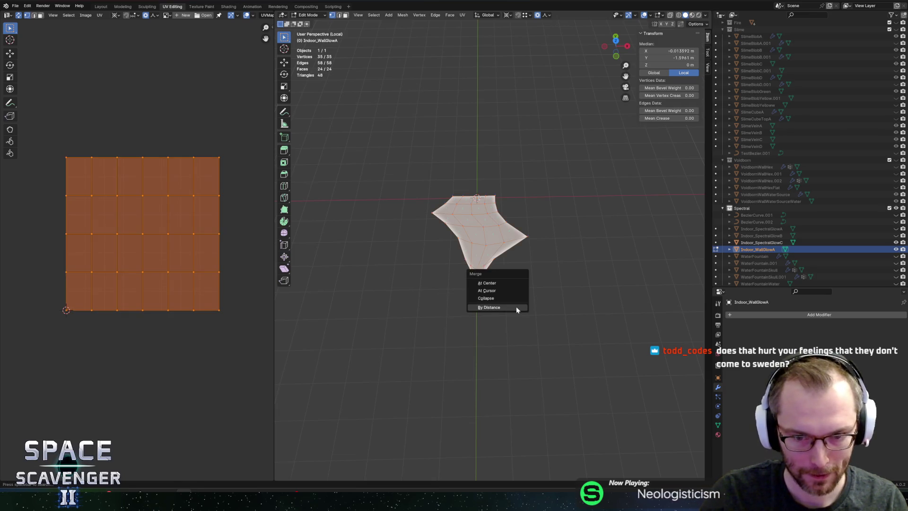
pyautogui.click(490, 307)
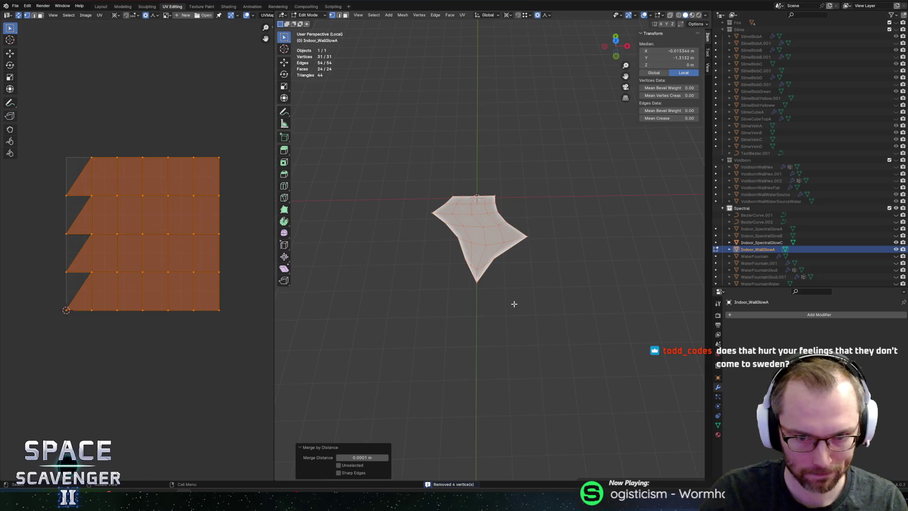
pyautogui.hotkey('ctrl', 'z')
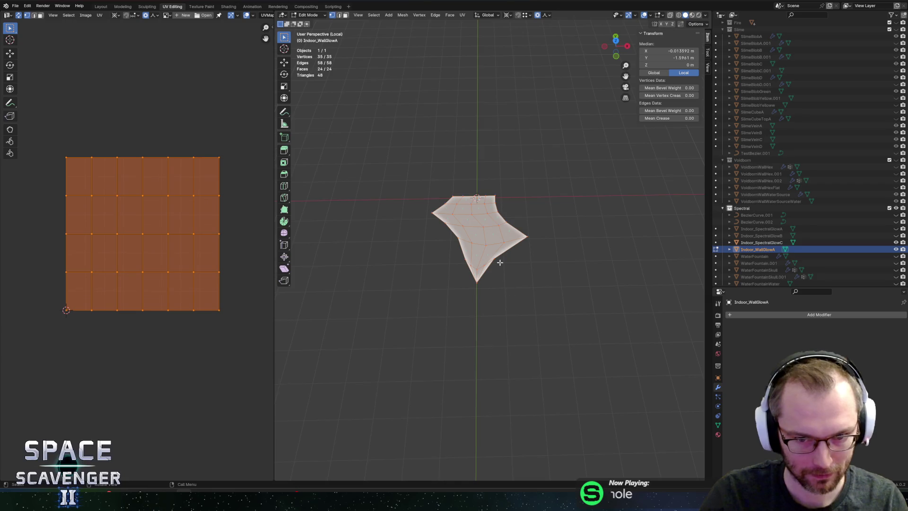
# Step: Pull two of the leaf's vertices sideways along X
pyautogui.click(498, 257)
pyautogui.press('g')
pyautogui.press('x')
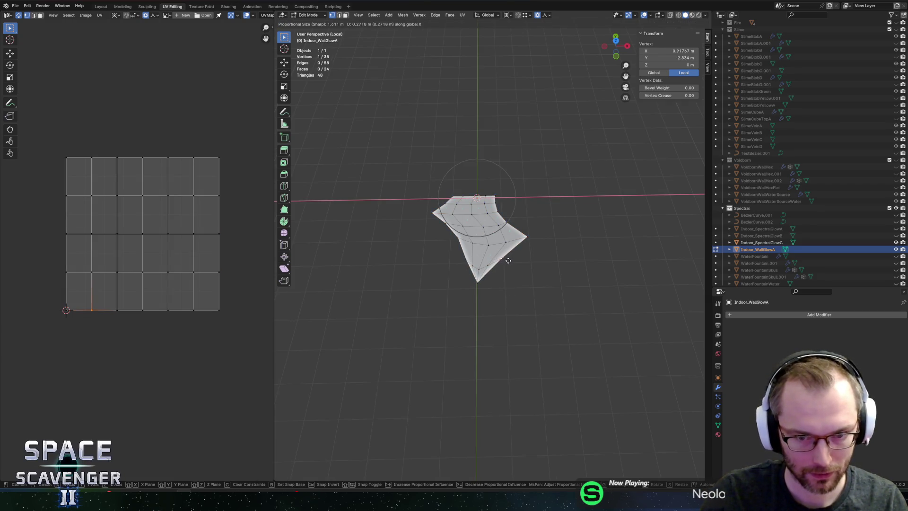
pyautogui.click(508, 262)
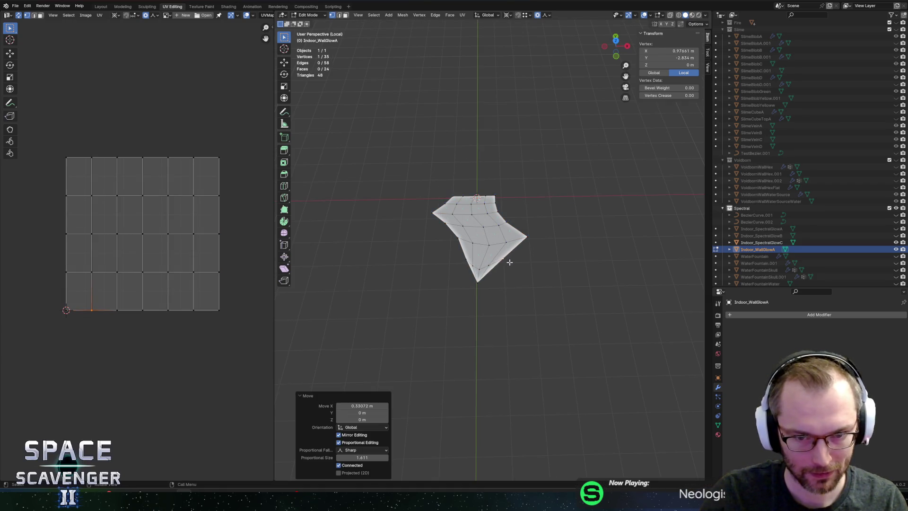
pyautogui.click(435, 215)
pyautogui.press('g')
pyautogui.press('x')
pyautogui.click(456, 234)
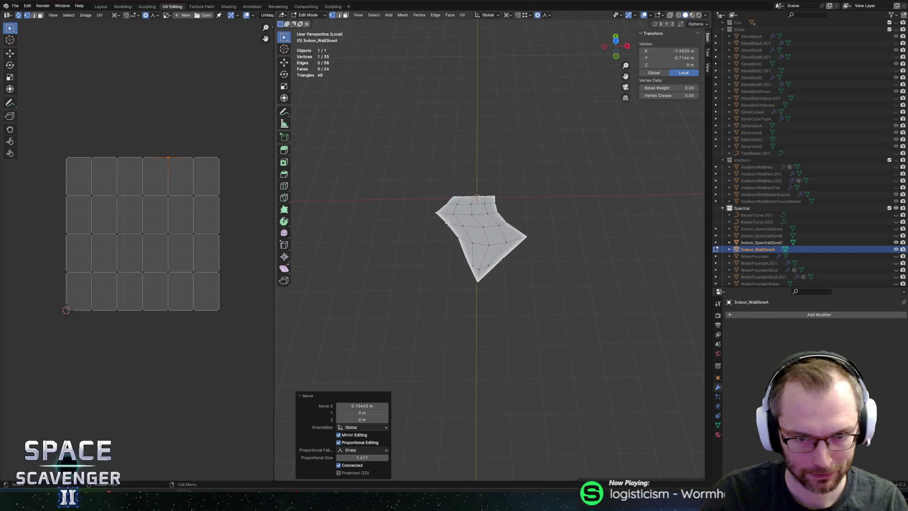
# Step: Shift more leaf vertices along X, including one on the right side
pyautogui.press('g')
pyautogui.press('x')
pyautogui.click(442, 223)
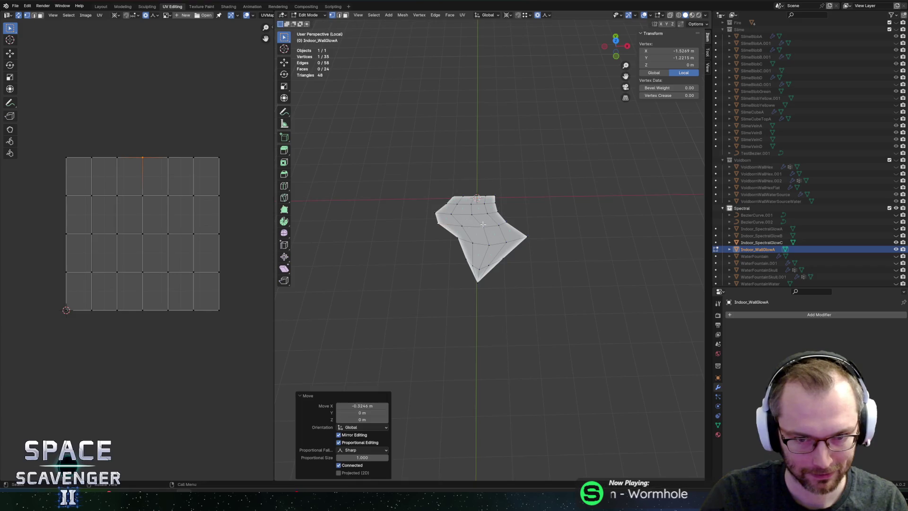
pyautogui.click(518, 221)
pyautogui.press('g')
pyautogui.press('x')
pyautogui.click(518, 221)
pyautogui.press('g')
pyautogui.press('x')
pyautogui.click(578, 229)
# Step: Return to Object Mode and export the leaf over SectorObjects.fbx
pyautogui.press('Tab')
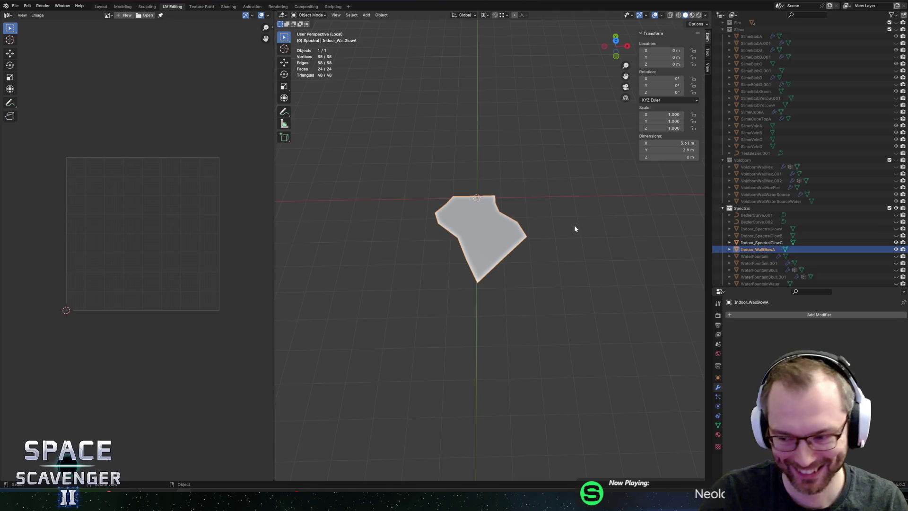
pyautogui.hotkey('ctrl', 'shift', 'e')
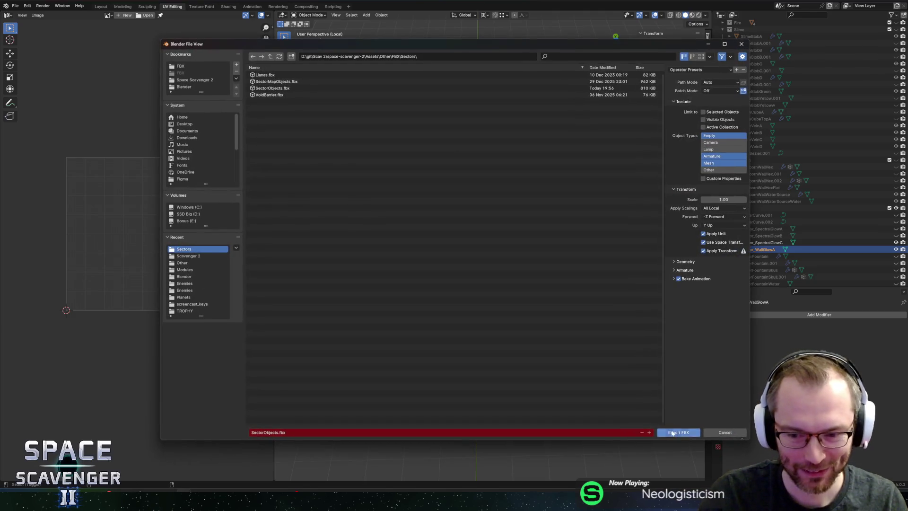
pyautogui.press('Return')
pyautogui.hotkey('alt', 'Tab')
pyautogui.hotkey('alt', 'Tab')
# Step: Duplicate the Indoor_WallGlowA leaf in place
pyautogui.press('Tab')
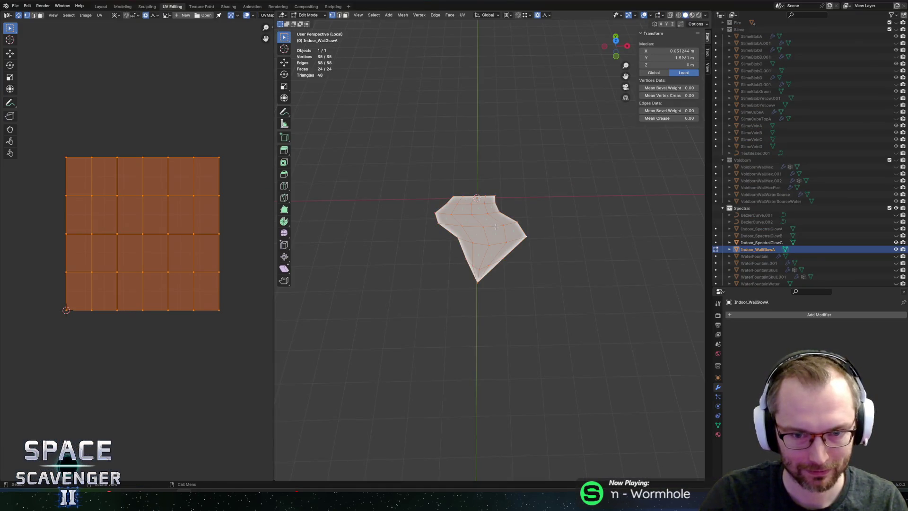
pyautogui.press('Tab')
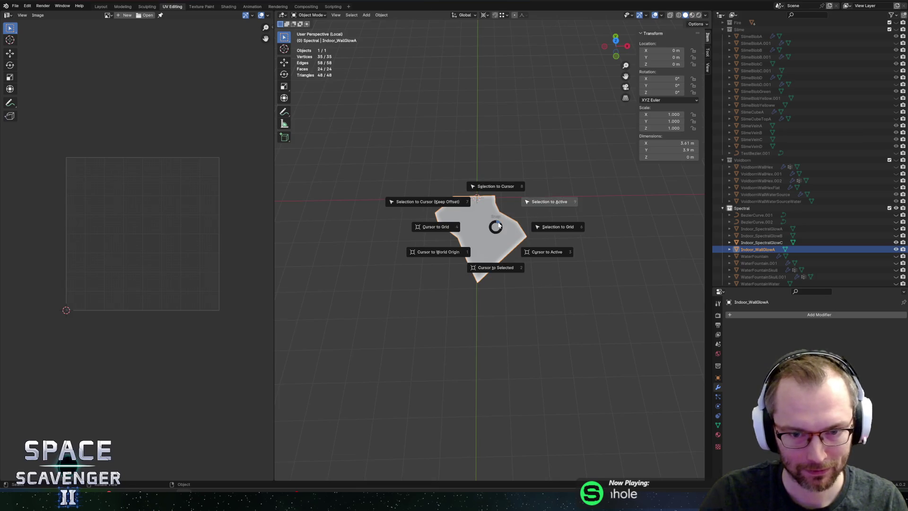
pyautogui.hotkey('shift', 'd')
pyautogui.rightClick(496, 219)
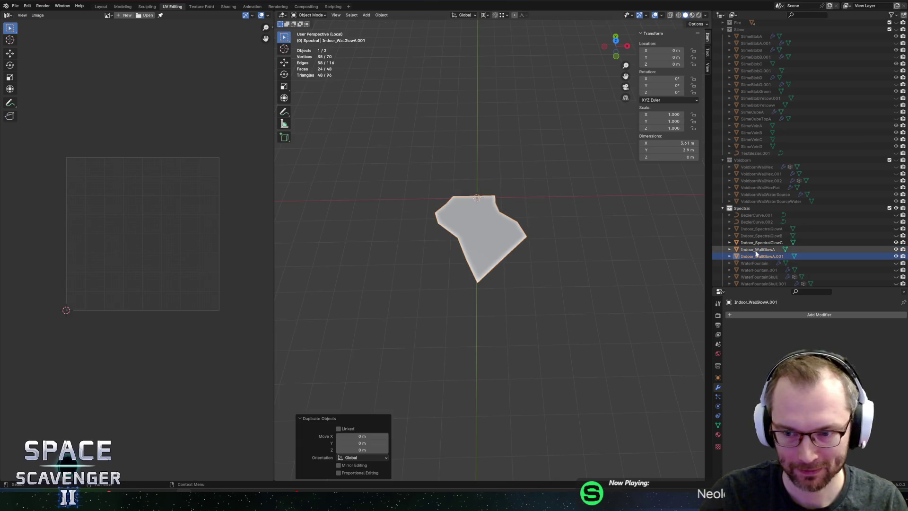
# Step: Rename the copy to Indoor_WallGlowB in the Outliner
pyautogui.scroll(-1, 762, 256)
pyautogui.doubleClick(761, 249)
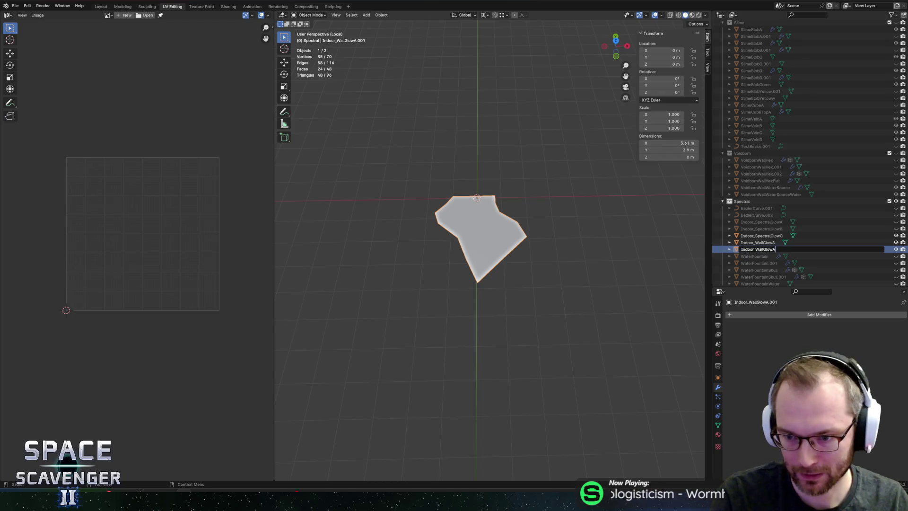
pyautogui.press('BackSpace')
pyautogui.write('B')
pyautogui.press('Return')
# Step: Hide Indoor_WallGlowA and put Indoor_WallGlowB into mesh editing
pyautogui.press('Tab')
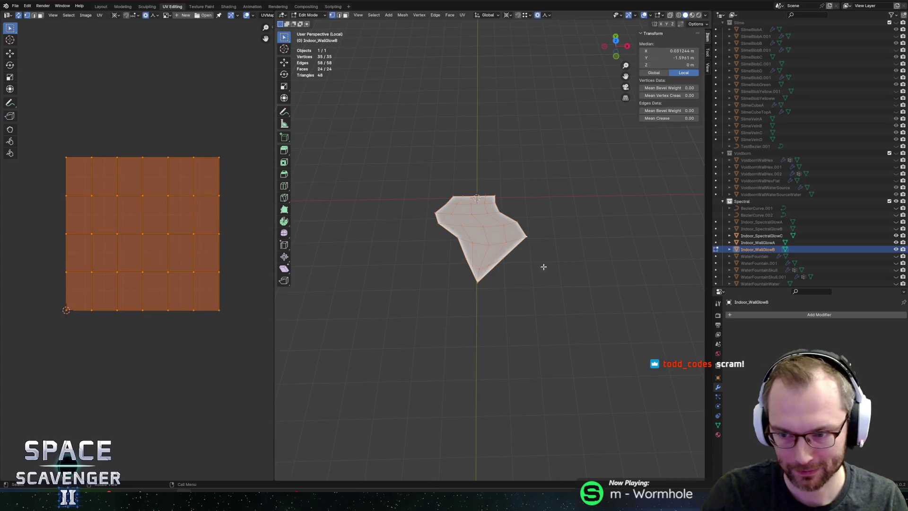
pyautogui.click(895, 242)
pyautogui.press('Tab')
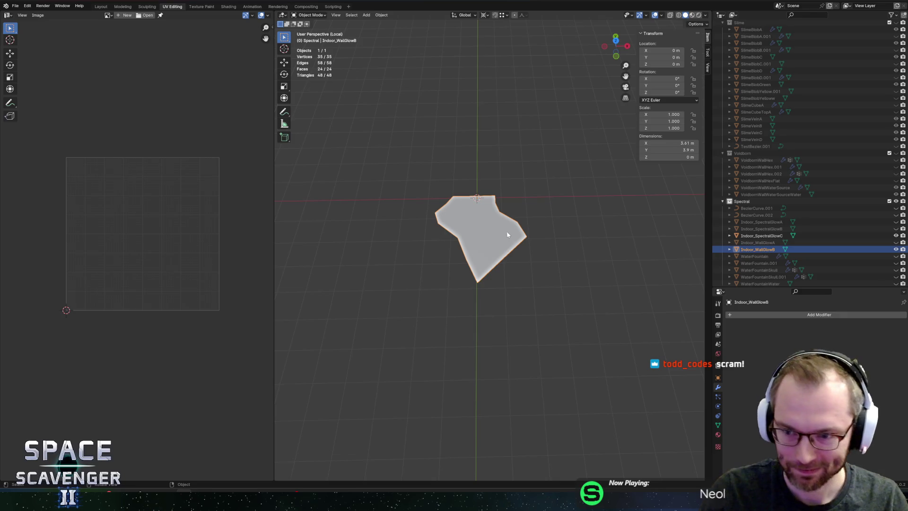
pyautogui.moveTo(474, 232); pyautogui.dragTo(492, 234)
pyautogui.press('Tab')
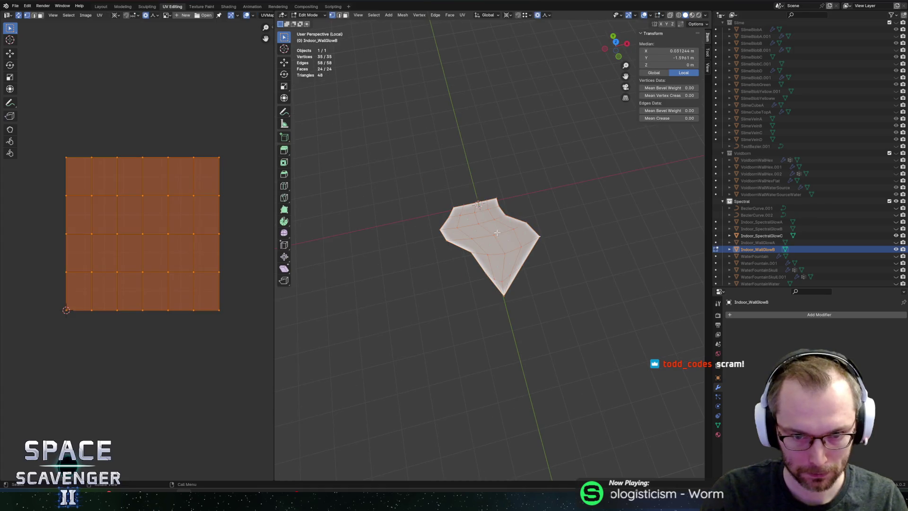
# Step: Shift one edge loop along X and narrow two others on X, one to about 0.6
pyautogui.keyDown('alt'); pyautogui.click(486, 220); pyautogui.keyUp('alt')
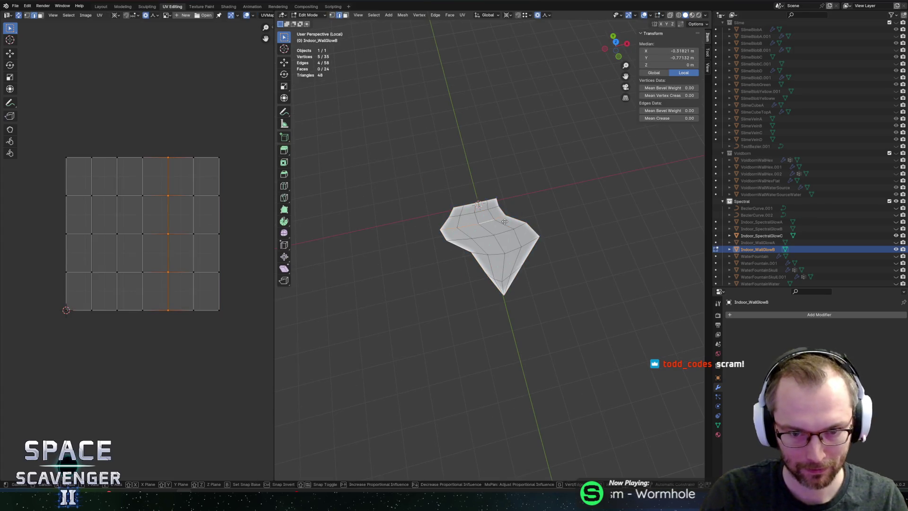
pyautogui.press('g')
pyautogui.press('x')
pyautogui.click(513, 247)
pyautogui.keyDown('alt'); pyautogui.click(514, 247); pyautogui.keyUp('alt')
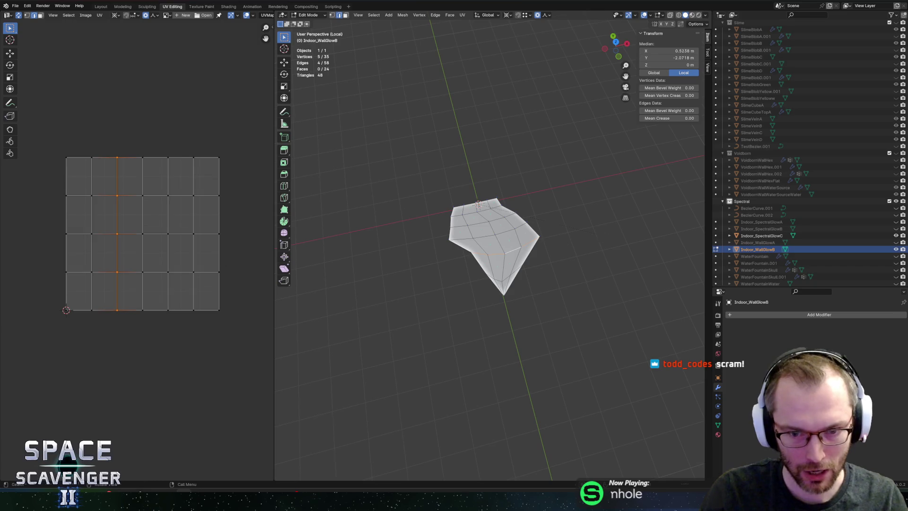
pyautogui.press('s')
pyautogui.press('x')
pyautogui.click(487, 233)
pyautogui.keyDown('alt'); pyautogui.click(486, 234); pyautogui.keyUp('alt')
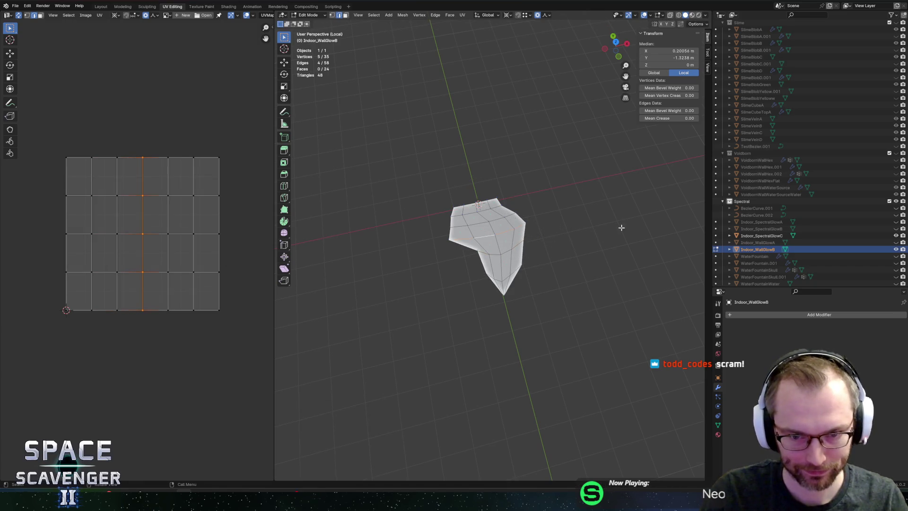
pyautogui.press('s')
pyautogui.press('x')
pyautogui.click(557, 244)
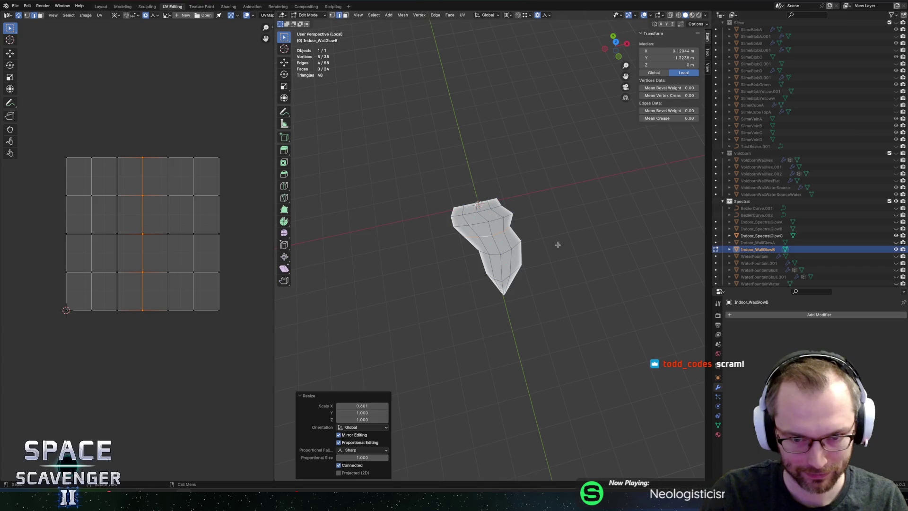
# Step: In vertex mode, move the leaf's top vertex with Z locked, then along X
pyautogui.press('1')
pyautogui.click(479, 203)
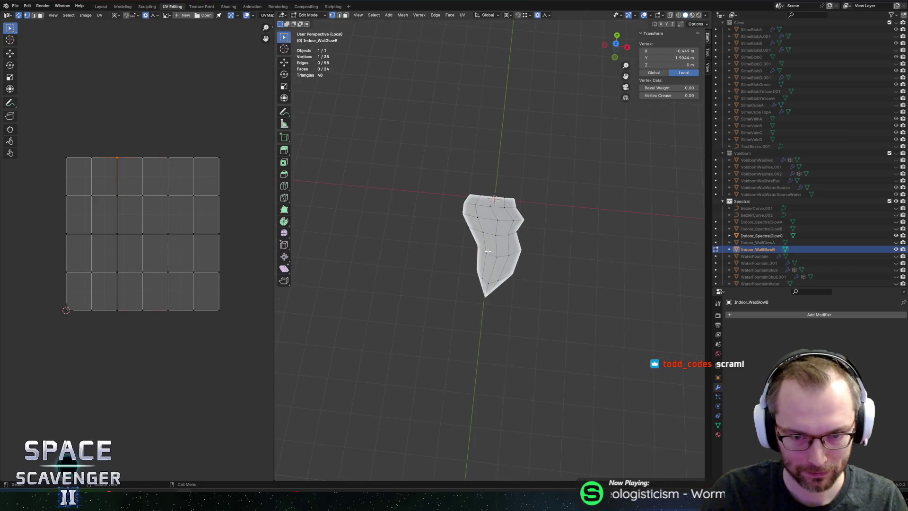
pyautogui.press('g')
pyautogui.hotkey('shift', 'z')
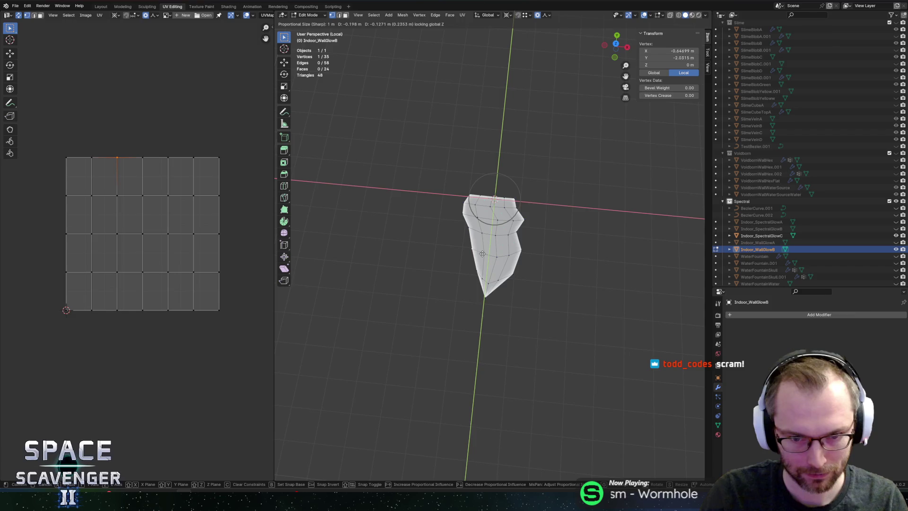
pyautogui.click(529, 250)
pyautogui.press('g')
pyautogui.hotkey('shift', 'z')
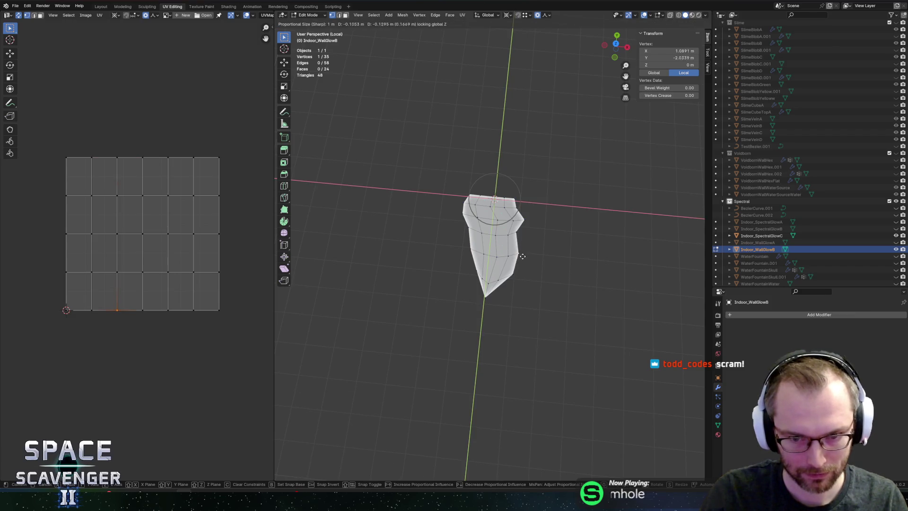
pyautogui.click(520, 257)
pyautogui.press('g')
pyautogui.press('z')
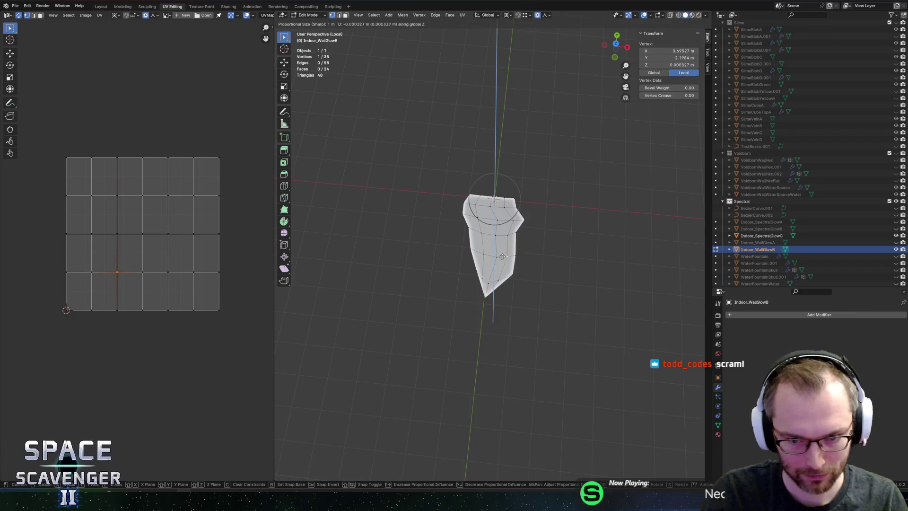
pyautogui.press('x')
pyautogui.click(506, 247)
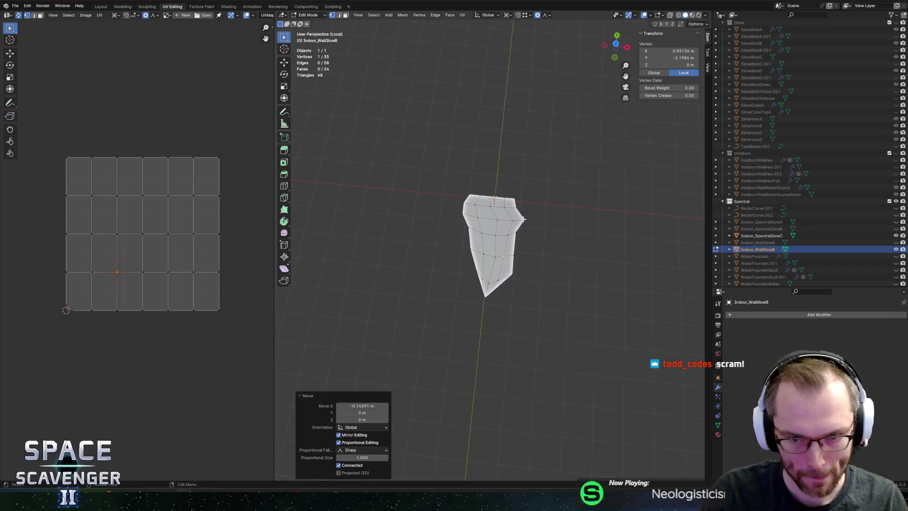
# Step: Widen the top vertex row to 2.328 on X and move the bottom tip left
pyautogui.keyDown('alt'); pyautogui.click(514, 210); pyautogui.keyUp('alt')
pyautogui.press('s')
pyautogui.press('x')
pyautogui.click(693, 199)
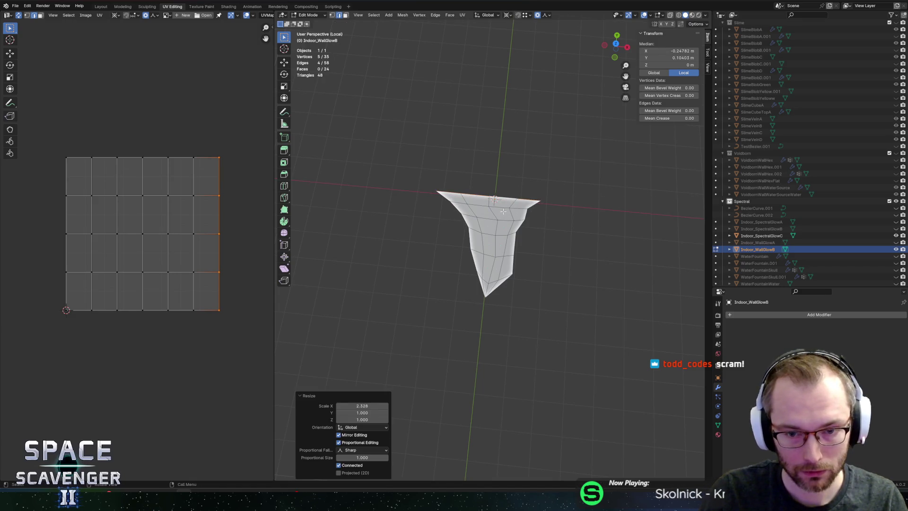
pyautogui.click(470, 292)
pyautogui.press('g')
pyautogui.press('x')
pyautogui.scroll(-9, 483, 317)
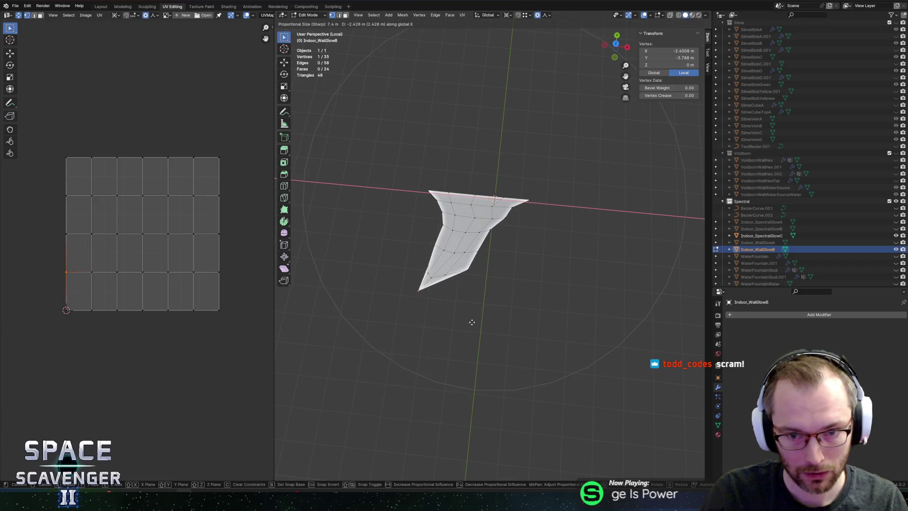
pyautogui.scroll(3, 481, 324)
pyautogui.click(482, 324)
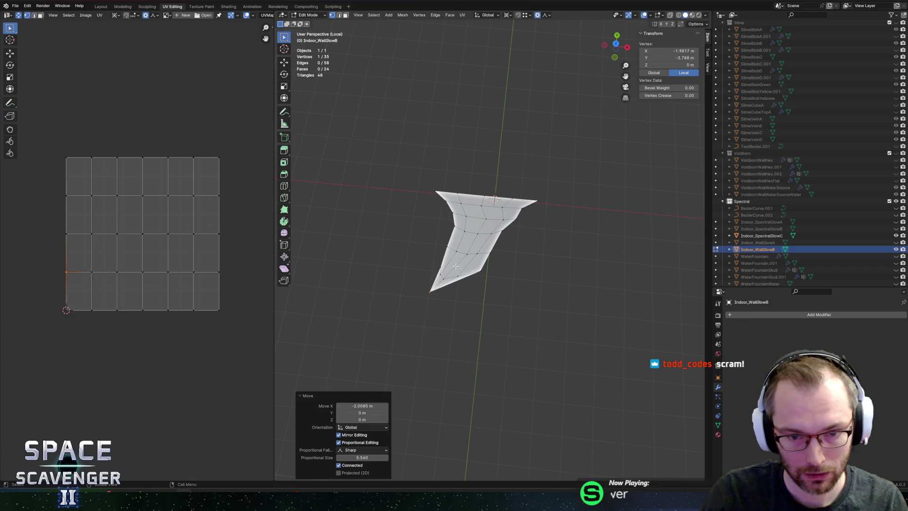
# Step: Abandon an X rotation and keep the Global transform orientation
pyautogui.press('r')
pyautogui.press('x')
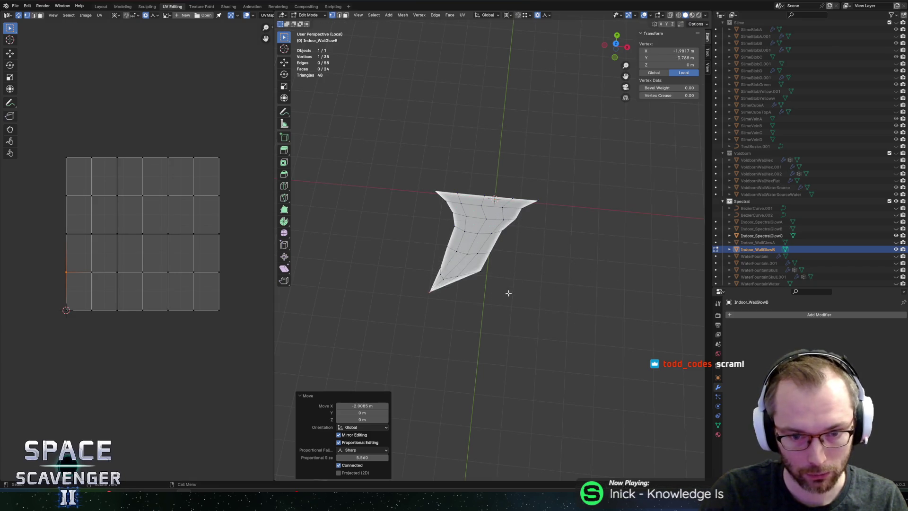
pyautogui.press('Escape')
pyautogui.hotkey('ctrl', 'z')
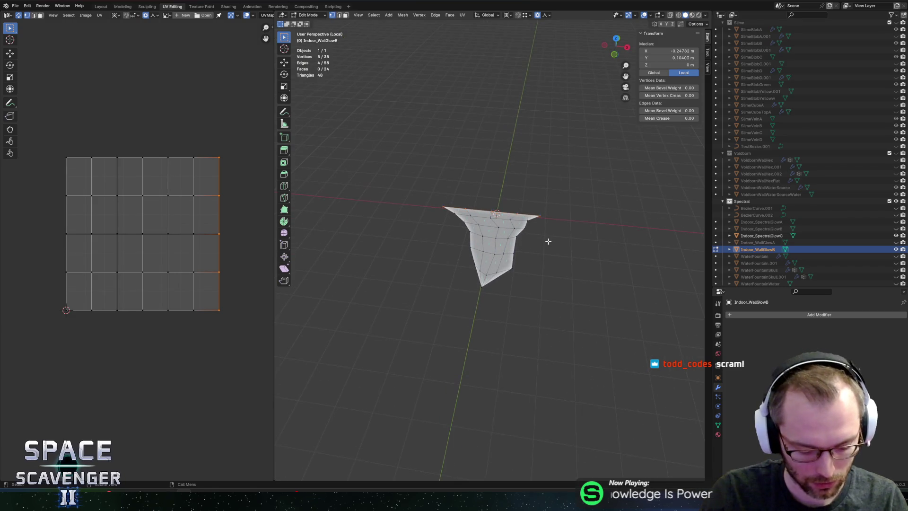
pyautogui.press('.')
pyautogui.press(',')
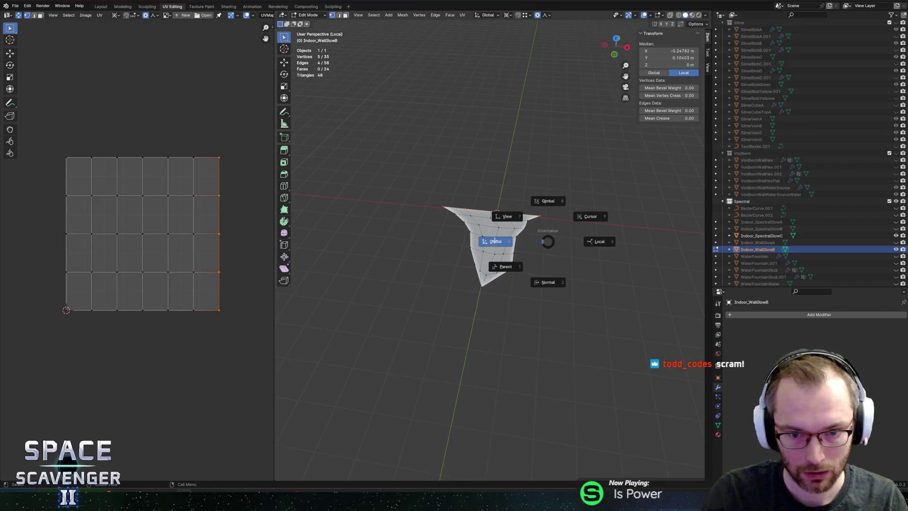
pyautogui.click(495, 241)
# Step: Shift the bottom edge row and the top edge row sideways along X
pyautogui.moveTo(462, 280); pyautogui.dragTo(491, 302)
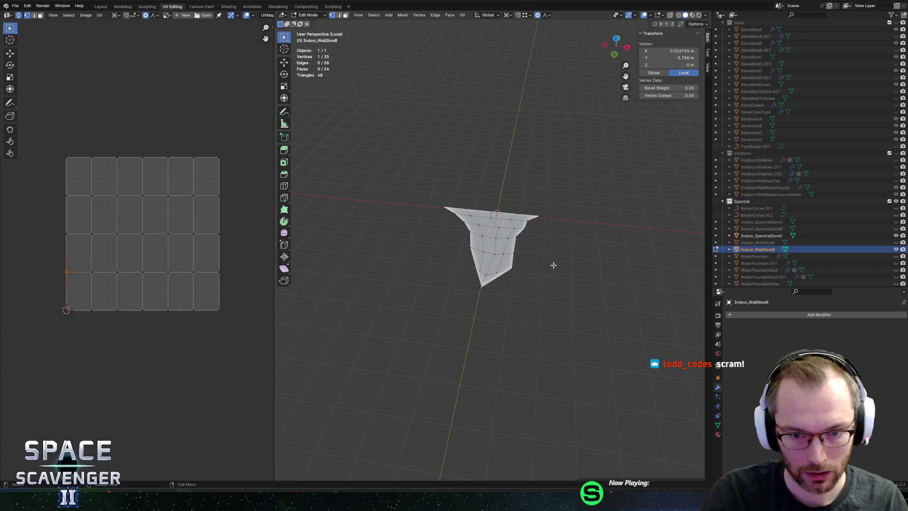
pyautogui.keyDown('alt'); pyautogui.click(466, 290); pyautogui.keyUp('alt')
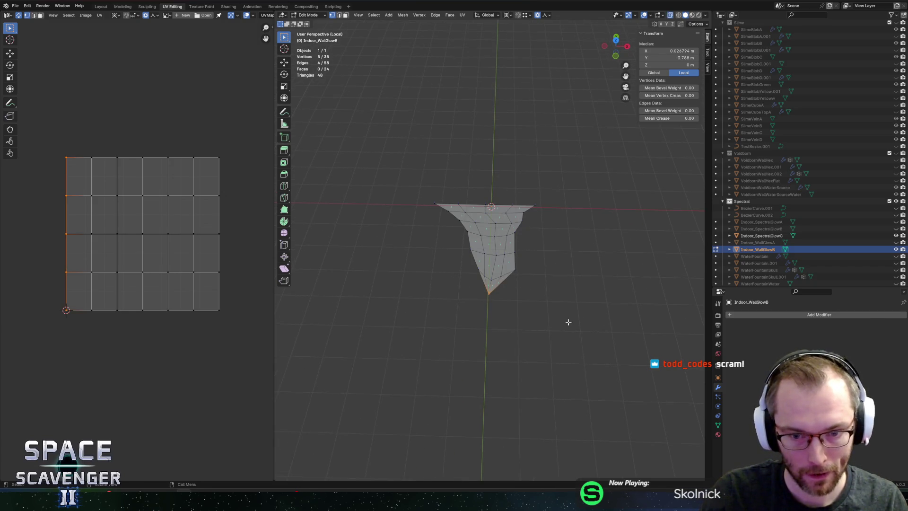
pyautogui.press('g')
pyautogui.press('x')
pyautogui.click(559, 320)
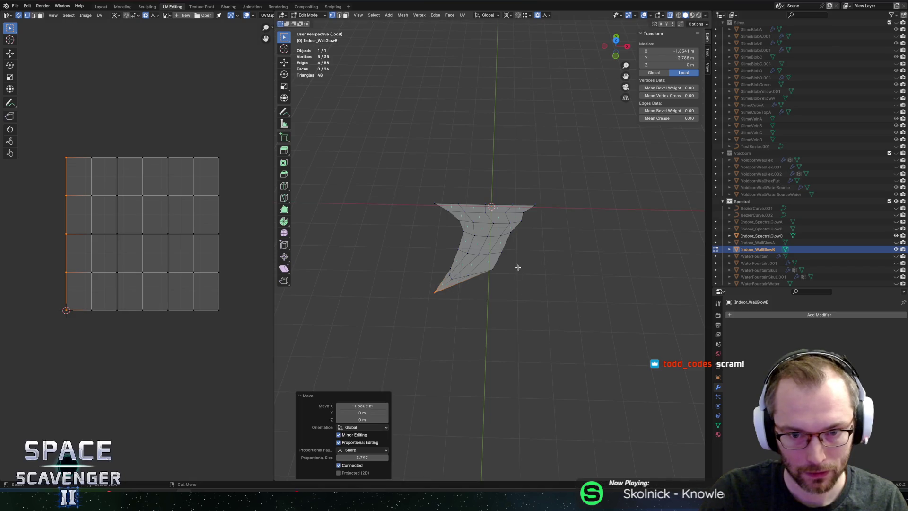
pyautogui.moveTo(411, 174); pyautogui.dragTo(572, 209)
pyautogui.press('g')
pyautogui.press('x')
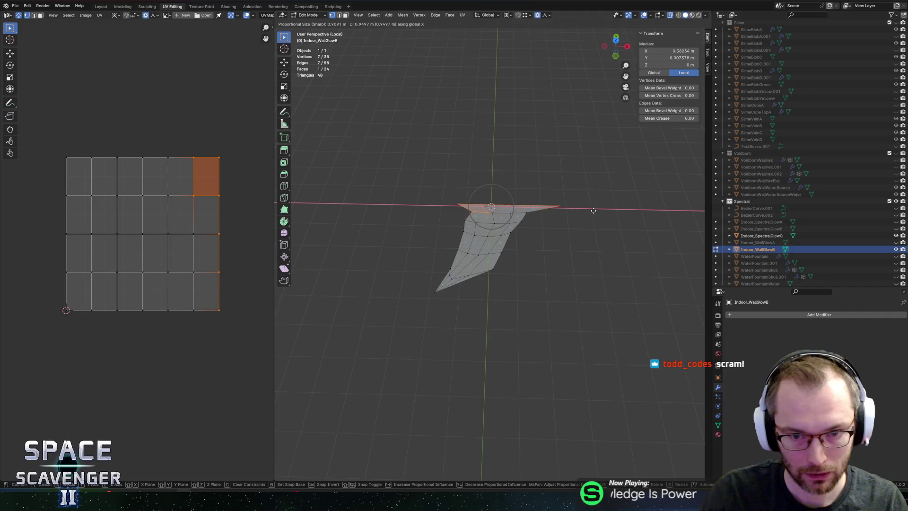
pyautogui.click(581, 212)
pyautogui.keyDown('alt'); pyautogui.click(483, 219); pyautogui.keyUp('alt')
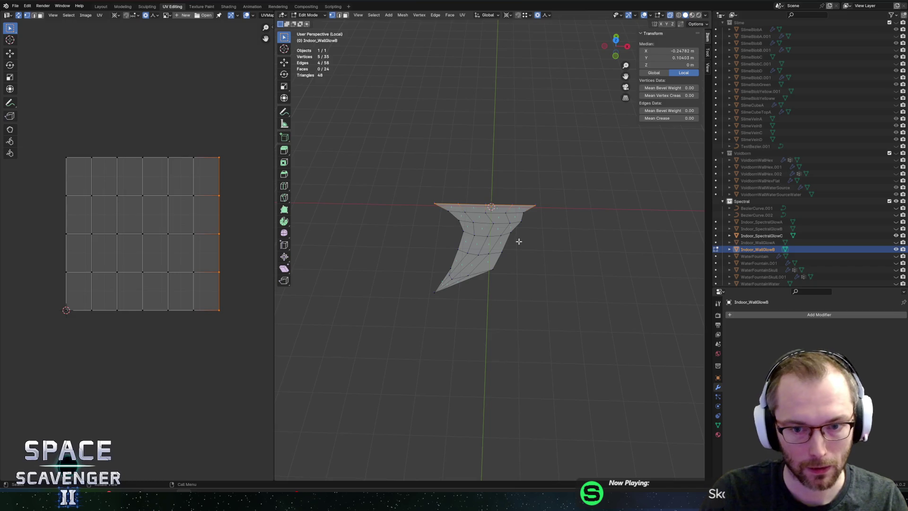
# Step: Return to Object Mode and export the mesh
pyautogui.press('Tab')
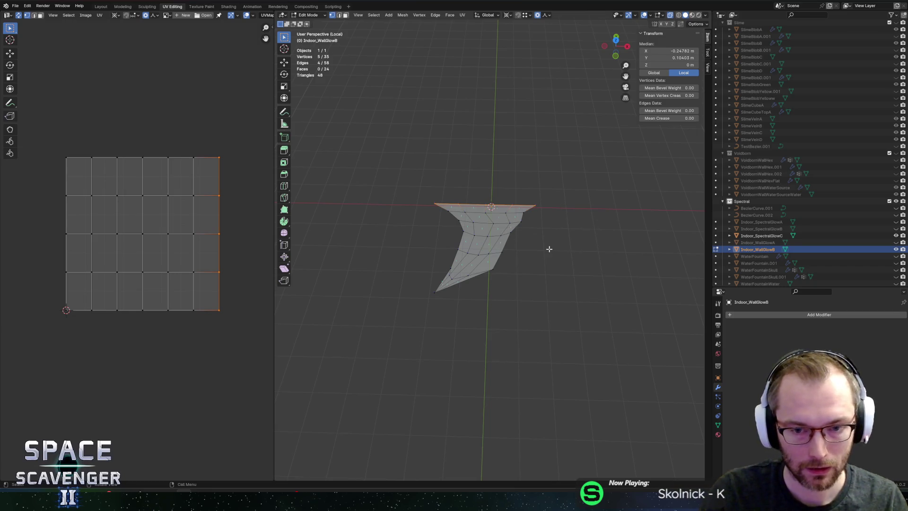
pyautogui.hotkey('ctrl', 'e')
pyautogui.click(673, 430)
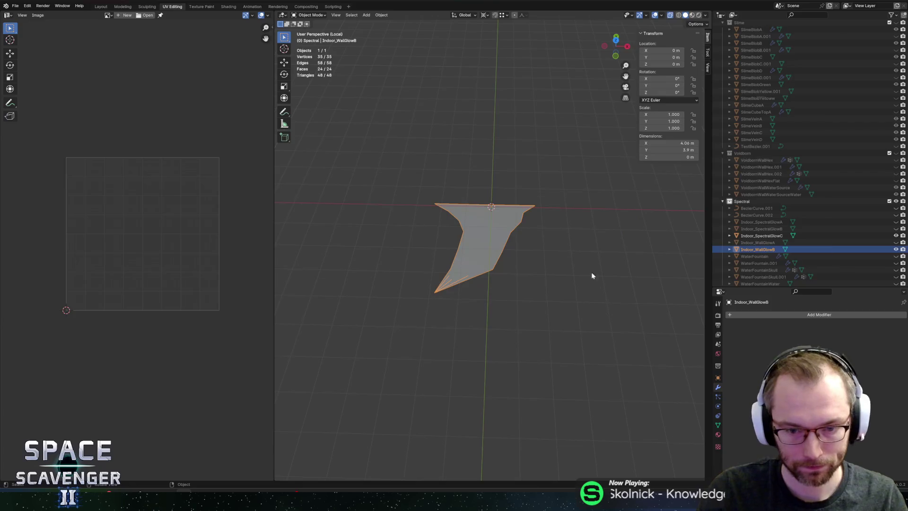
# Step: Duplicate the fourth Layers element in Unity, assign a mesh from Select Mesh, and return to Blender
pyautogui.hotkey('alt', 'Tab')
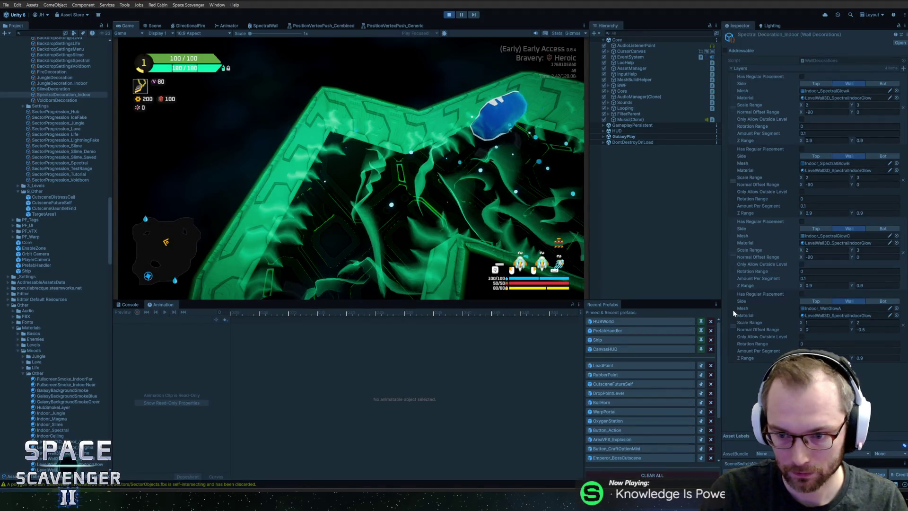
pyautogui.rightClick(733, 312)
pyautogui.click(752, 341)
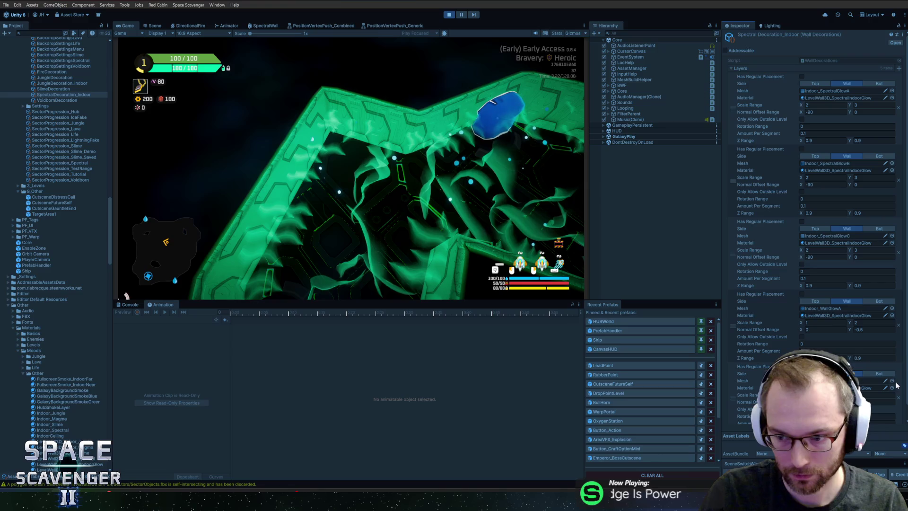
pyautogui.click(896, 380)
pyautogui.doubleClick(756, 228)
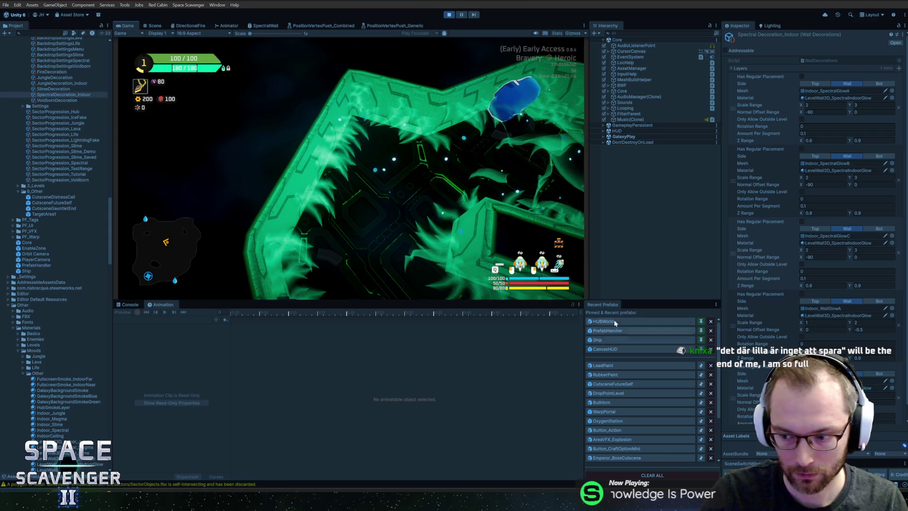
pyautogui.hotkey('alt', 'Tab')
pyautogui.moveTo(523, 253); pyautogui.dragTo(591, 244)
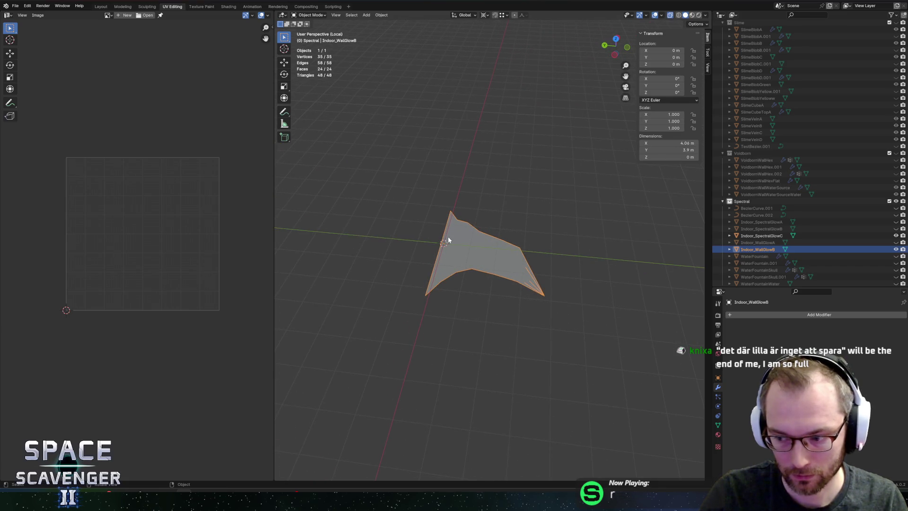
# Step: Scale the entire Indoor_WallGlowB mesh to 0.7, export it, and return to Unity
pyautogui.moveTo(464, 236); pyautogui.dragTo(433, 236)
pyautogui.press('Tab')
pyautogui.press('a')
pyautogui.press('s')
pyautogui.click(555, 239)
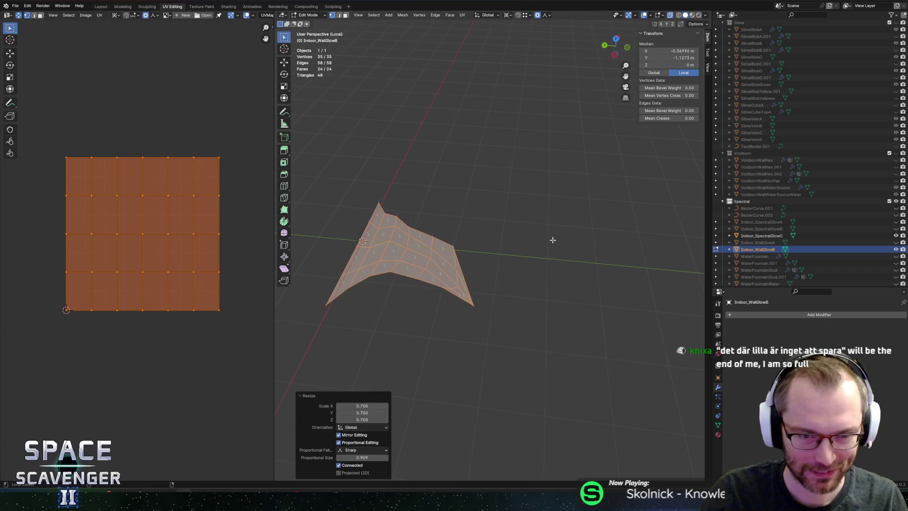
pyautogui.click(679, 433)
pyautogui.hotkey('alt', 'Tab')
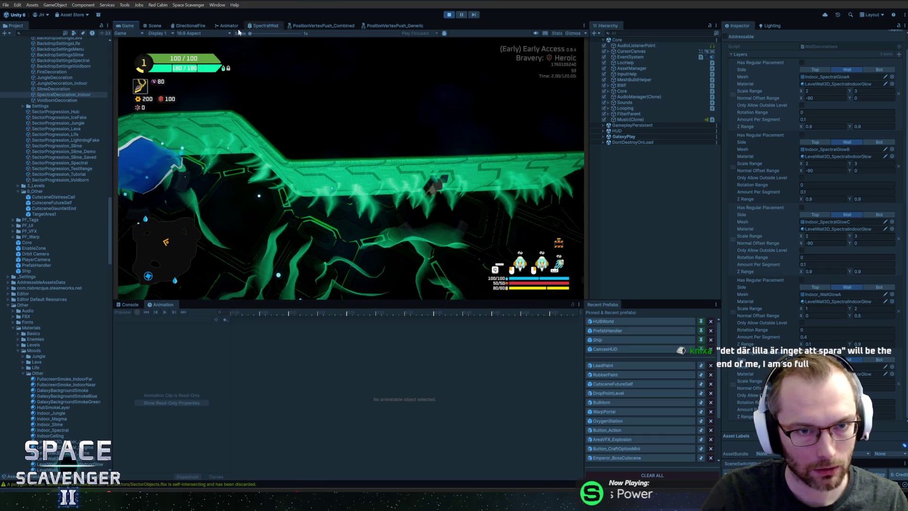
# Step: Open the SpectralWall shader graph and bring the Position Vertex Push node into view
pyautogui.click(265, 25)
pyautogui.scroll(-6, 378, 118)
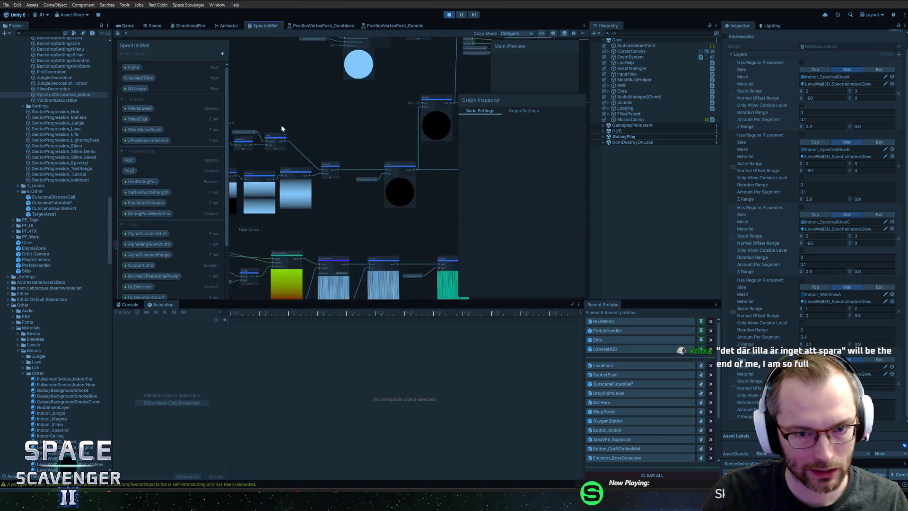
pyautogui.scroll(7, 360, 103)
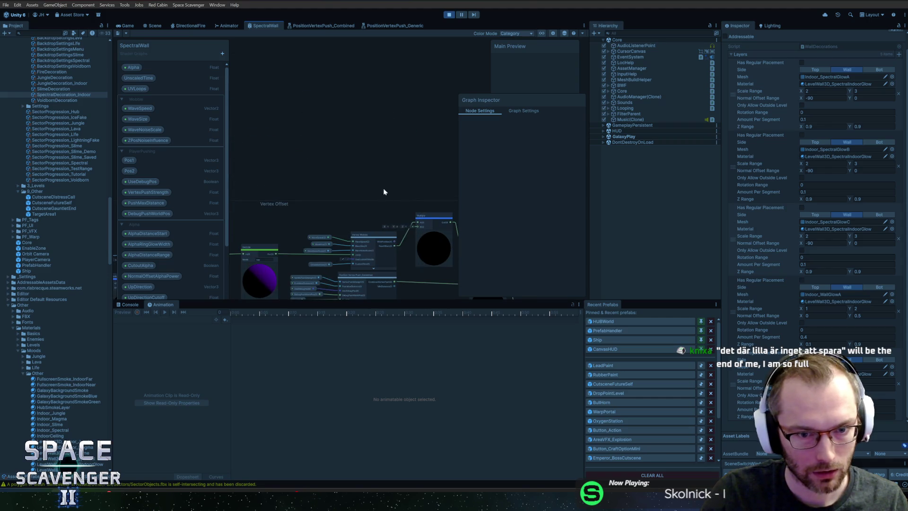
pyautogui.moveTo(354, 94); pyautogui.dragTo(374, 61)
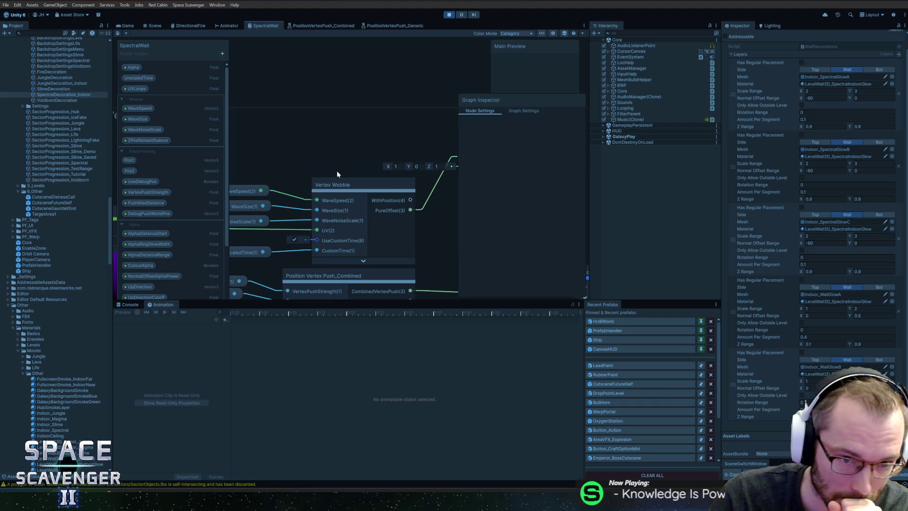
# Step: Open the Vertex Wobble sub-graph and look through its nodes up to the Add node and outputs
pyautogui.doubleClick(370, 185)
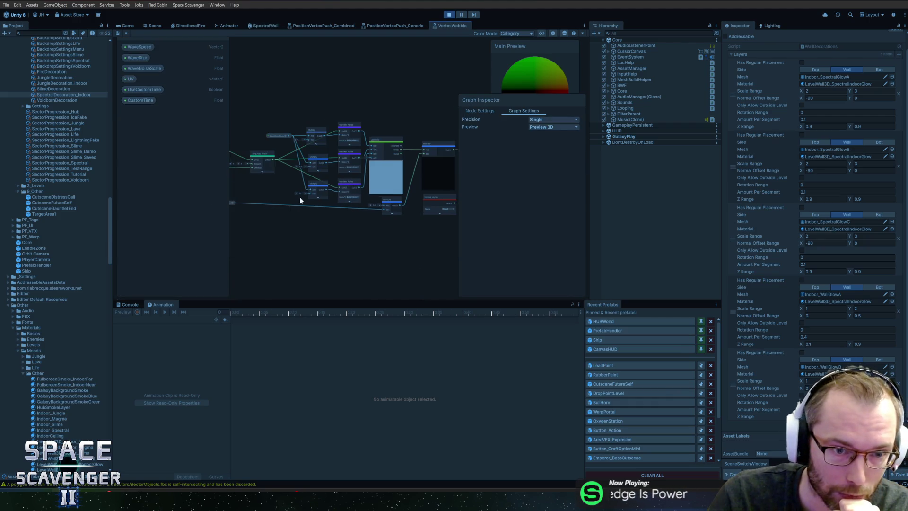
pyautogui.scroll(5, 356, 207)
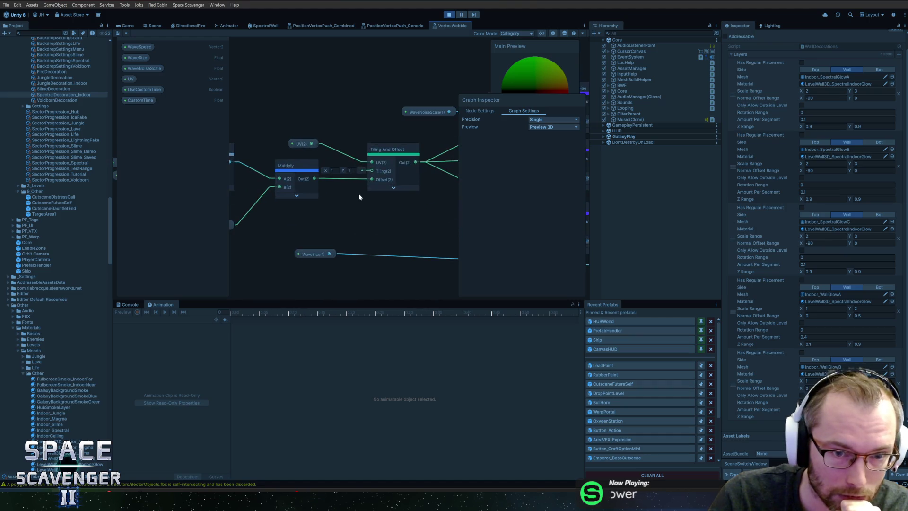
pyautogui.scroll(-3, 332, 220)
pyautogui.scroll(3, 318, 229)
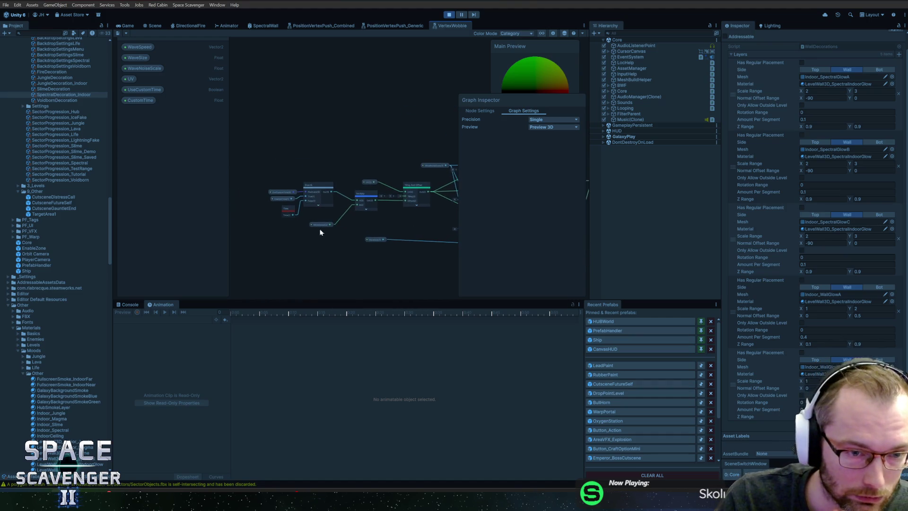
pyautogui.scroll(-5, 397, 225)
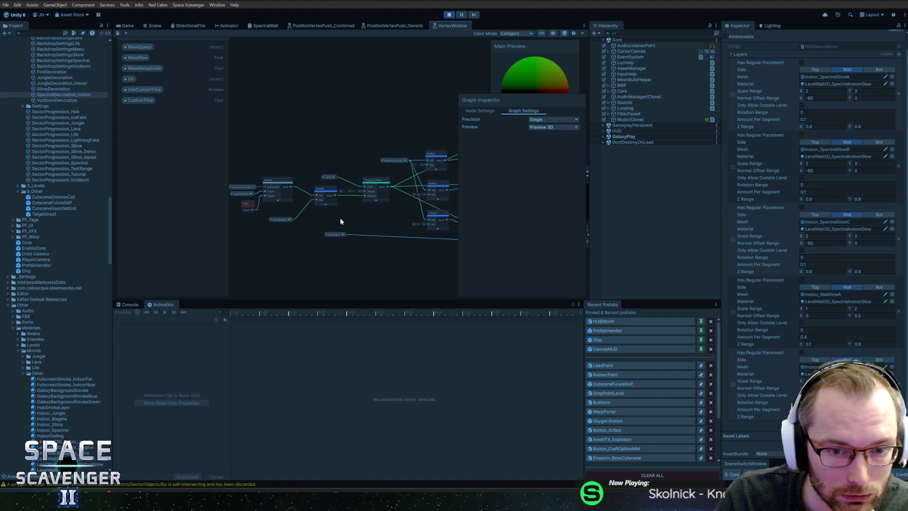
pyautogui.moveTo(409, 146); pyautogui.dragTo(355, 139)
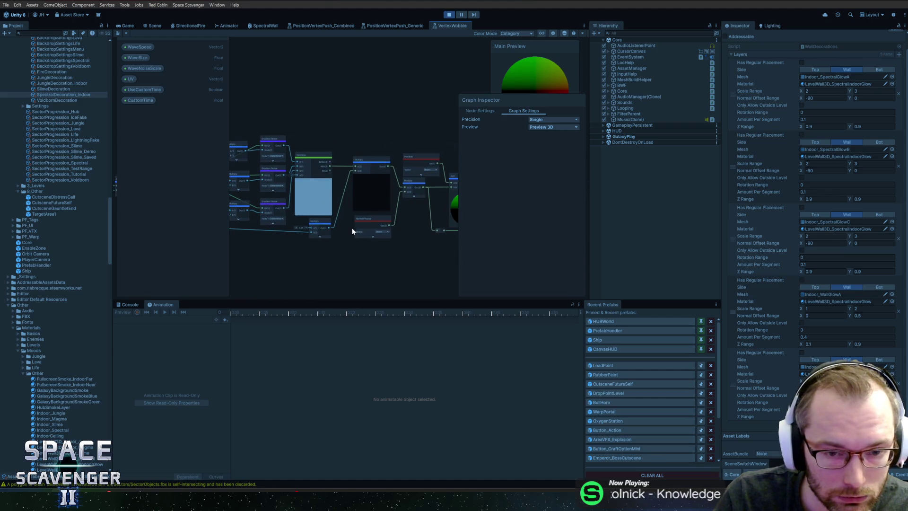
pyautogui.scroll(3, 388, 247)
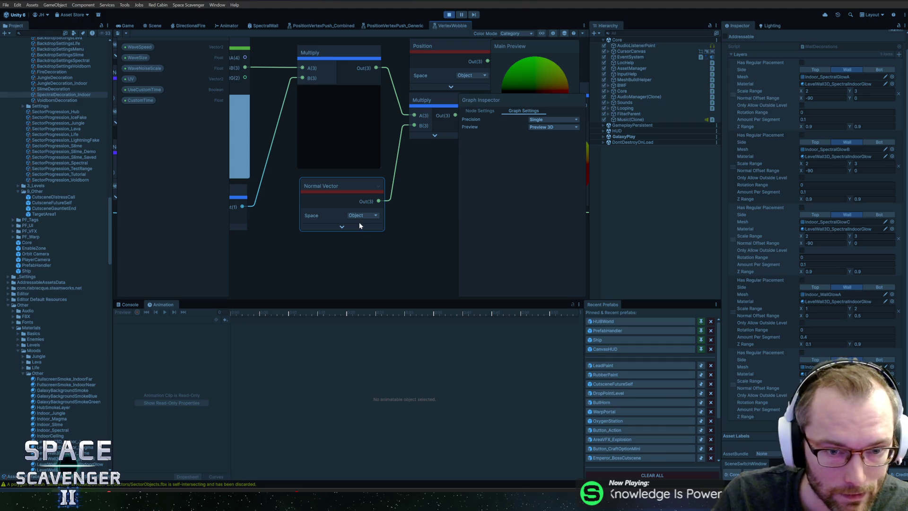
pyautogui.scroll(-3, 420, 208)
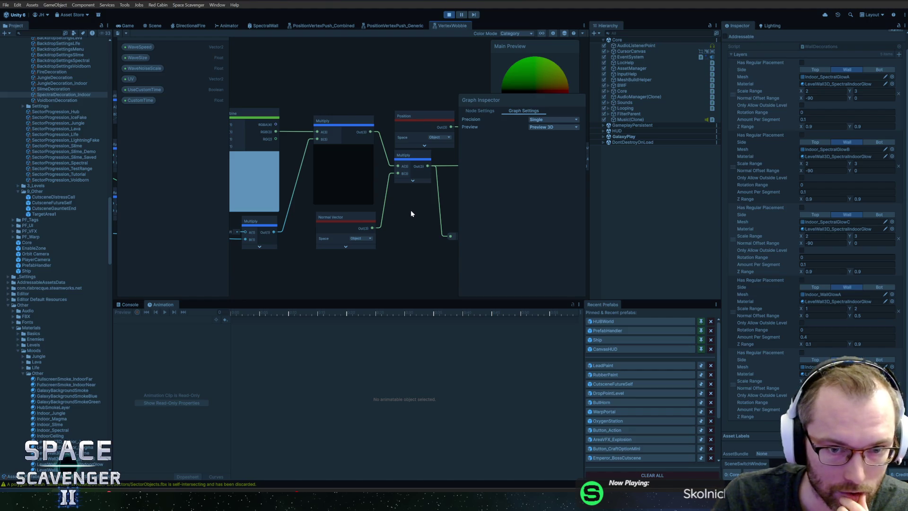
pyautogui.moveTo(410, 213)
pyautogui.mouseDown()
pyautogui.moveTo(262, 222)
pyautogui.moveTo(378, 213)
pyautogui.mouseUp()
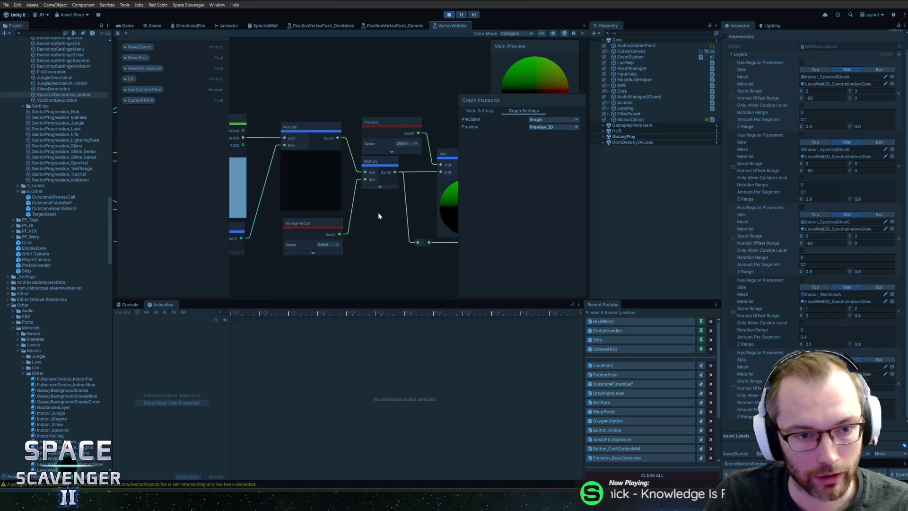
# Step: Return to the running game view and open the in-game debug console
pyautogui.hotkey('alt', 'Tab')
pyautogui.hotkey('alt', 'Tab')
pyautogui.hotkey('alt', 'Tab')
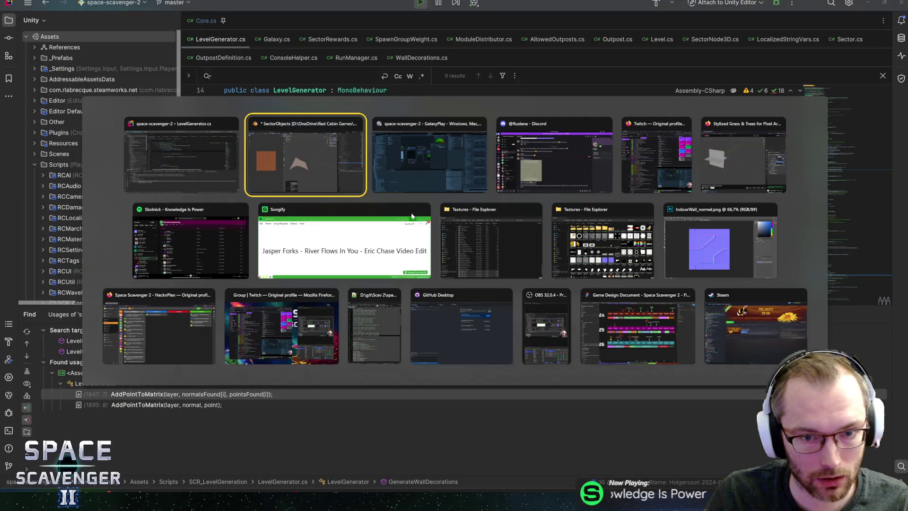
pyautogui.hotkey('alt', 'Tab')
pyautogui.click(128, 25)
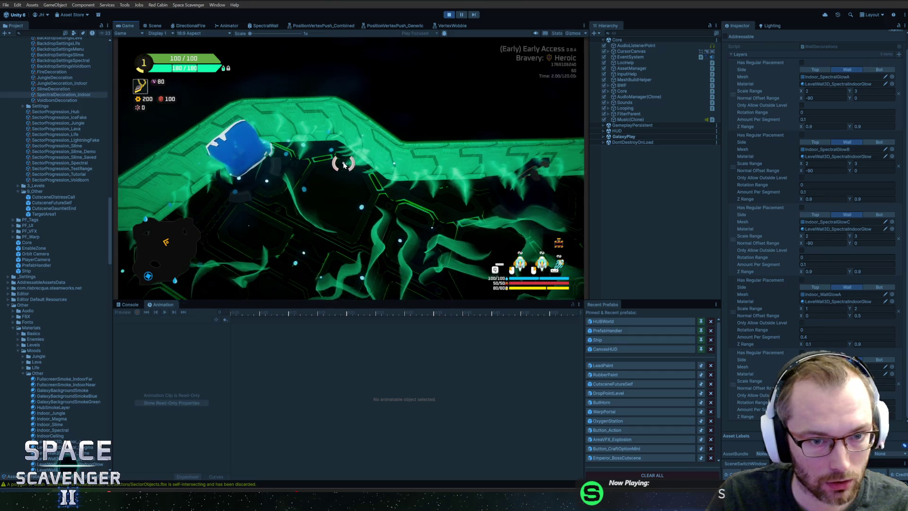
pyautogui.press('`')
pyautogui.press('`')
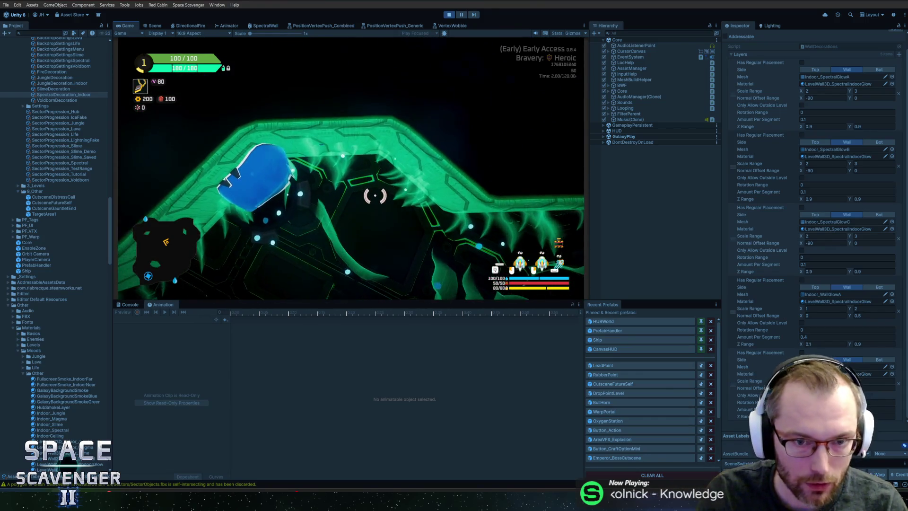
# Step: Duplicate the indoor glow material and rename the copy so its name ends in 'Wall'
pyautogui.click(837, 301)
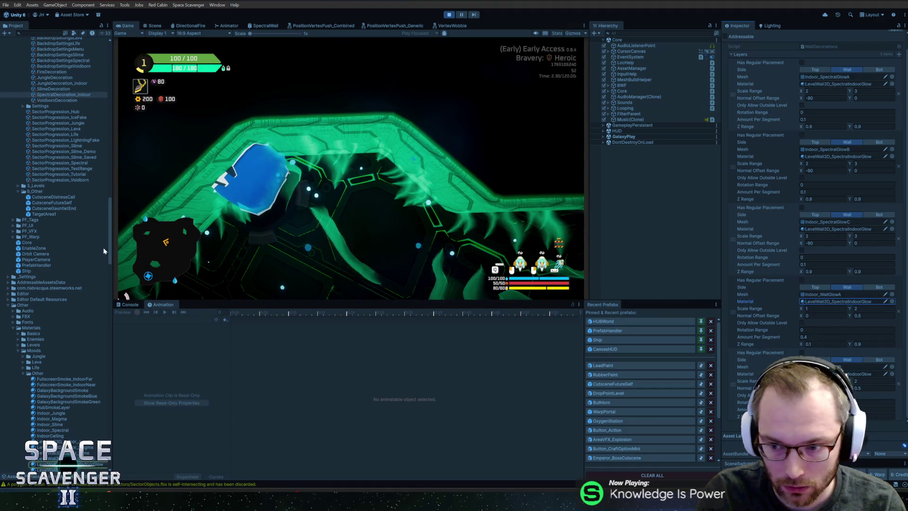
pyautogui.click(74, 384)
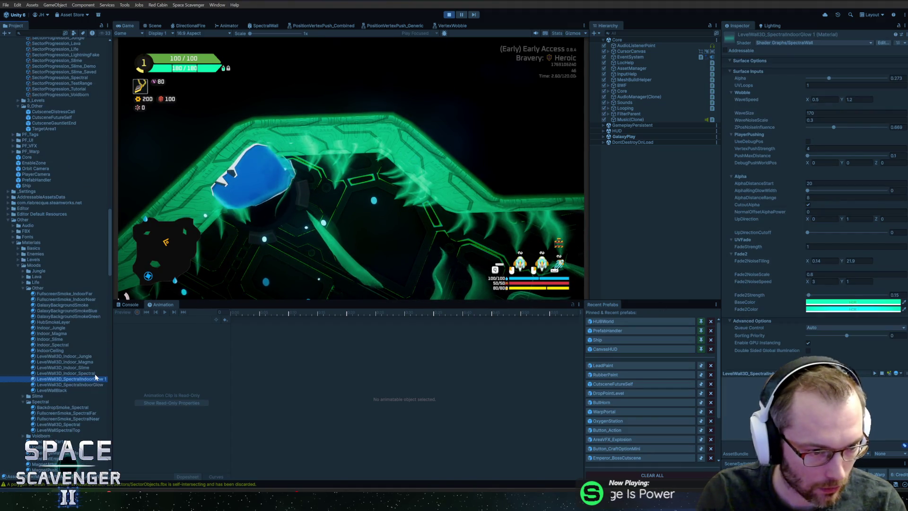
pyautogui.press('Up')
pyautogui.press('Up')
pyautogui.press('F2')
pyautogui.press('End')
pyautogui.press('BackSpace')
pyautogui.press('BackSpace')
pyautogui.write('Wall')
pyautogui.press('Return')
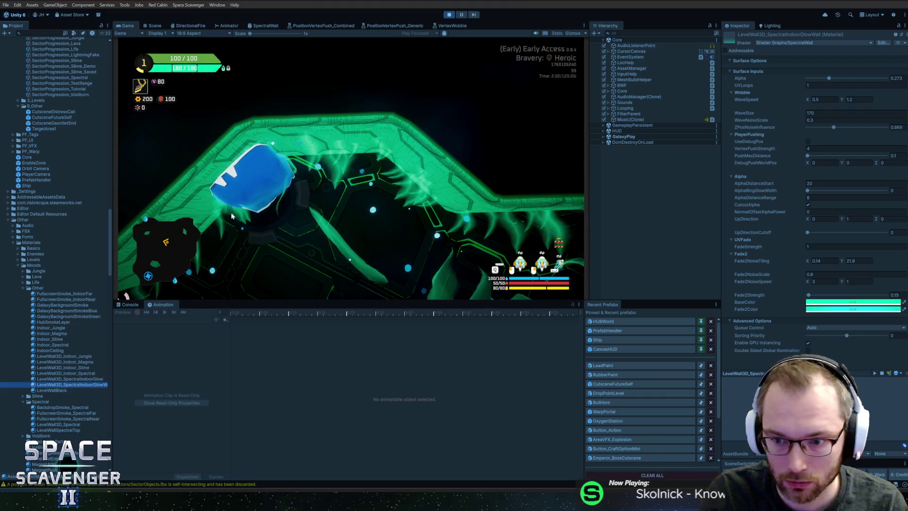
# Step: Assign LevelWall3D_SpectralIndoorGlowWall to SpectralDecoration_Indoor layers four and five, then open that material
pyautogui.scroll(3, 64, 132)
pyautogui.scroll(2, 64, 132)
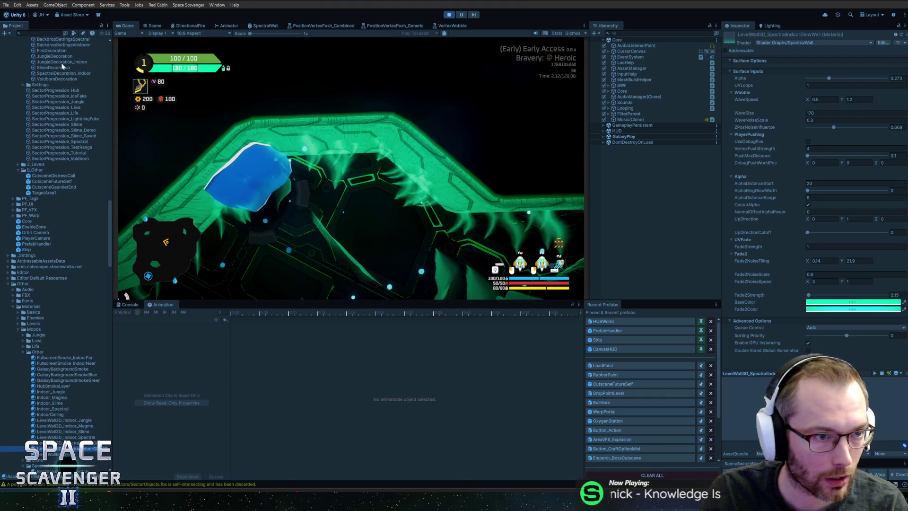
pyautogui.click(53, 73)
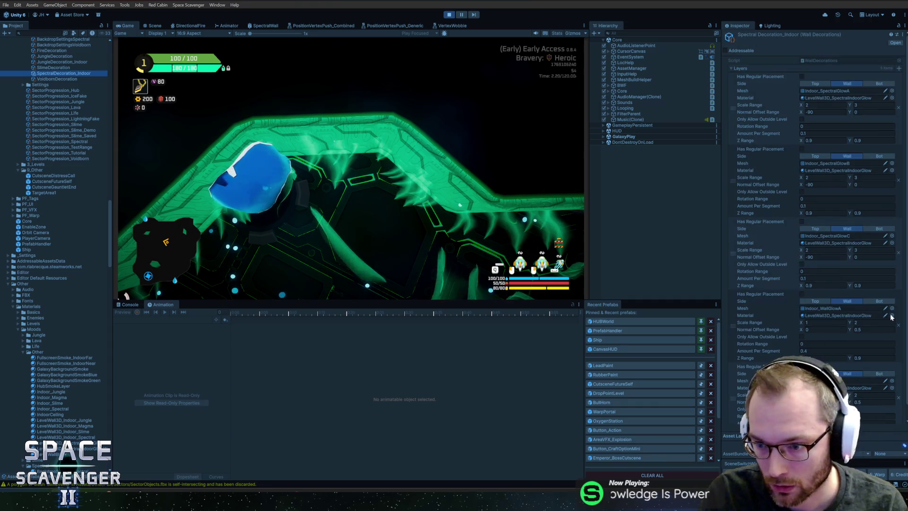
pyautogui.click(891, 314)
pyautogui.doubleClick(789, 236)
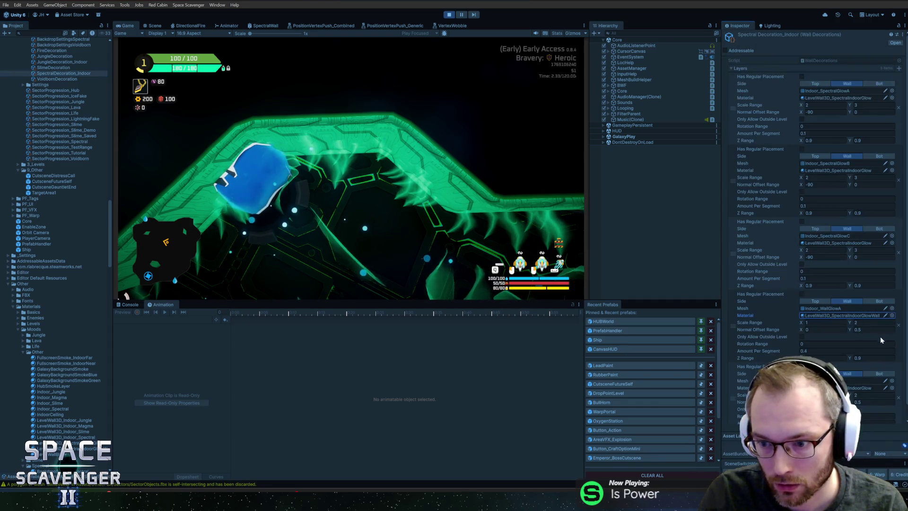
pyautogui.click(892, 388)
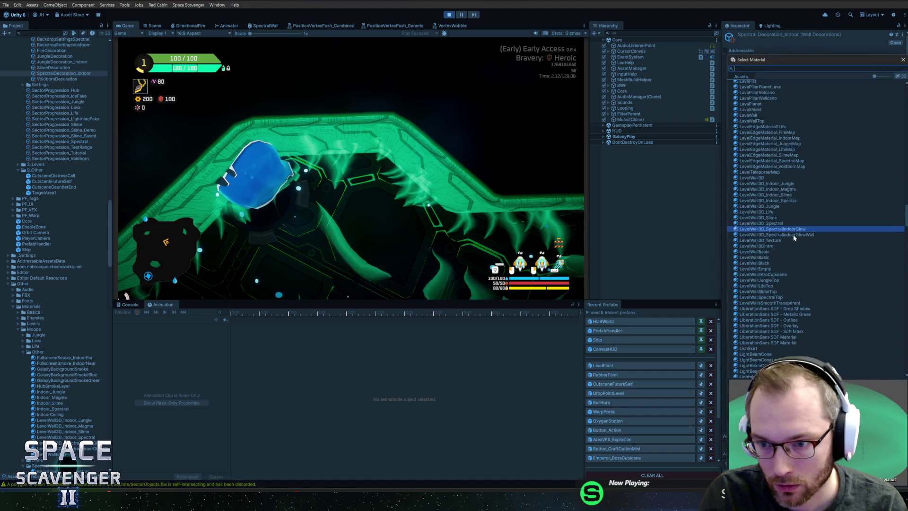
pyautogui.doubleClick(793, 235)
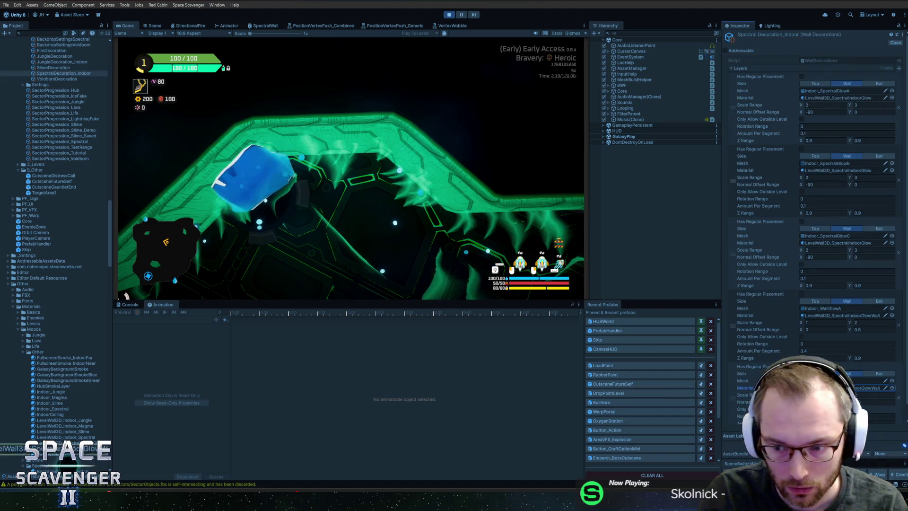
pyautogui.doubleClick(868, 388)
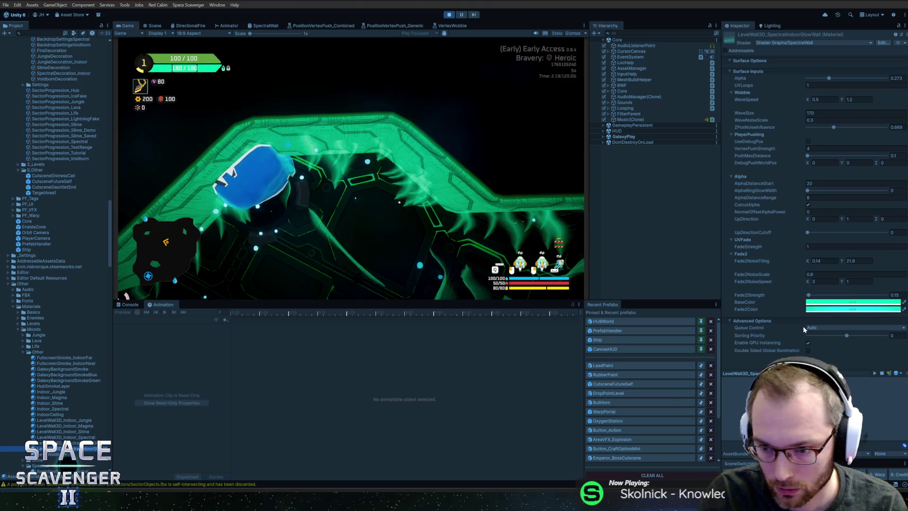
# Step: Give the glow wall material WaveSize 9000 and WaveSpeed 2, 2, then switch away from Unity
pyautogui.click(832, 113)
pyautogui.write('9000')
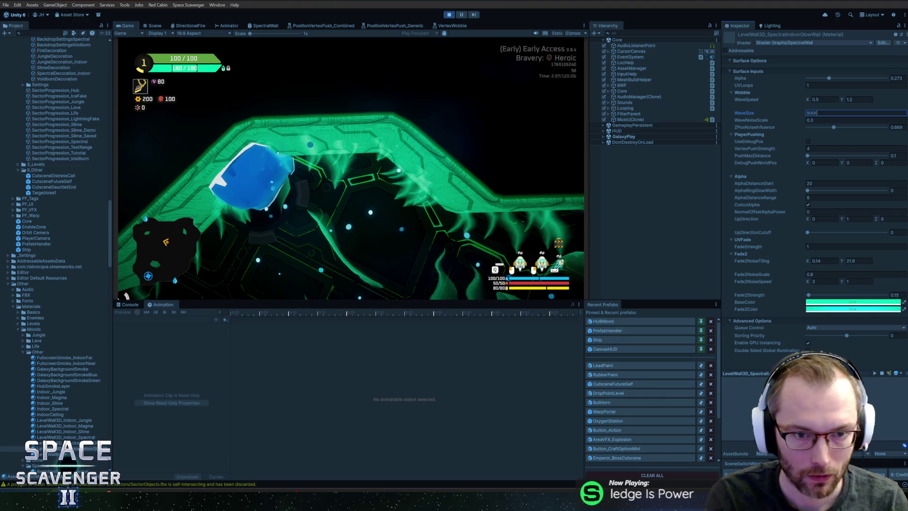
pyautogui.click(824, 100)
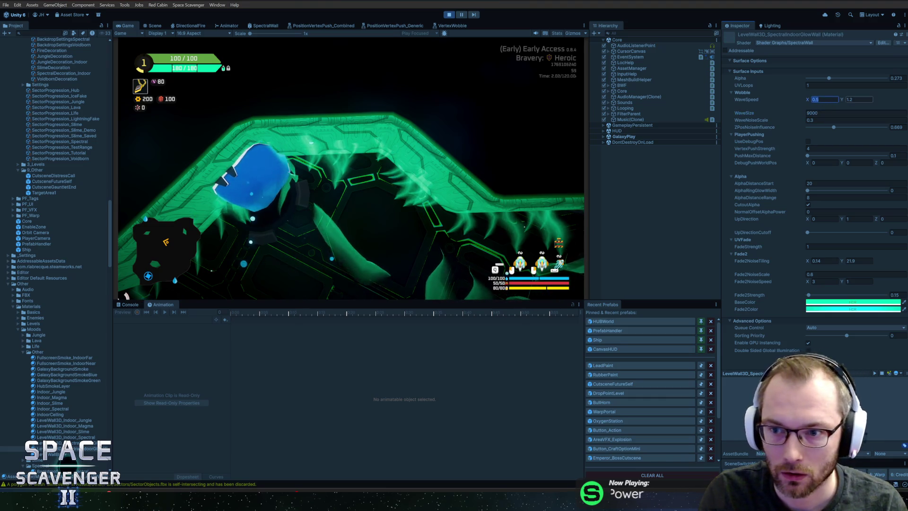
pyautogui.write('2')
pyautogui.press('Tab')
pyautogui.write('2')
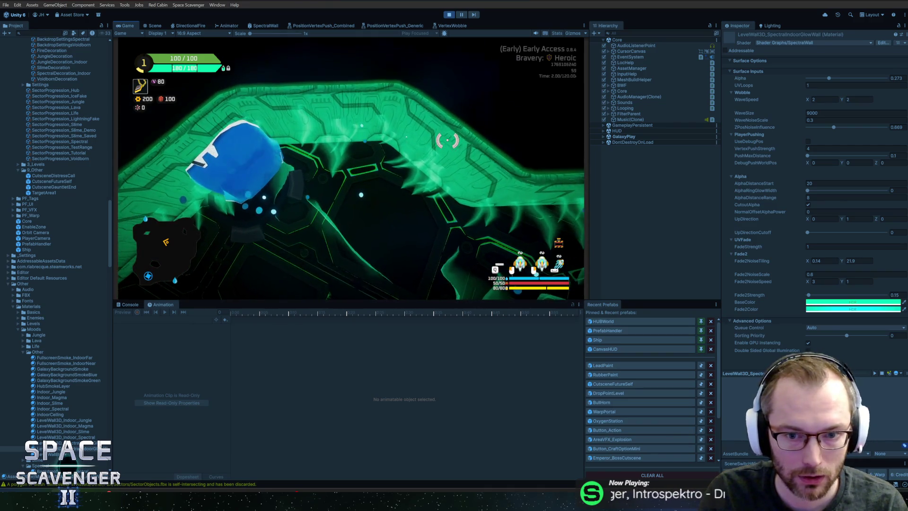
pyautogui.hotkey('alt', 'Tab')
pyautogui.hotkey('alt', 'Tab')
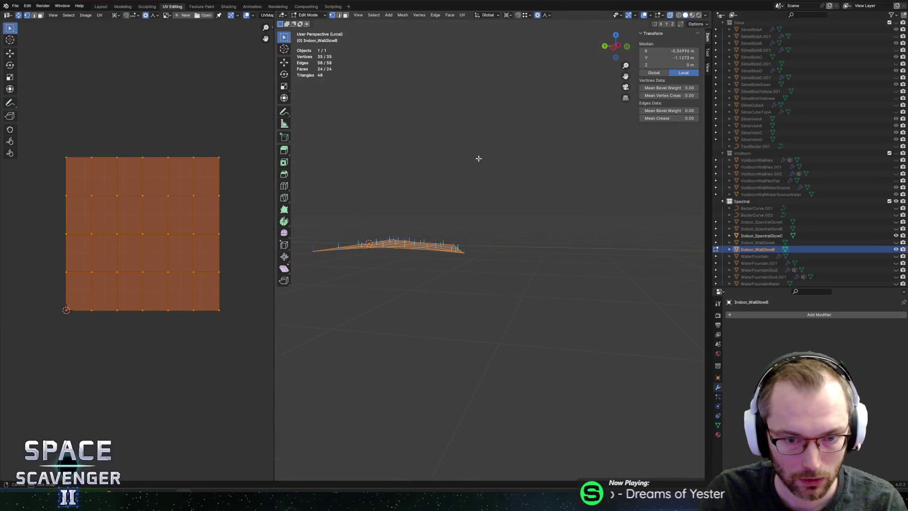
# Step: Re-export the Indoor_WallGlowB mesh from Blender as FBX and return to Unity
pyautogui.moveTo(471, 176)
pyautogui.mouseDown()
pyautogui.moveTo(443, 180)
pyautogui.moveTo(487, 209)
pyautogui.moveTo(524, 209)
pyautogui.moveTo(524, 216)
pyautogui.mouseUp()
pyautogui.hotkey('shift', 'r')
pyautogui.press('Return')
pyautogui.hotkey('alt', 'Tab')
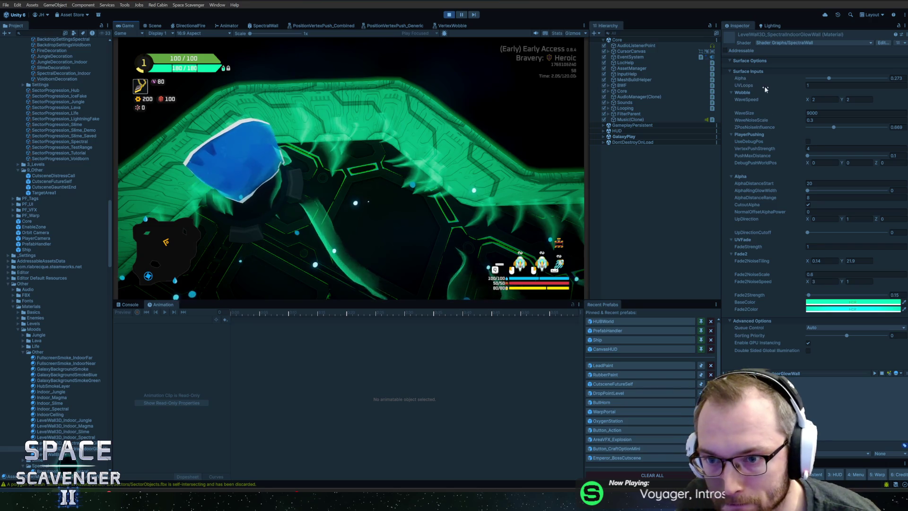
# Step: Try an Alpha of 1 on the glow wall material, then revert it to 0.273
pyautogui.click(905, 78)
pyautogui.write('1')
pyautogui.press('Escape')
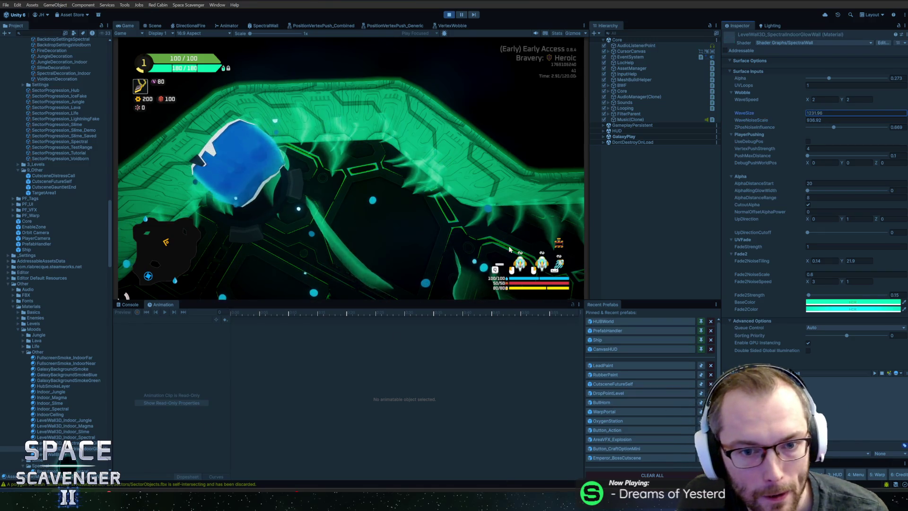
# Step: Drag WaveNoiseScale to 7752 and WaveSize to 19971.7, and settle ZPosNoiseInfluence around 0.98
pyautogui.moveTo(775, 121); pyautogui.dragTo(464, 113)
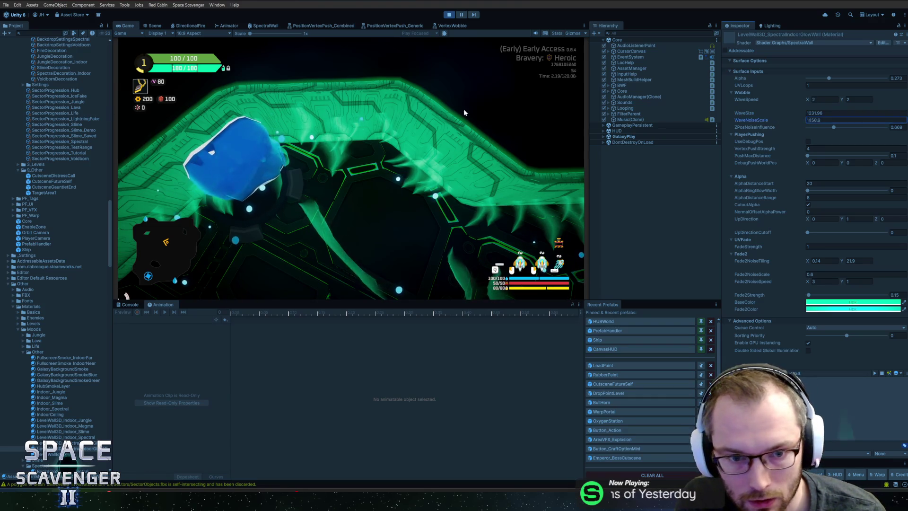
pyautogui.click(792, 116)
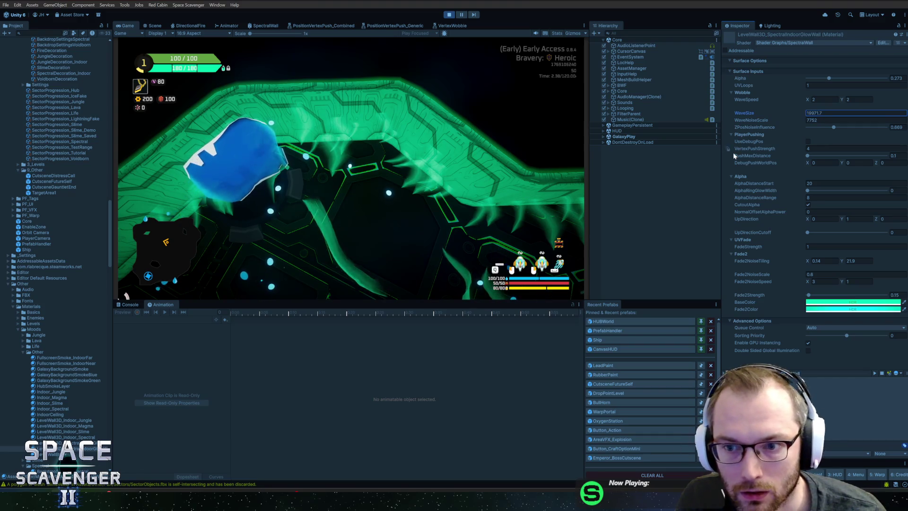
pyautogui.moveTo(833, 128); pyautogui.dragTo(874, 127)
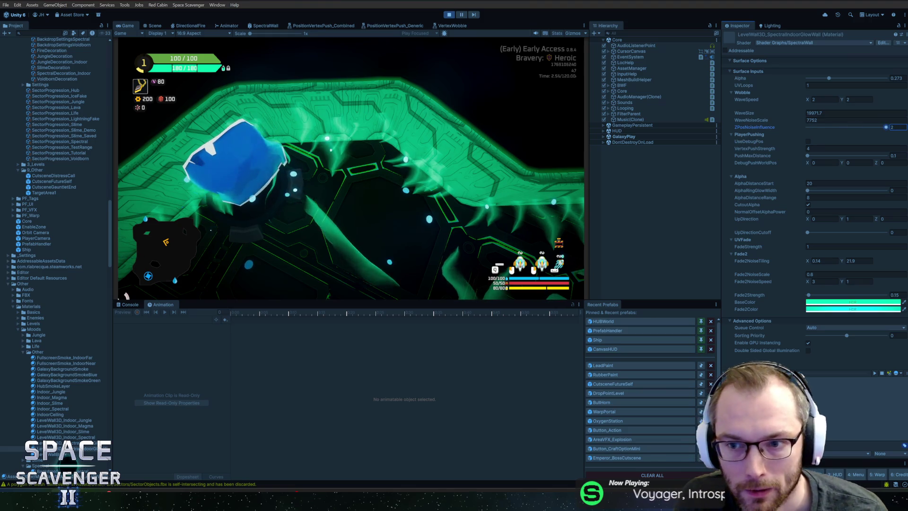
pyautogui.moveTo(885, 127); pyautogui.dragTo(861, 137)
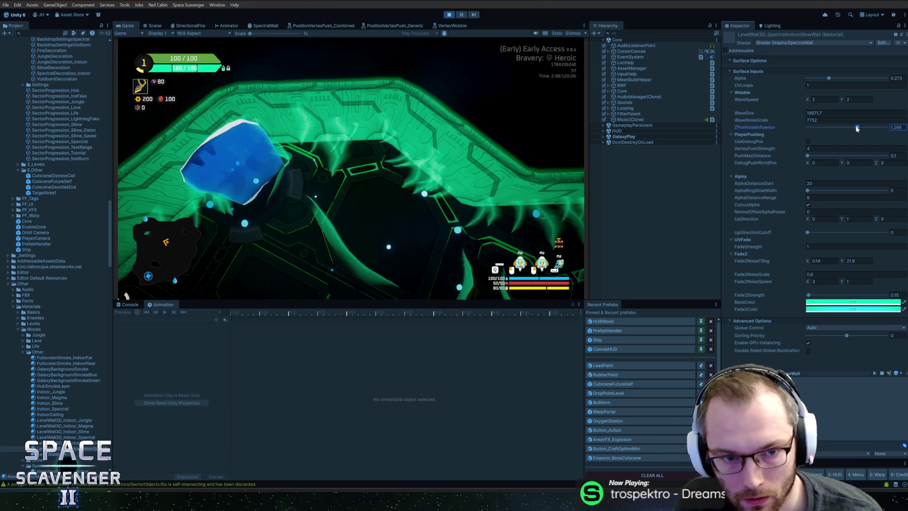
pyautogui.moveTo(889, 127); pyautogui.dragTo(799, 128)
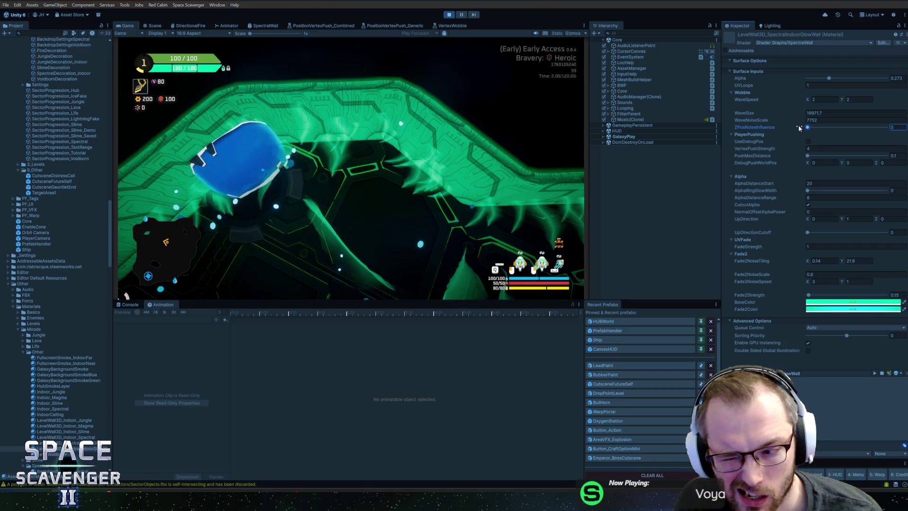
pyautogui.moveTo(798, 124); pyautogui.dragTo(846, 128)
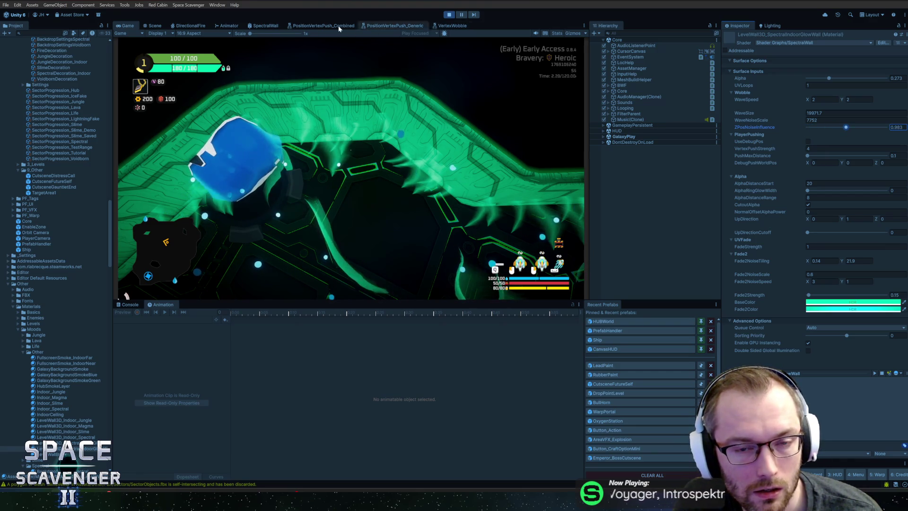
pyautogui.click(265, 25)
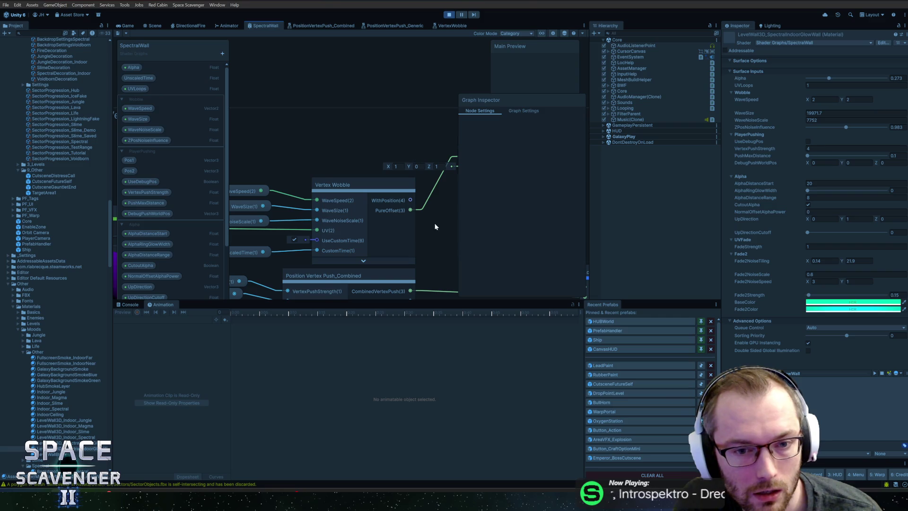
# Step: Change the Multiply node's B input after Vertex Wobble to 1, 1, 2, then view the running game
pyautogui.moveTo(435, 227); pyautogui.dragTo(332, 179)
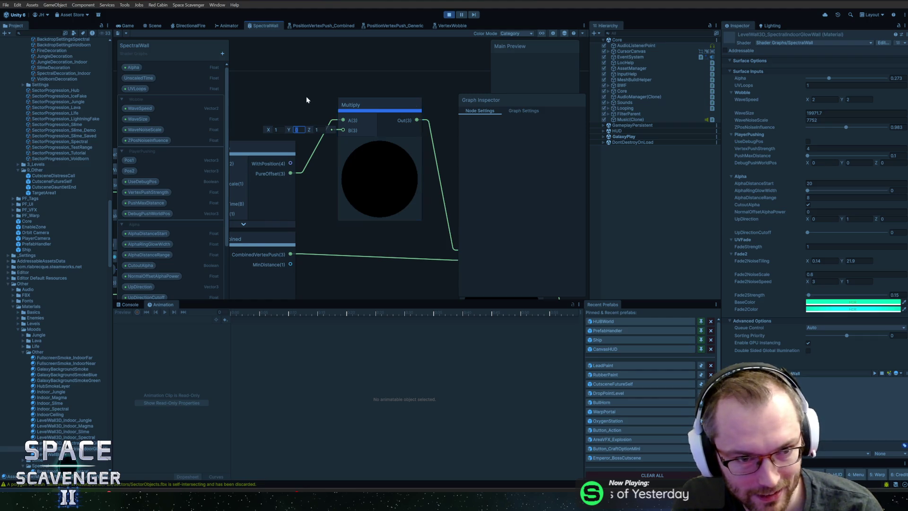
pyautogui.moveTo(306, 96); pyautogui.dragTo(362, 101)
pyautogui.scroll(-3, 360, 97)
pyautogui.click(353, 142)
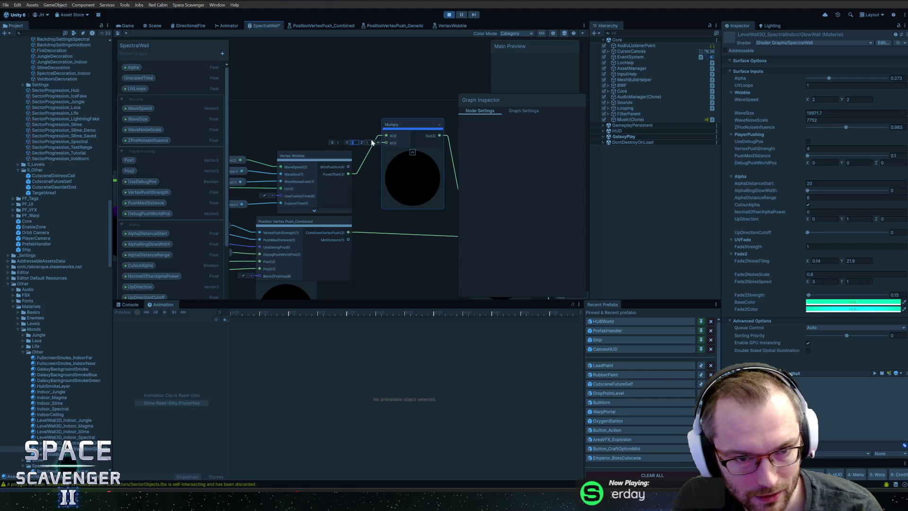
pyautogui.scroll(2, 368, 141)
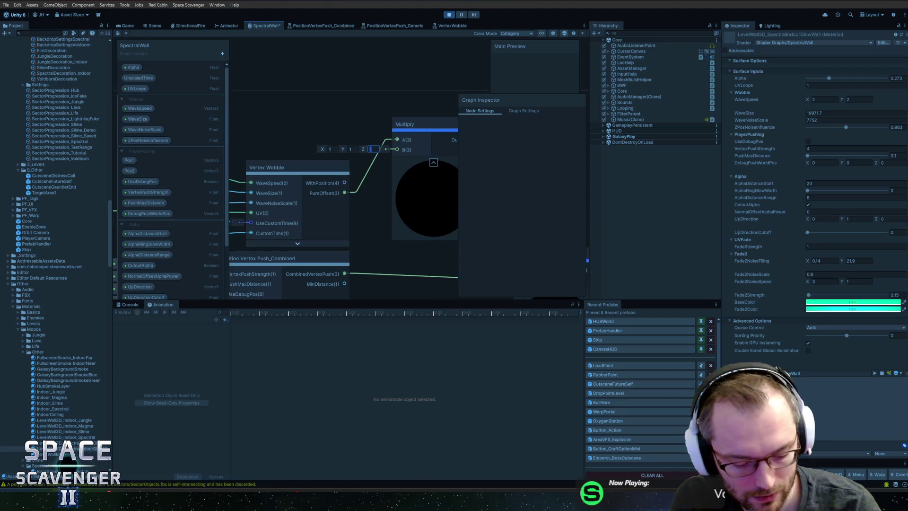
pyautogui.click(118, 33)
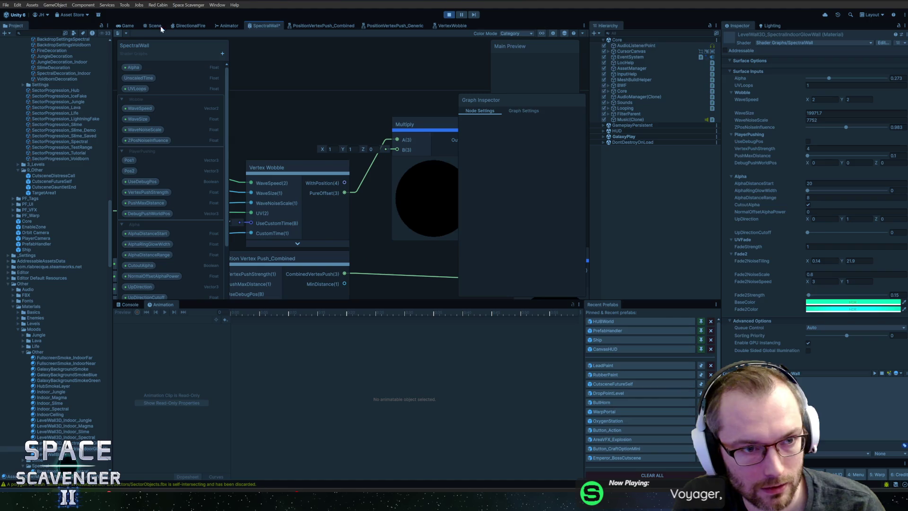
pyautogui.click(125, 25)
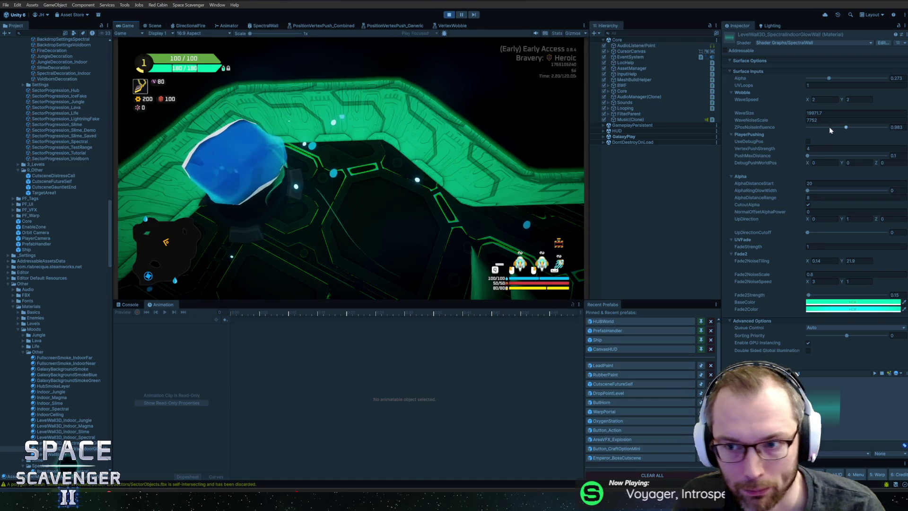
# Step: Enter glow wall wobble values: WaveSize 400, WaveNoiseScale 0.1, ZPosNoiseInfluence 2, WaveSpeed 3 and 5
pyautogui.write('2')
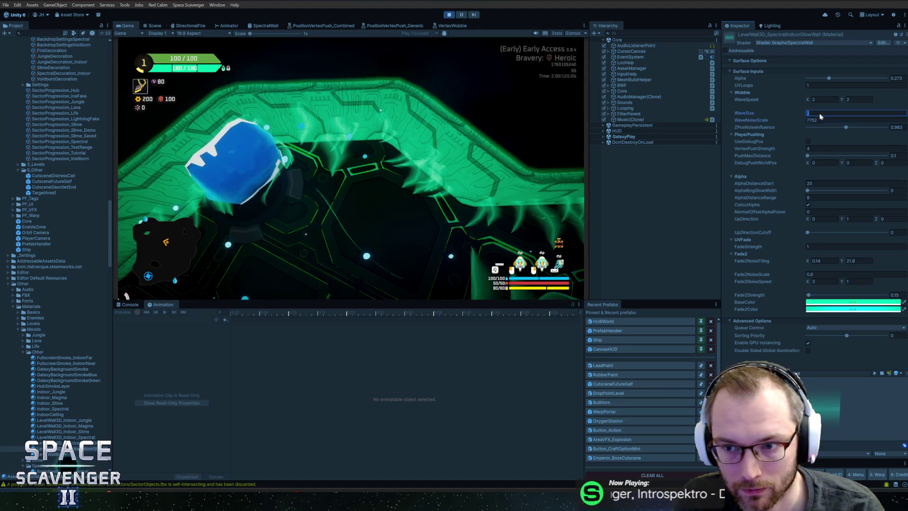
pyautogui.write('0')
pyautogui.press('Tab')
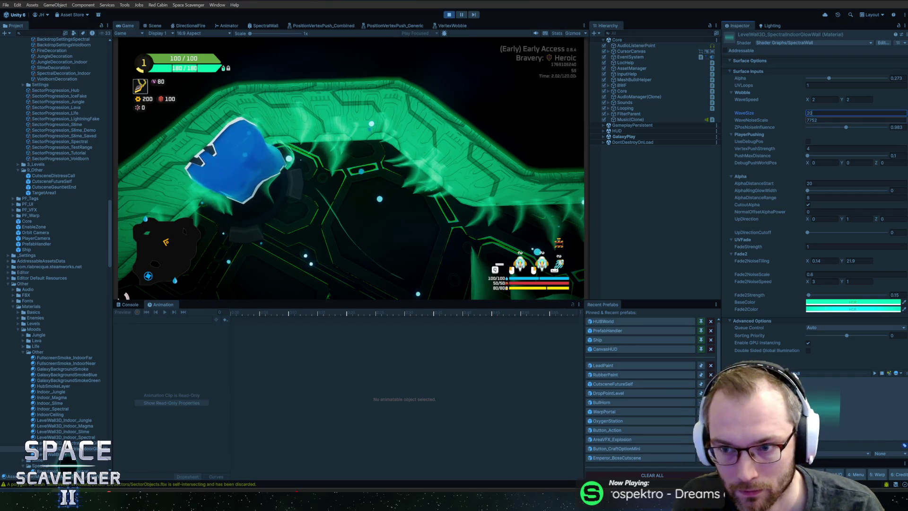
pyautogui.write('24')
pyautogui.press('Tab')
pyautogui.write('0.1')
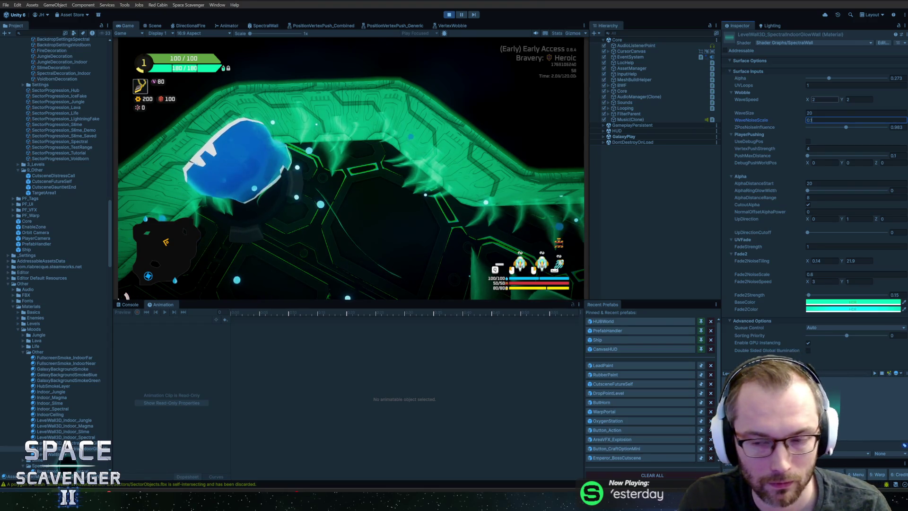
pyautogui.write('400')
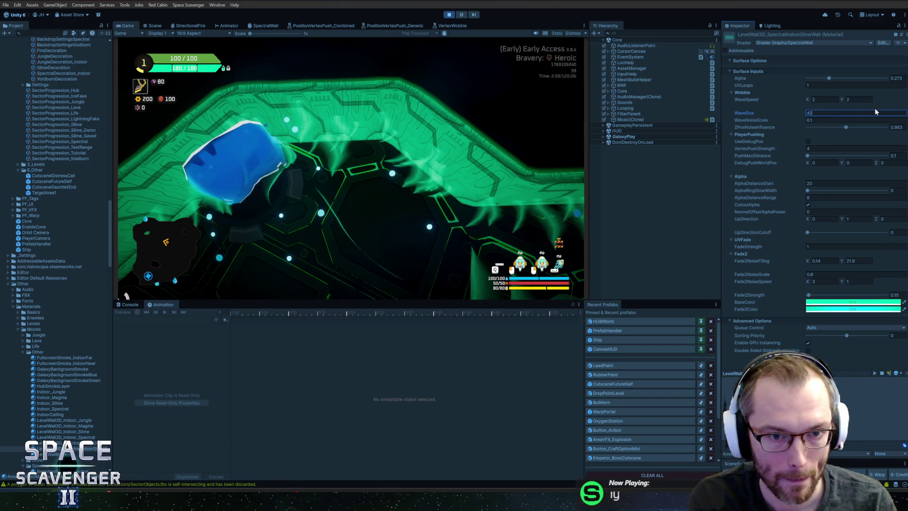
pyautogui.click(807, 127)
pyautogui.write('2')
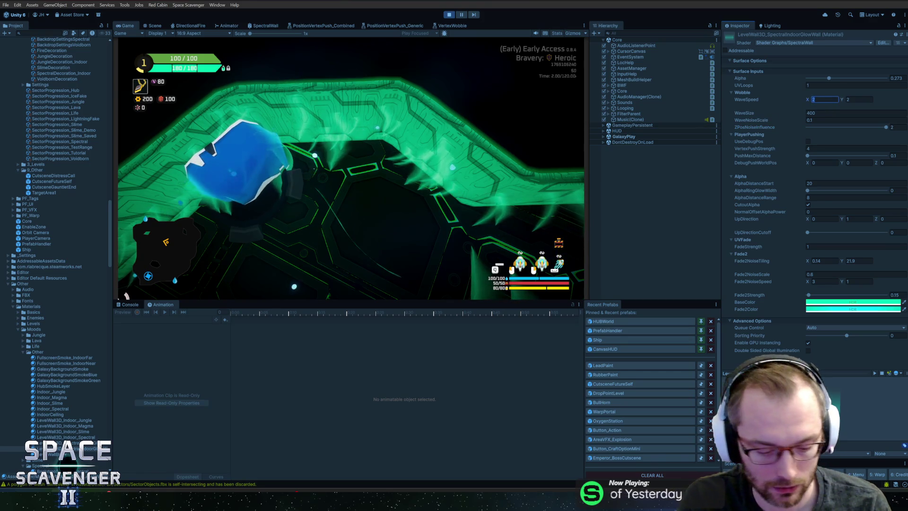
pyautogui.write('3')
pyautogui.write('5')
pyautogui.click(417, 152)
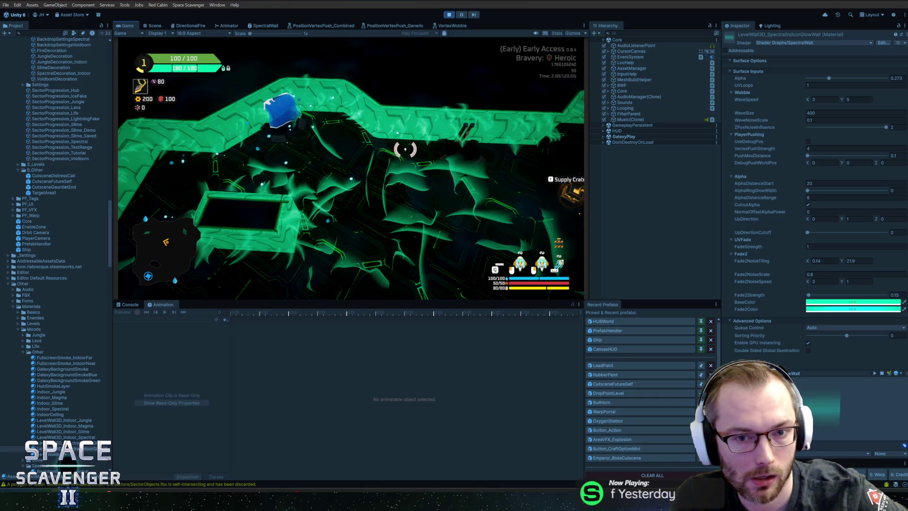
# Step: Save the SpectralWall shader graph, inspect its vertex wobble nodes, and return to the game view
pyautogui.click(276, 27)
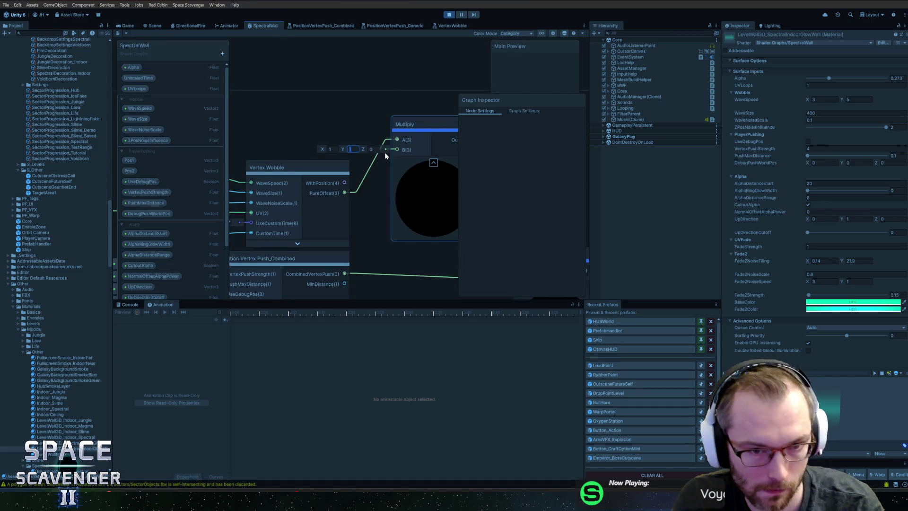
pyautogui.click(118, 34)
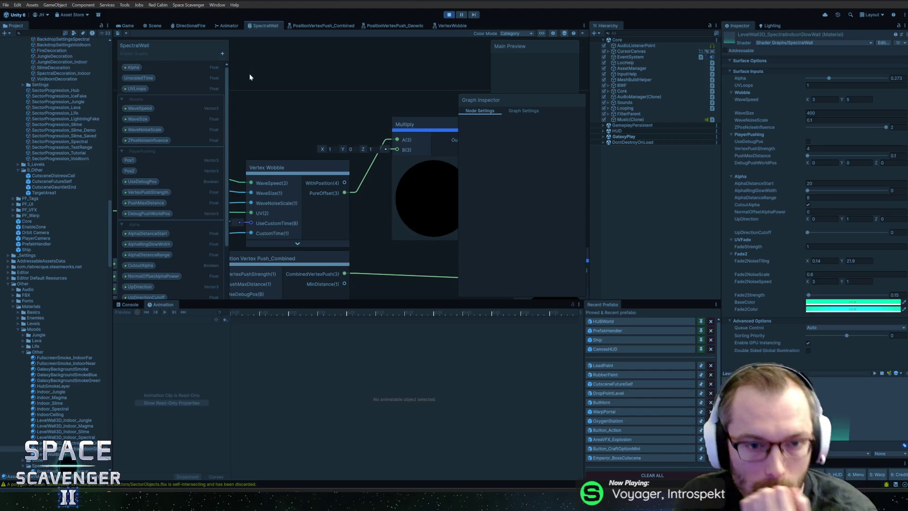
pyautogui.scroll(-3, 314, 117)
pyautogui.moveTo(312, 112); pyautogui.dragTo(361, 112)
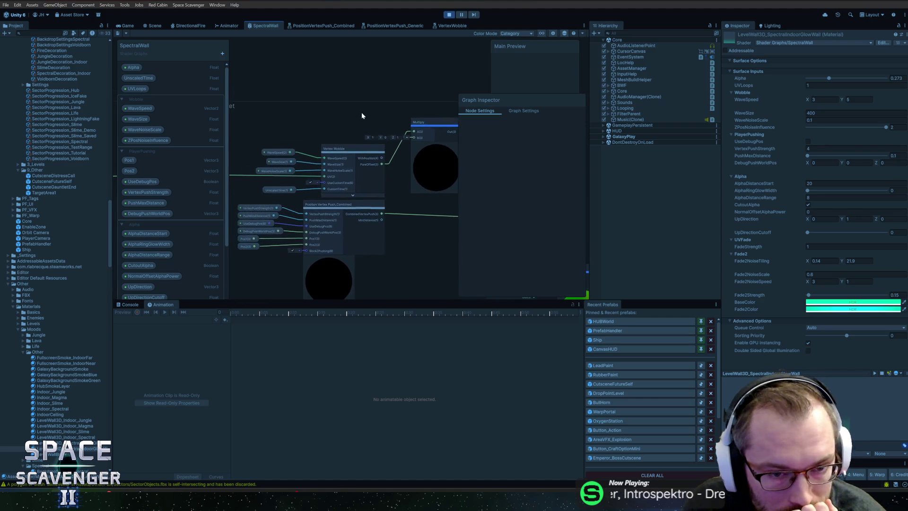
pyautogui.scroll(2, 358, 114)
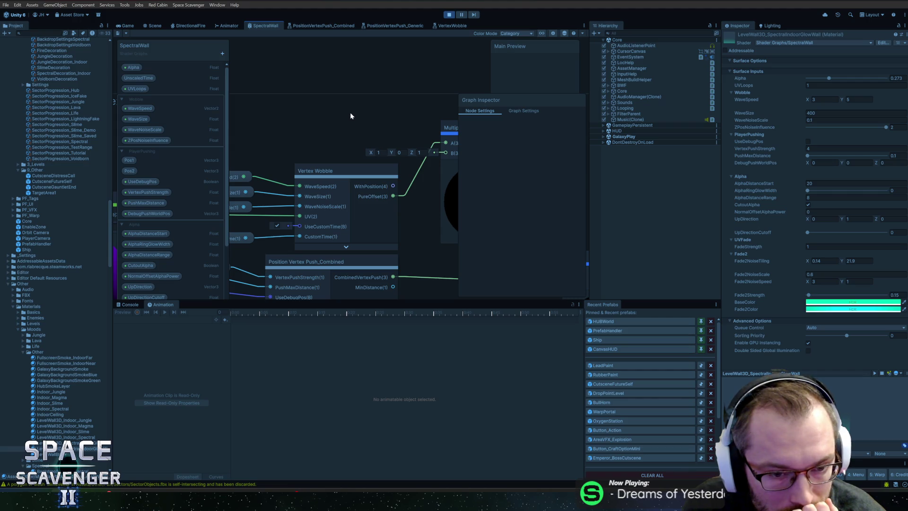
pyautogui.scroll(-2, 350, 115)
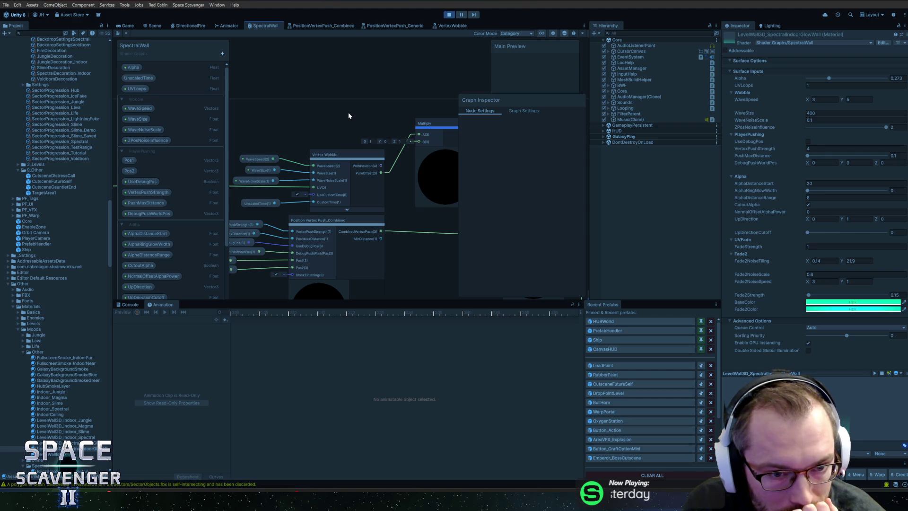
pyautogui.moveTo(363, 86)
pyautogui.mouseDown()
pyautogui.moveTo(405, 83)
pyautogui.moveTo(252, 85)
pyautogui.moveTo(330, 72)
pyautogui.moveTo(447, 84)
pyautogui.mouseUp()
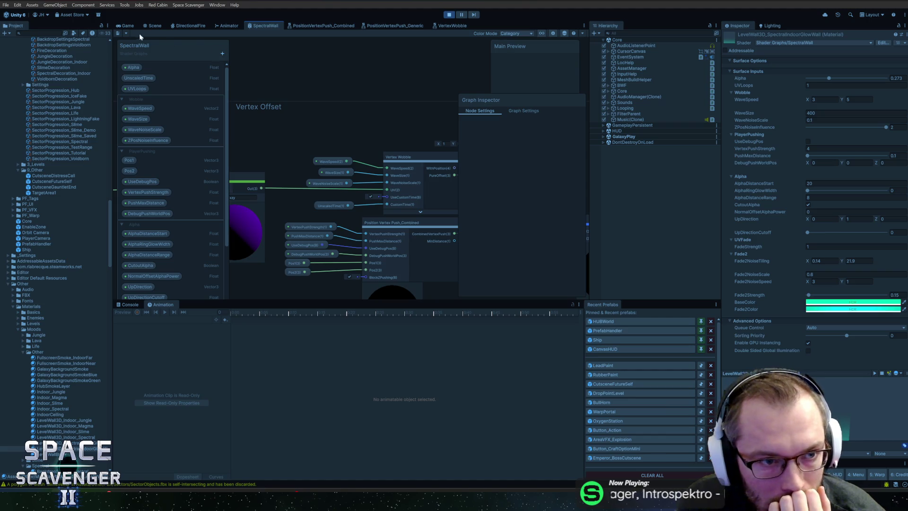
pyautogui.click(129, 25)
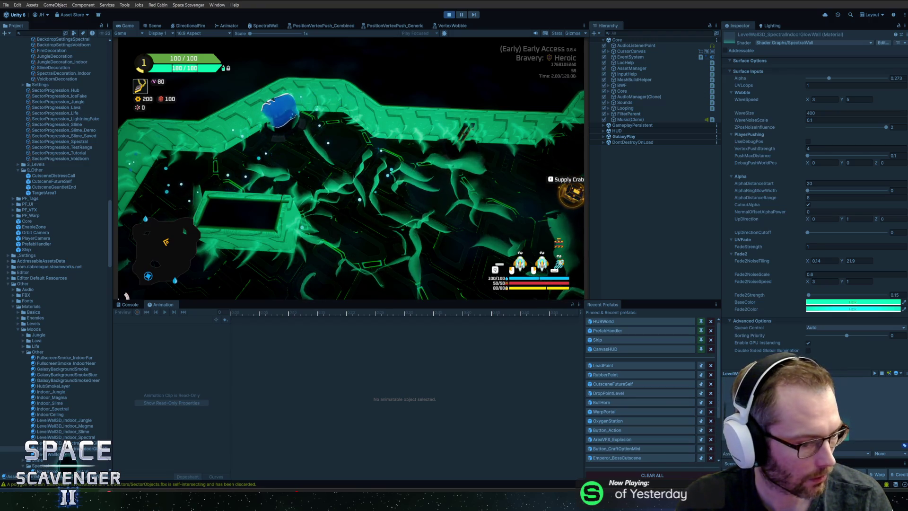
# Step: Switch from Photoshop to the Rider code editor using the window switcher
pyautogui.hotkey('alt', 'Tab')
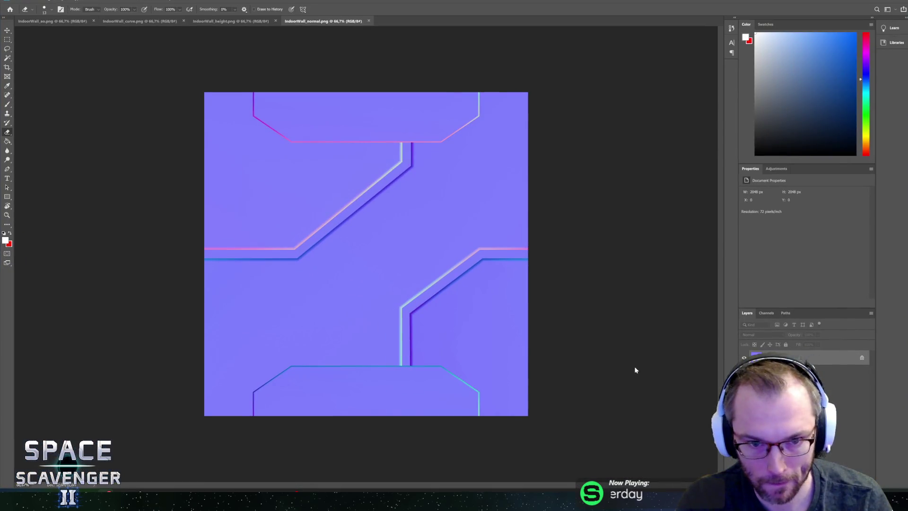
pyautogui.hotkey('alt', 'Tab')
pyautogui.hotkey('alt', 'Tab')
pyautogui.hotkey('alt', 'Tab')
pyautogui.hotkey('alt', 'Tab')
pyautogui.hotkey('alt', 'Tab')
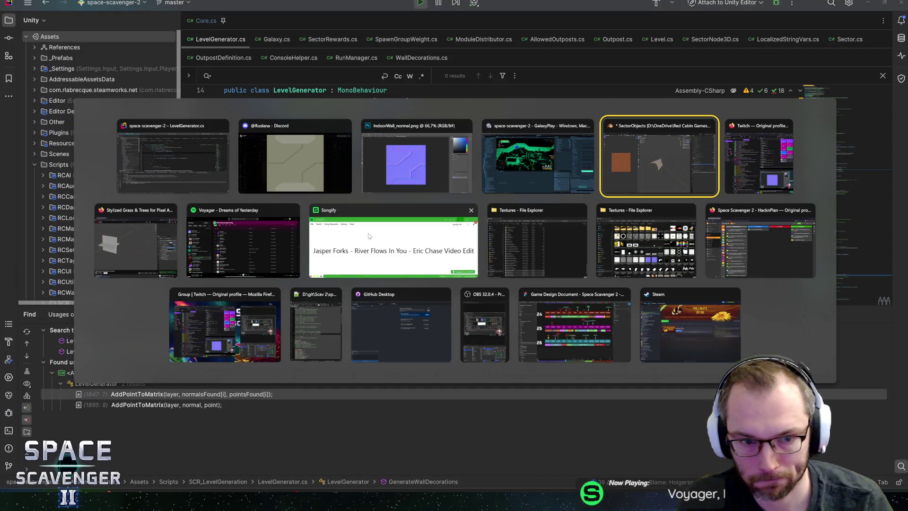
pyautogui.press('Escape')
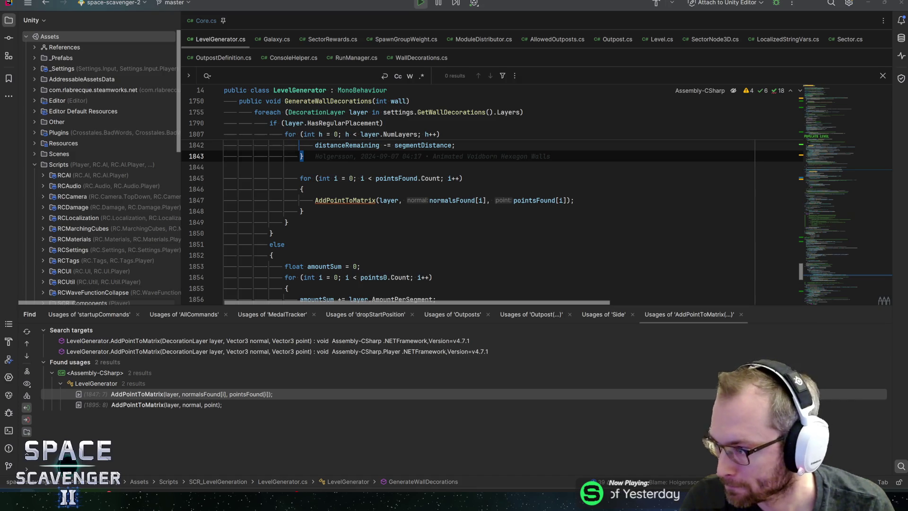
# Step: Review GenerateWallDecorations in LevelGenerator.cs, then bring up IndoorWall_albedo.jpg in Photoshop
pyautogui.moveTo(776, 143)
pyautogui.mouseDown()
pyautogui.moveTo(480, 81)
pyautogui.moveTo(501, 355)
pyautogui.moveTo(293, 482)
pyautogui.moveTo(309, 482)
pyautogui.moveTo(300, 480)
pyautogui.moveTo(628, 95)
pyautogui.moveTo(404, 19)
pyautogui.moveTo(404, 27)
pyautogui.mouseUp()
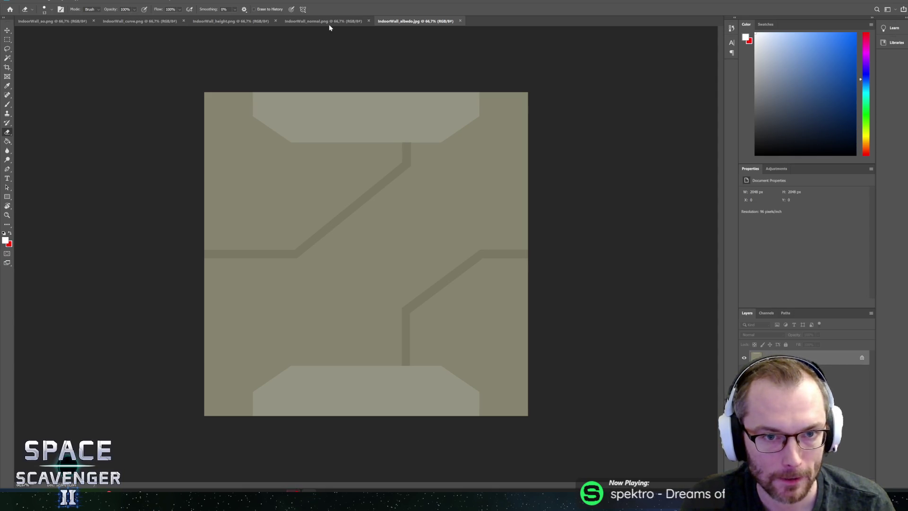
# Step: Save the albedo texture as PNG named IndoorWall_albedo.png in Textures, then return to Unity
pyautogui.click(14, 0)
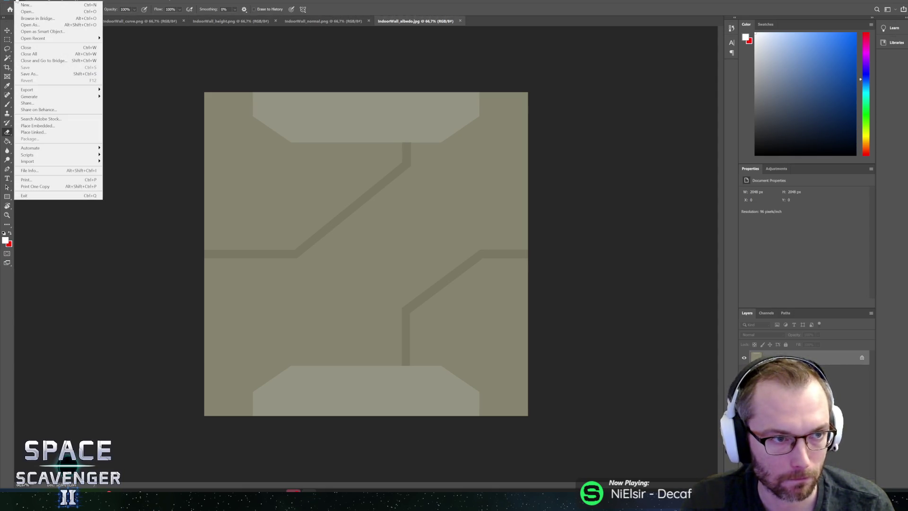
pyautogui.click(28, 74)
pyautogui.click(185, 399)
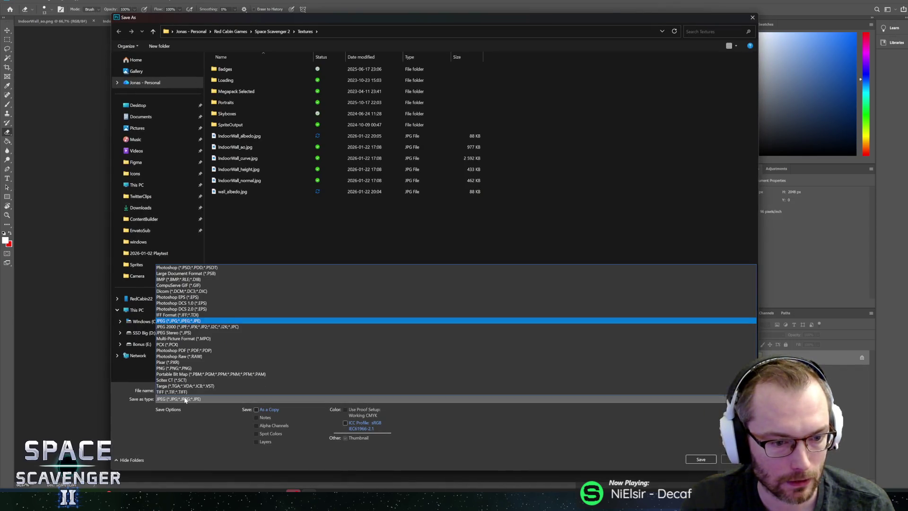
pyautogui.click(174, 368)
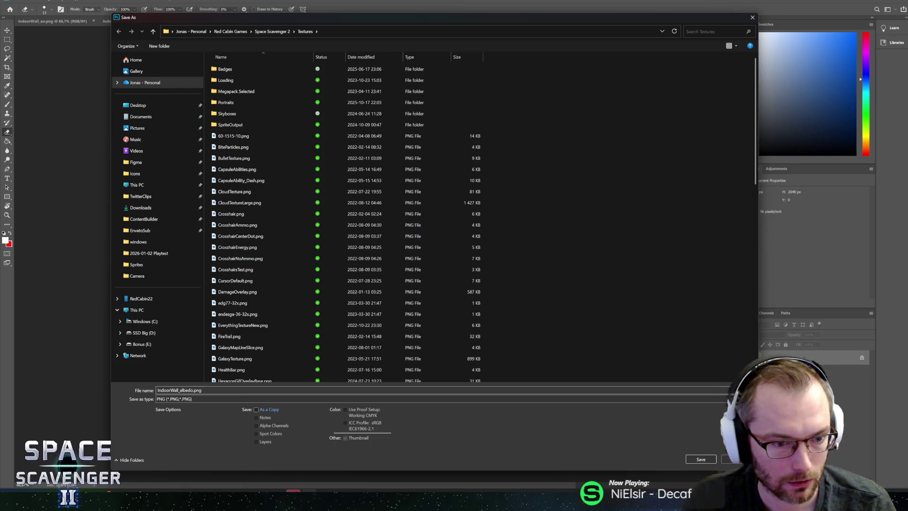
pyautogui.click(699, 458)
pyautogui.click(493, 148)
pyautogui.hotkey('alt', 'Tab')
pyautogui.hotkey('alt', 'Tab')
pyautogui.hotkey('alt', 'Tab')
pyautogui.hotkey('alt', 'Tab')
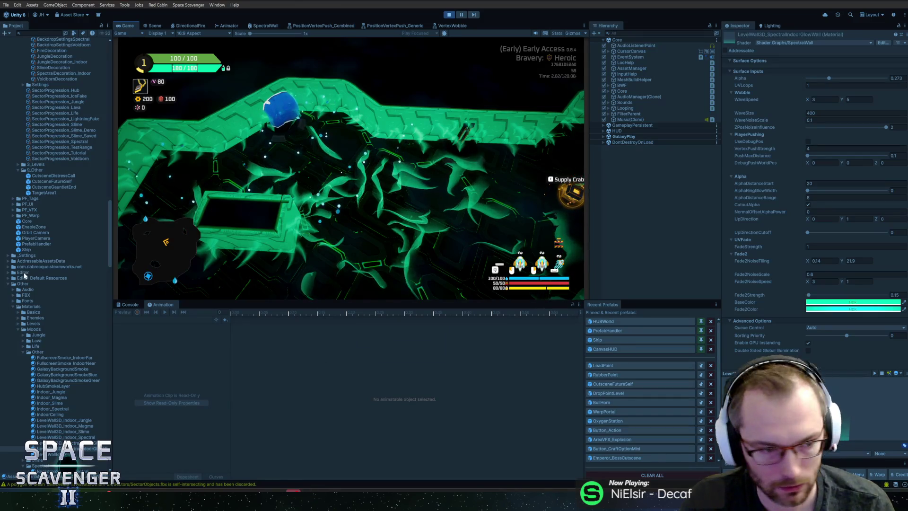
# Step: Search the Project panel for 'indoorw' and select the IndoorWall_curve texture
pyautogui.click(42, 34)
pyautogui.write('indoor')
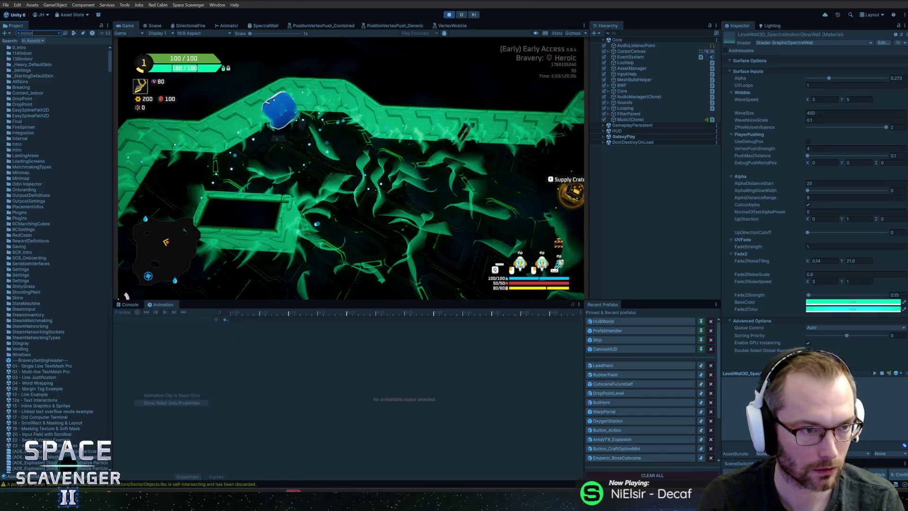
pyautogui.write('w')
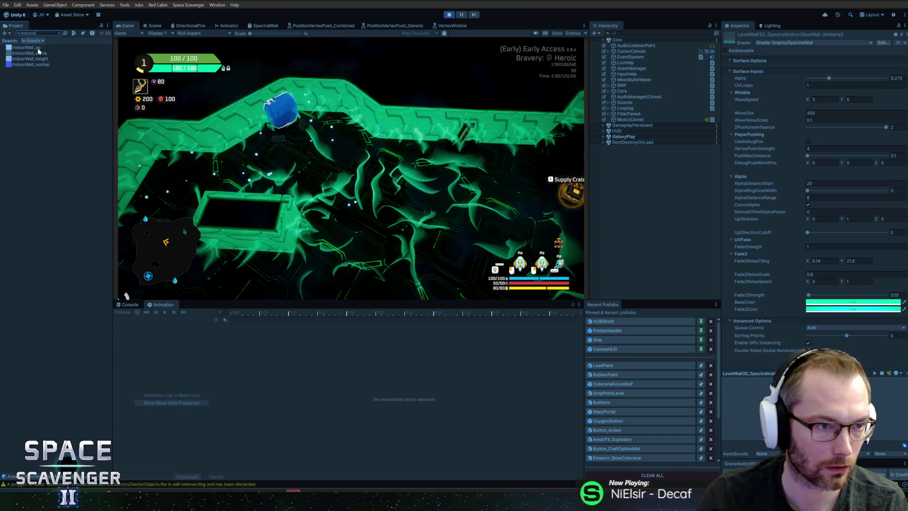
pyautogui.click(38, 52)
pyautogui.press('Escape')
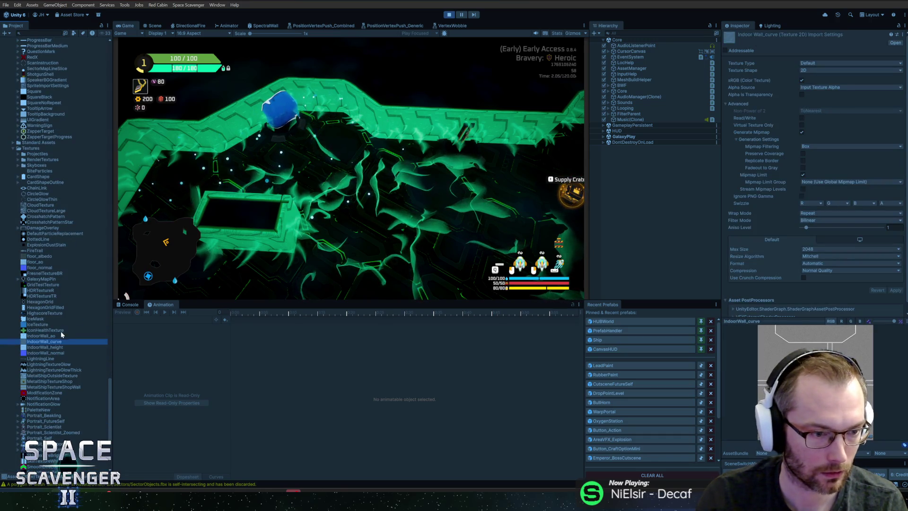
# Step: Refocus Unity so the new albedo PNG imports, then stop play mode
pyautogui.hotkey('alt', 'Tab')
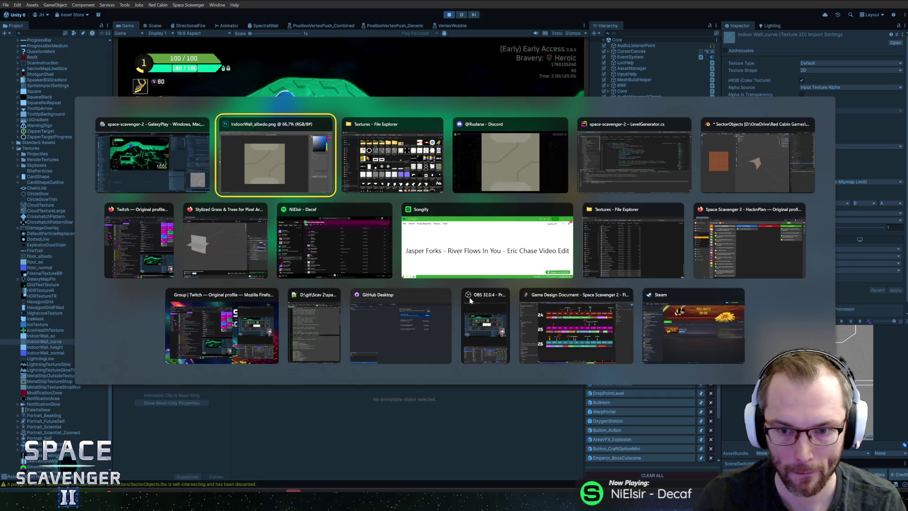
pyautogui.press('Escape')
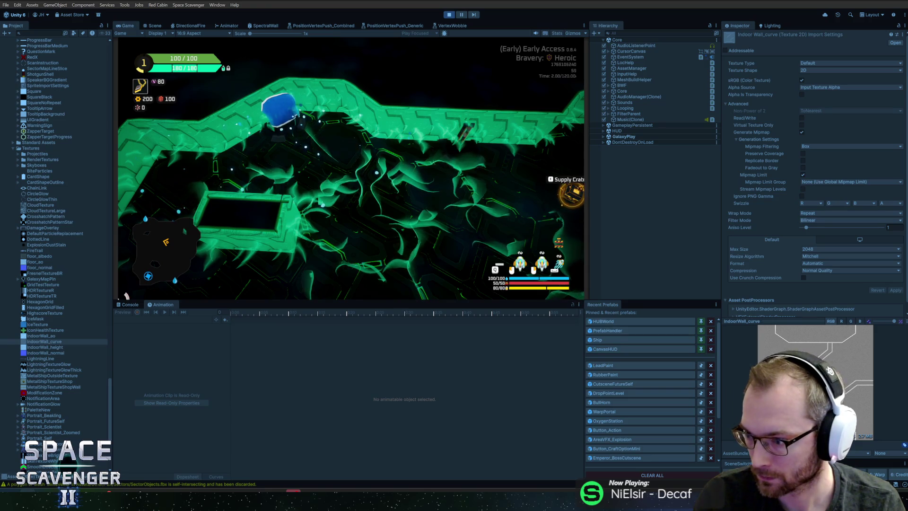
pyautogui.click(282, 1)
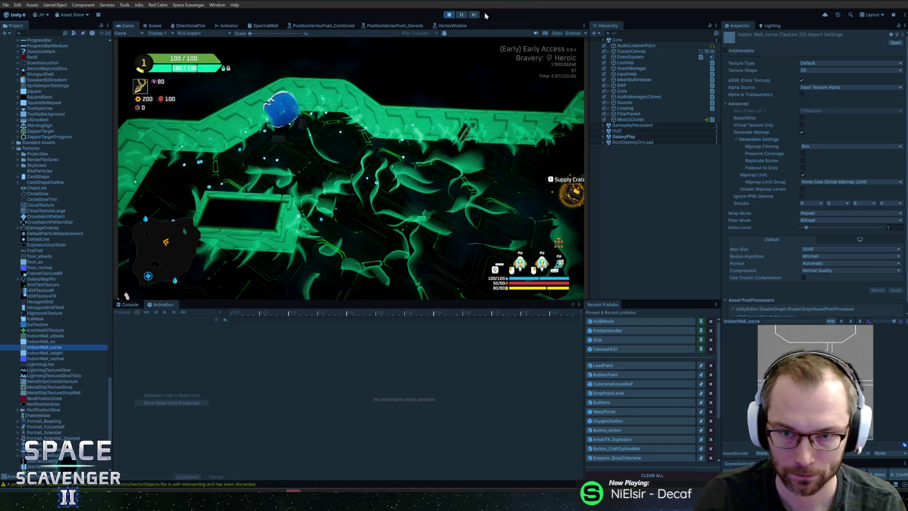
pyautogui.click(449, 15)
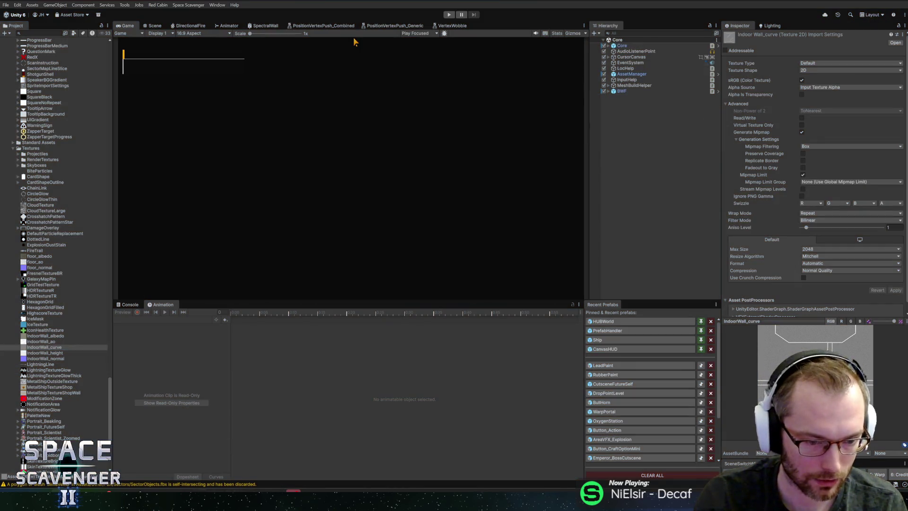
pyautogui.hotkey('alt', 'Tab')
# Step: Hide Indoor_WallGlowB and make Indoor_SpectralGlowA and Indoor_SpectralGlowB visible
pyautogui.press('Tab')
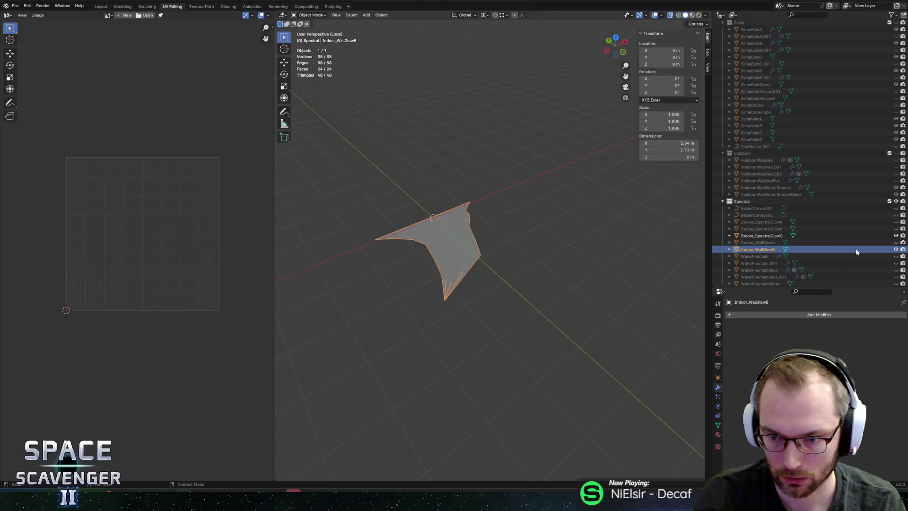
pyautogui.press('h')
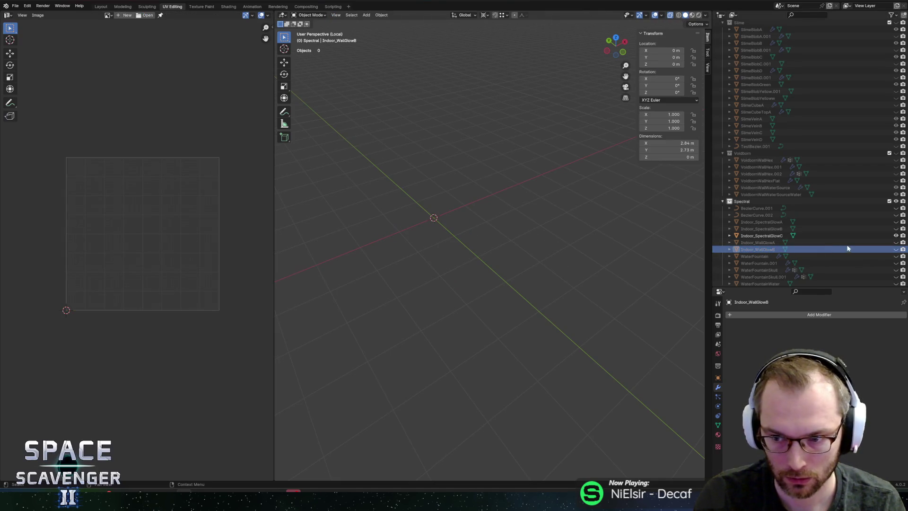
pyautogui.hotkey('alt', 'h')
pyautogui.click(423, 232)
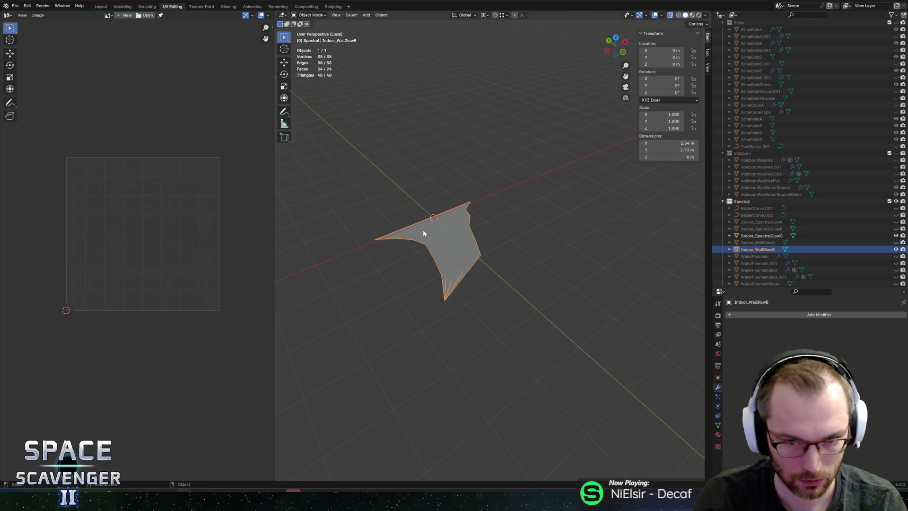
pyautogui.press('KP_Divide')
pyautogui.click(399, 269)
pyautogui.click(400, 270)
pyautogui.press('h')
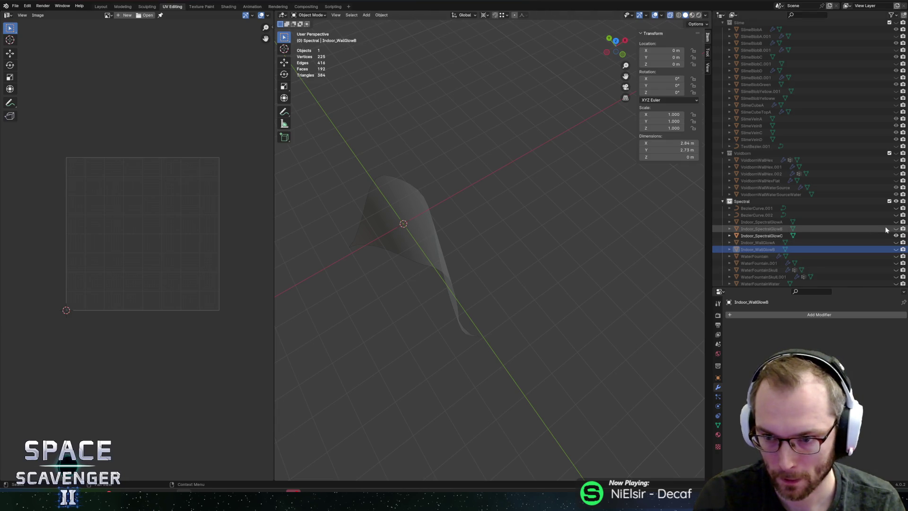
pyautogui.click(895, 229)
pyautogui.click(895, 222)
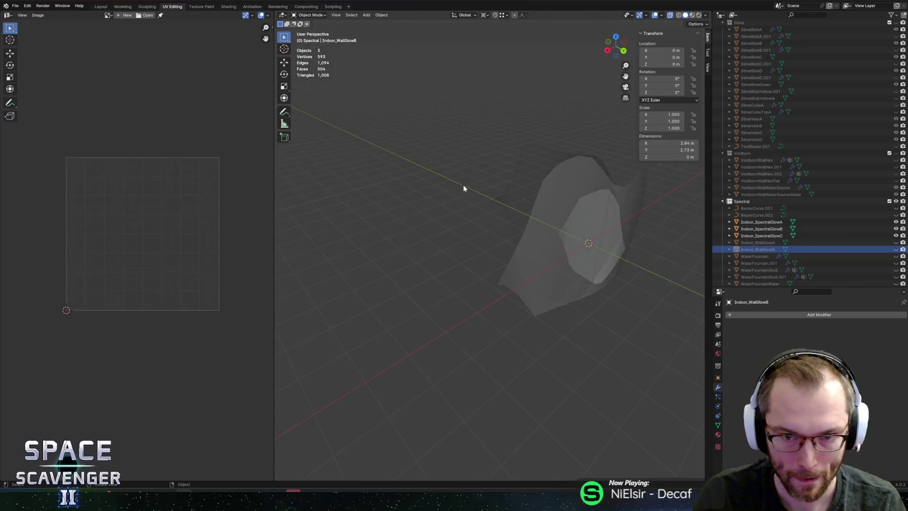
# Step: Re-export the scene to SectorObjects.fbx and return to Unity
pyautogui.hotkey('shift', 'r')
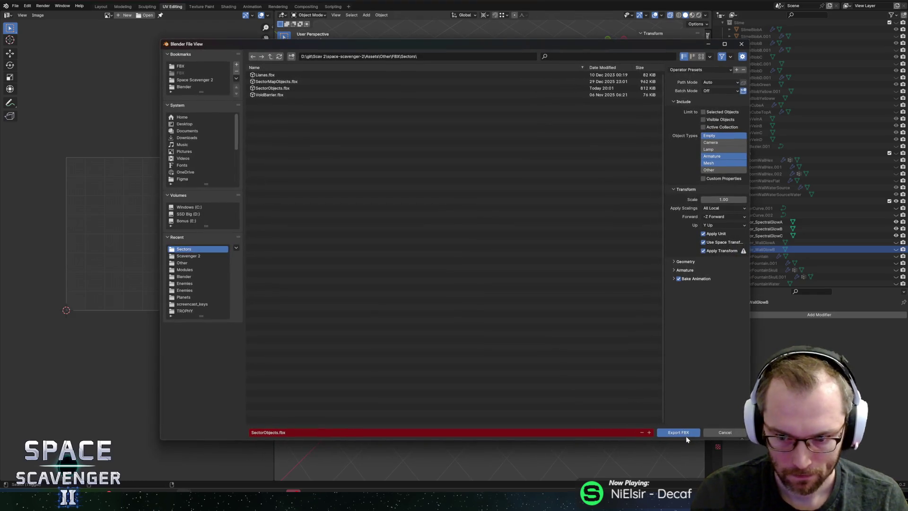
pyautogui.click(671, 431)
pyautogui.hotkey('alt', 'Tab')
pyautogui.press('Tab')
pyautogui.hotkey('shift', 'Tab')
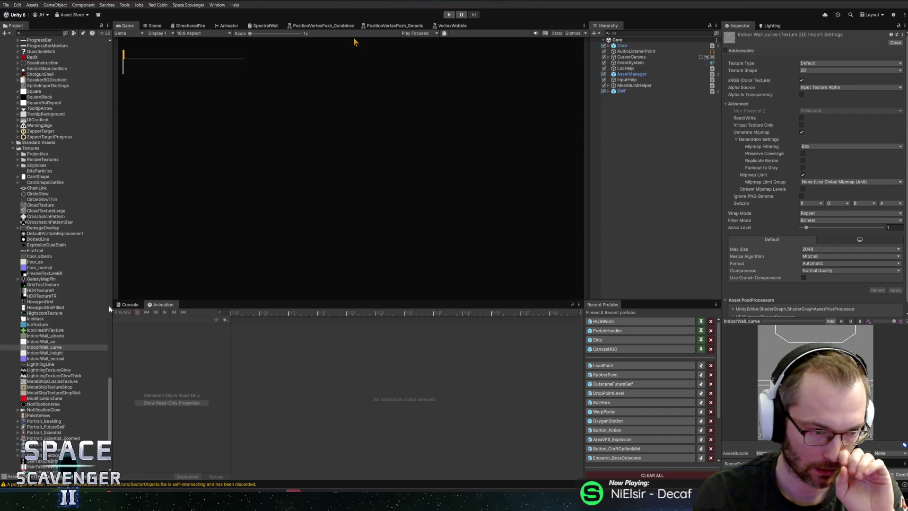
# Step: Compare the floor_albedo and IndoorWall_albedo textures back and forth in the Inspector
pyautogui.click(38, 341)
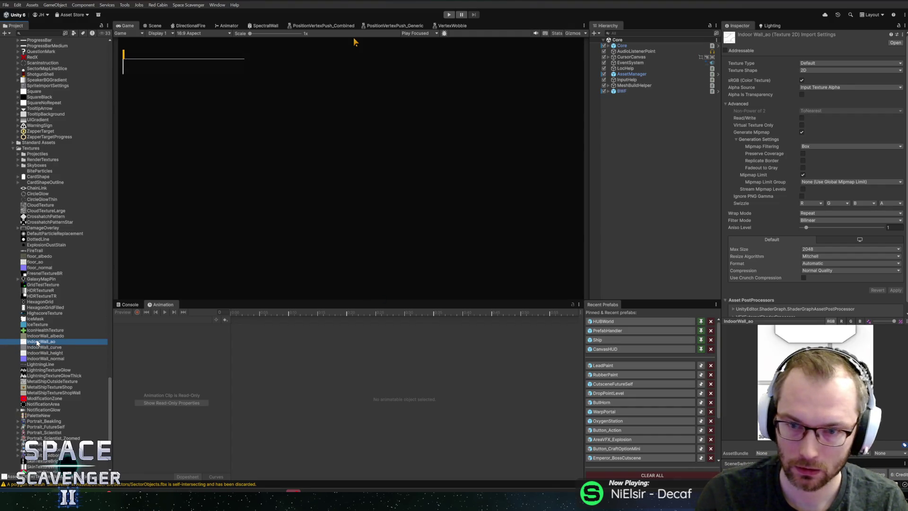
pyautogui.click(37, 336)
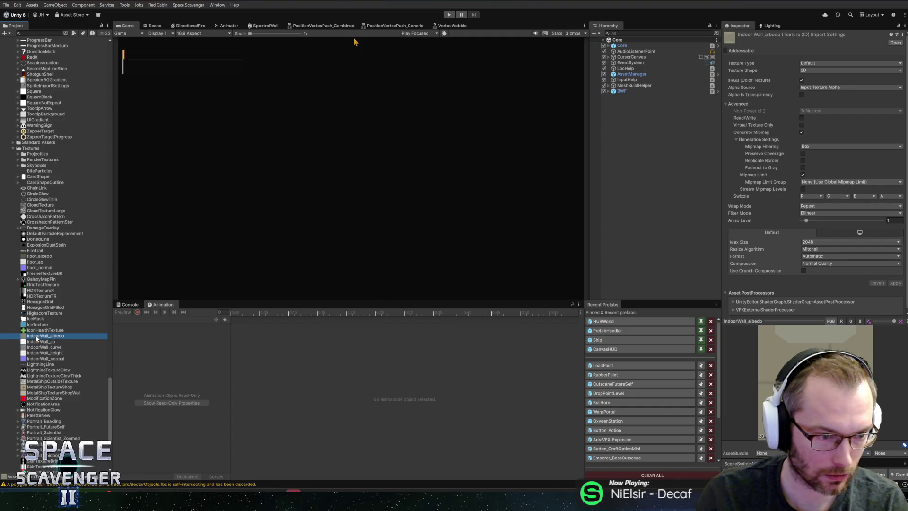
pyautogui.click(36, 256)
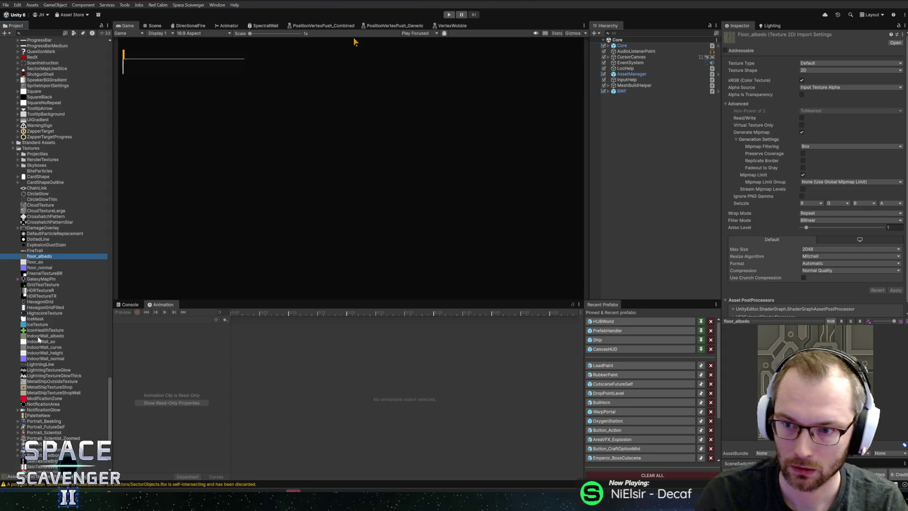
pyautogui.click(39, 336)
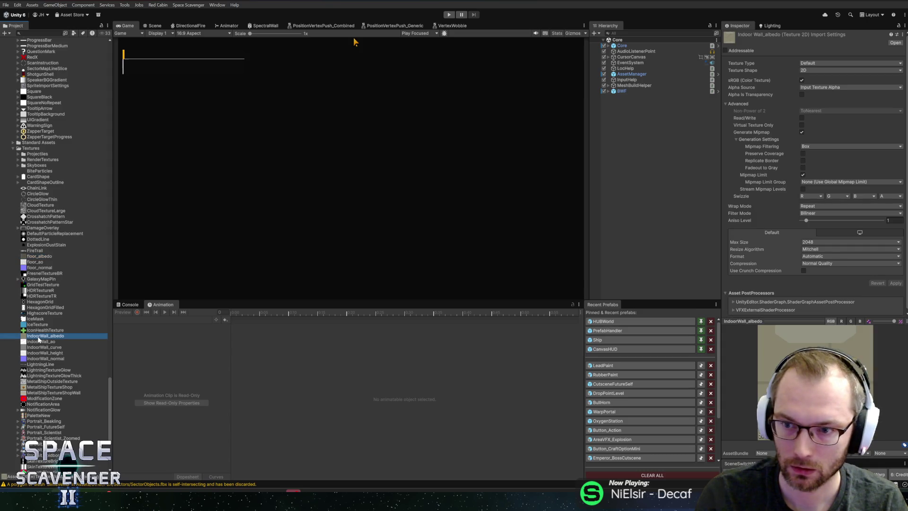
pyautogui.click(36, 256)
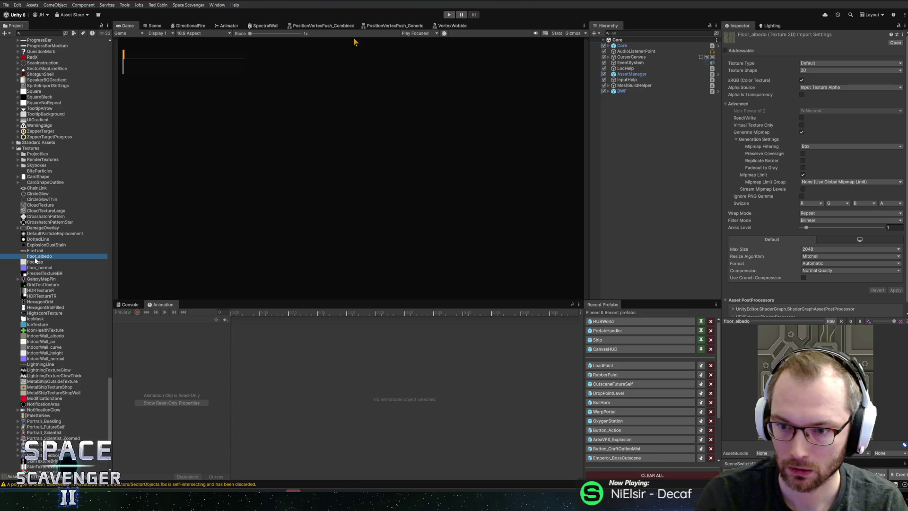
pyautogui.click(34, 337)
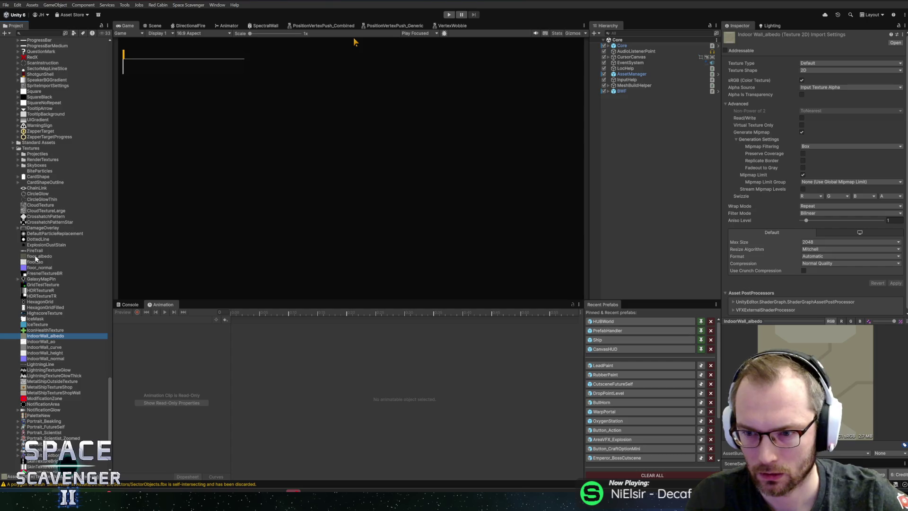
pyautogui.click(35, 257)
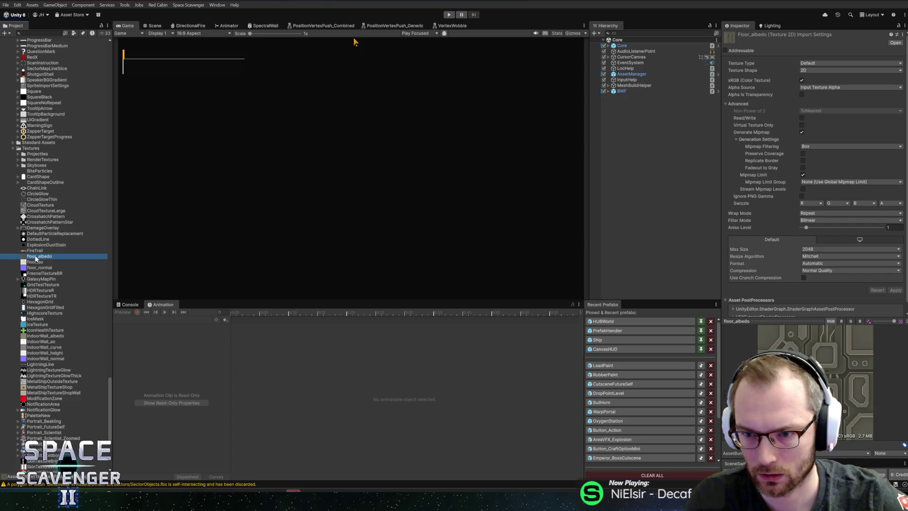
pyautogui.click(34, 338)
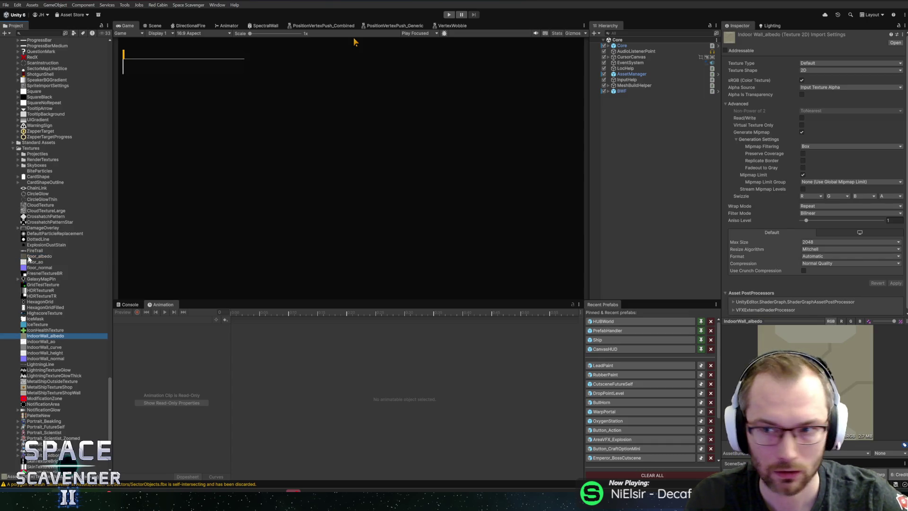
pyautogui.click(29, 258)
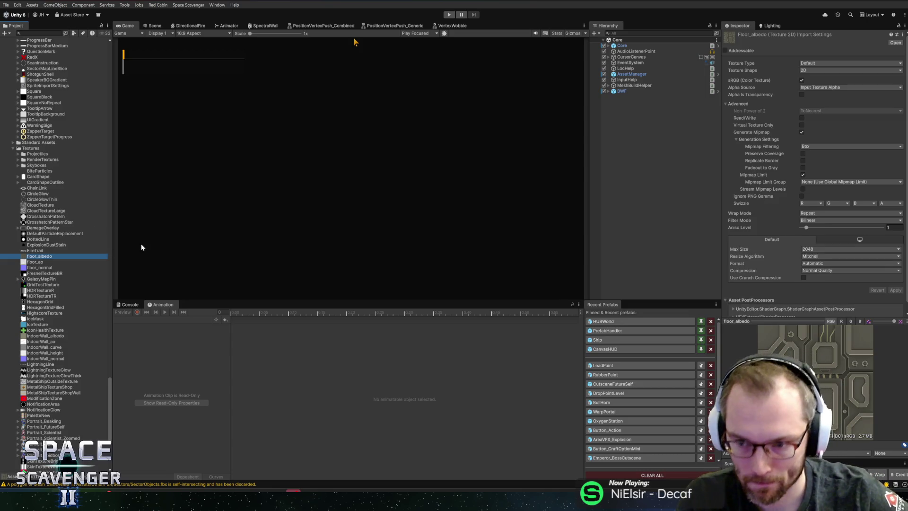
pyautogui.keyDown('ctrl'); pyautogui.click(41, 336); pyautogui.keyUp('ctrl')
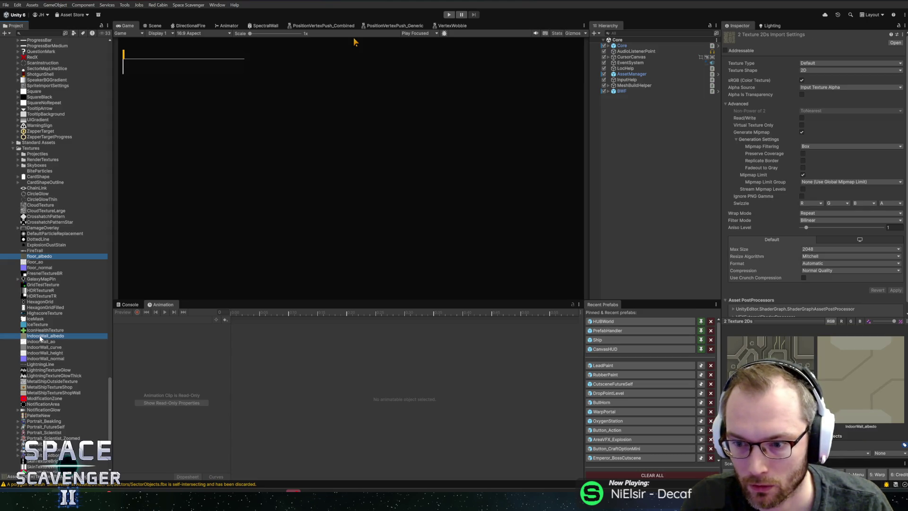
pyautogui.click(40, 336)
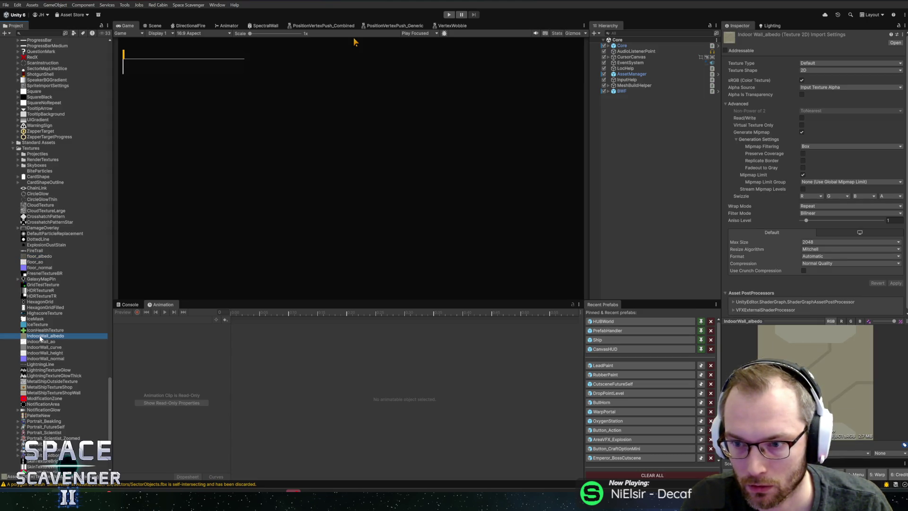
pyautogui.click(33, 257)
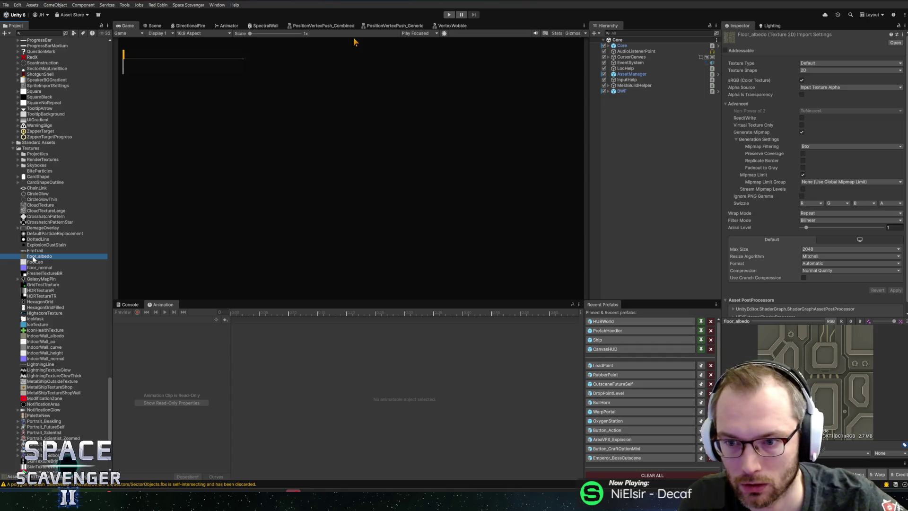
# Step: Inspect floor_ao and CloudTexture, then return to floor_albedo
pyautogui.click(32, 262)
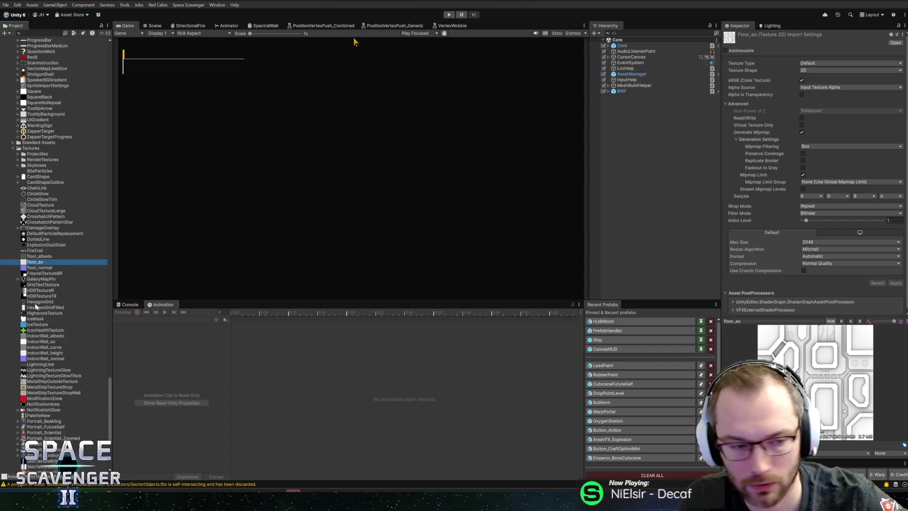
pyautogui.click(29, 337)
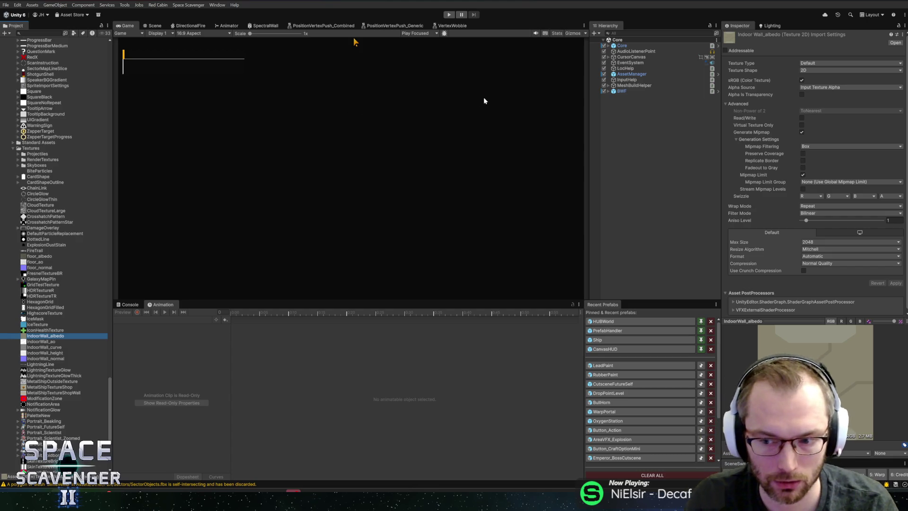
pyautogui.click(31, 206)
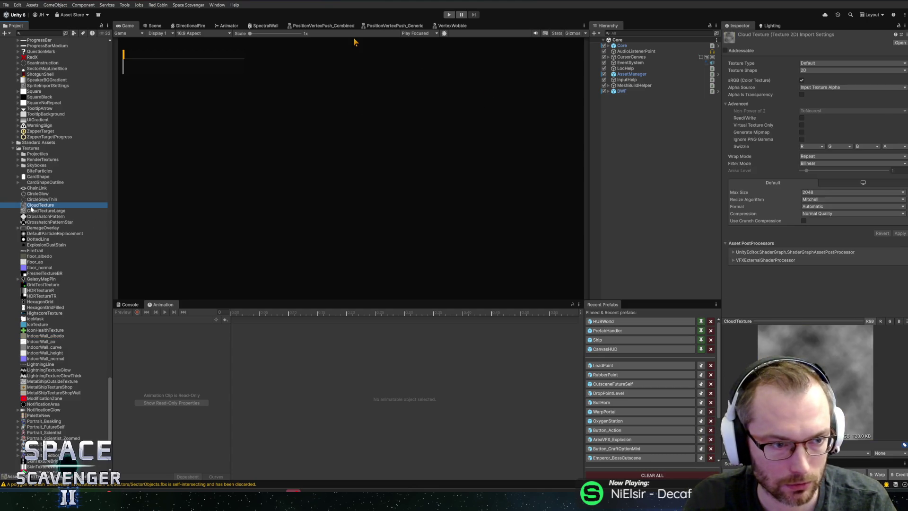
pyautogui.click(33, 257)
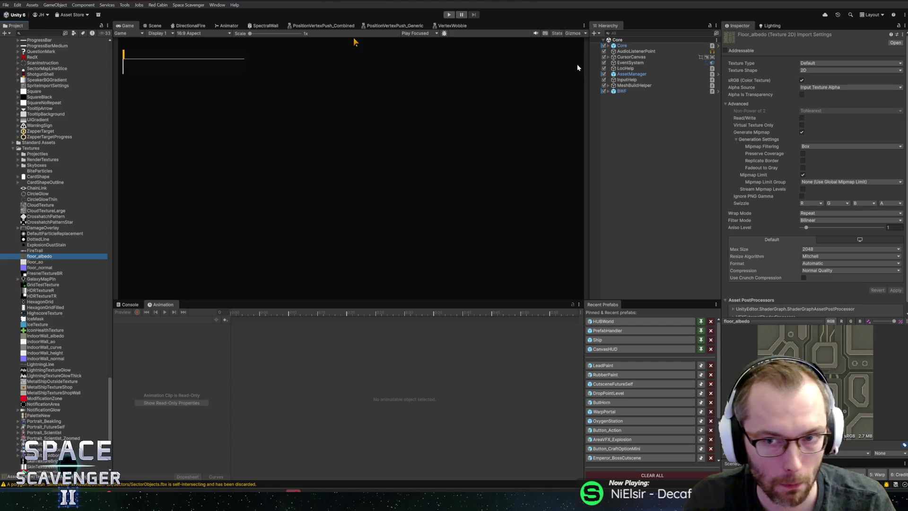
# Step: Filter the Project list for wall assets and open the LevelWall3D_Indoor_Spectral material
pyautogui.click(153, 25)
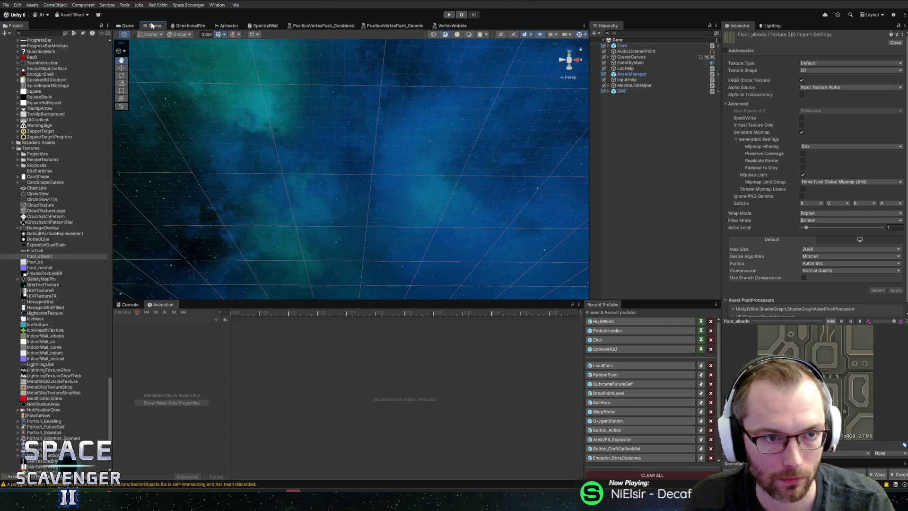
pyautogui.click(125, 25)
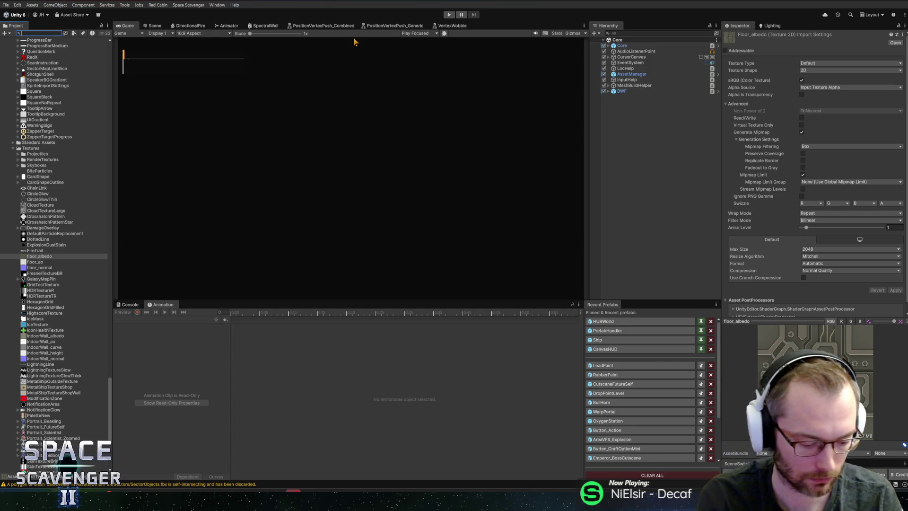
pyautogui.write('wall3')
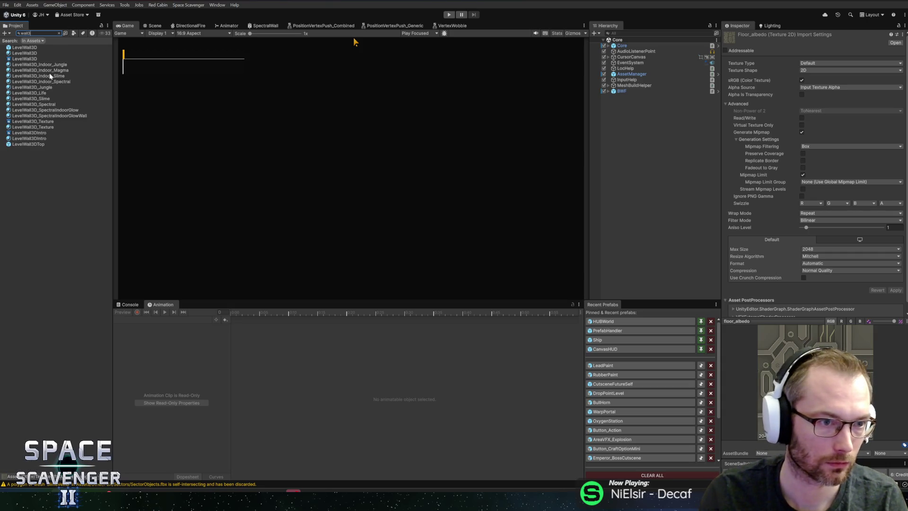
pyautogui.click(48, 81)
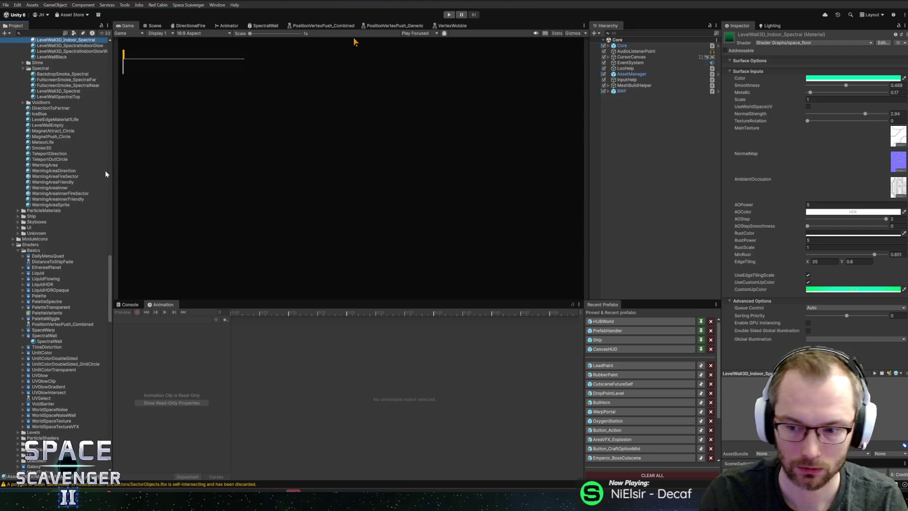
# Step: Swap LevelWall3D_Indoor_Spectral's main, normal and AO textures, then play in a maximized Game view
pyautogui.scroll(7, 101, 174)
pyautogui.click(901, 145)
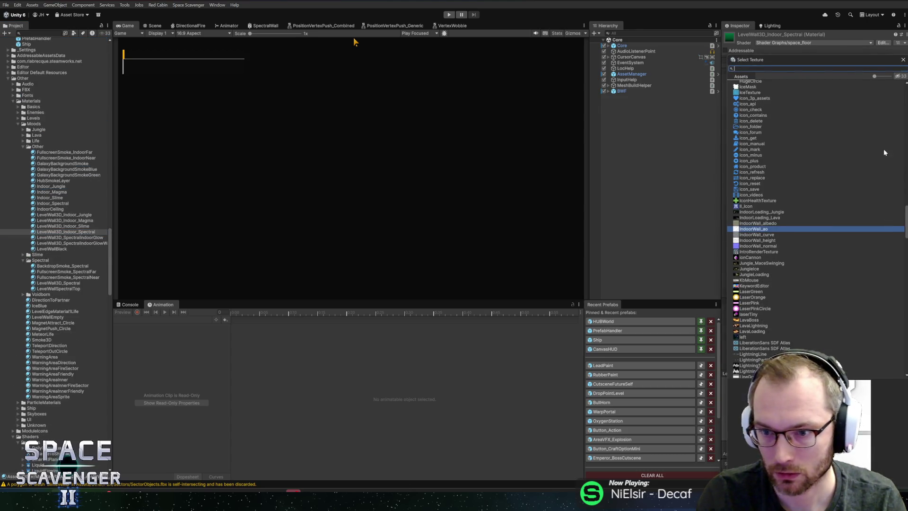
pyautogui.doubleClick(778, 223)
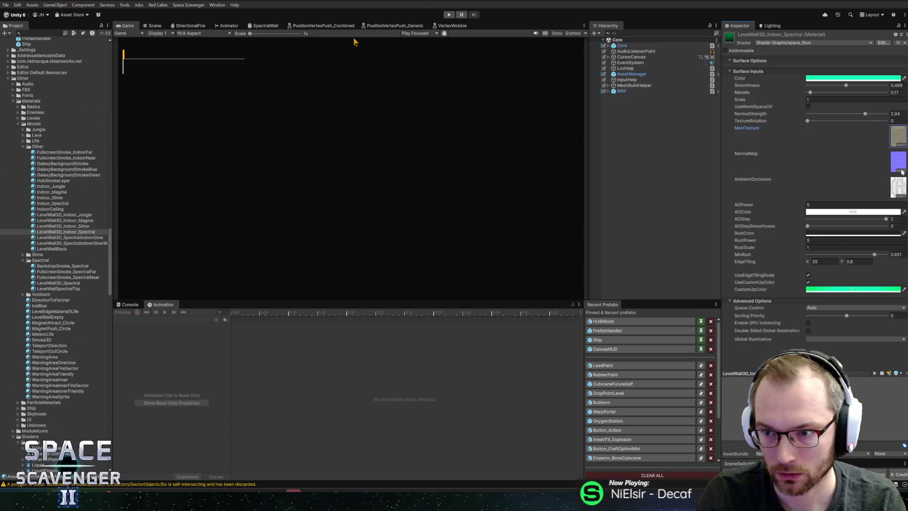
pyautogui.click(901, 171)
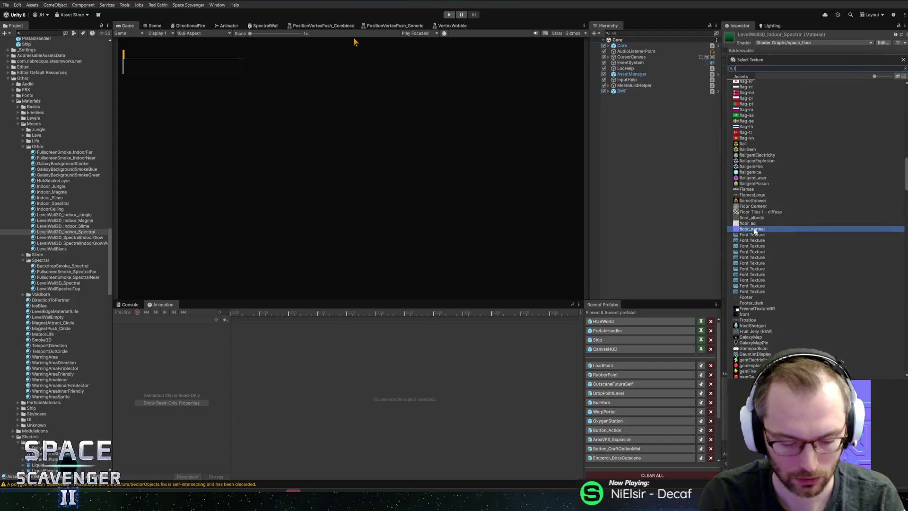
pyautogui.doubleClick(763, 123)
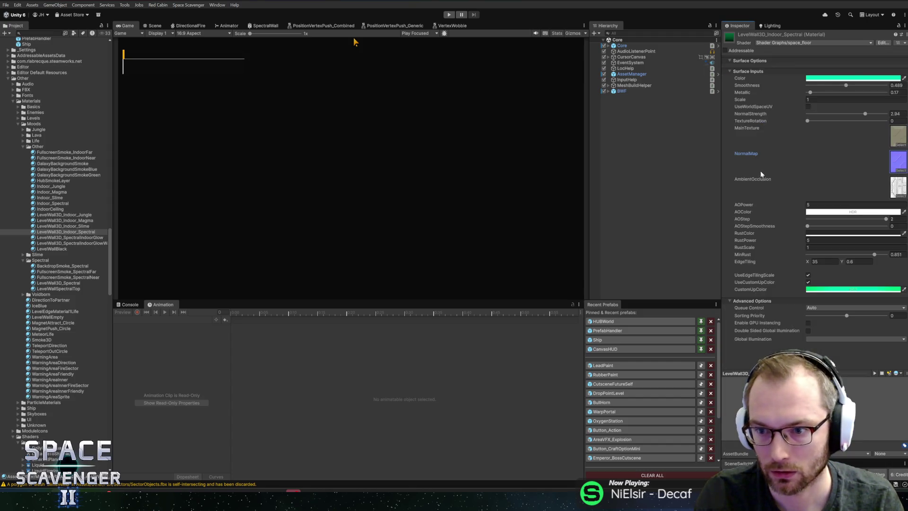
pyautogui.click(902, 196)
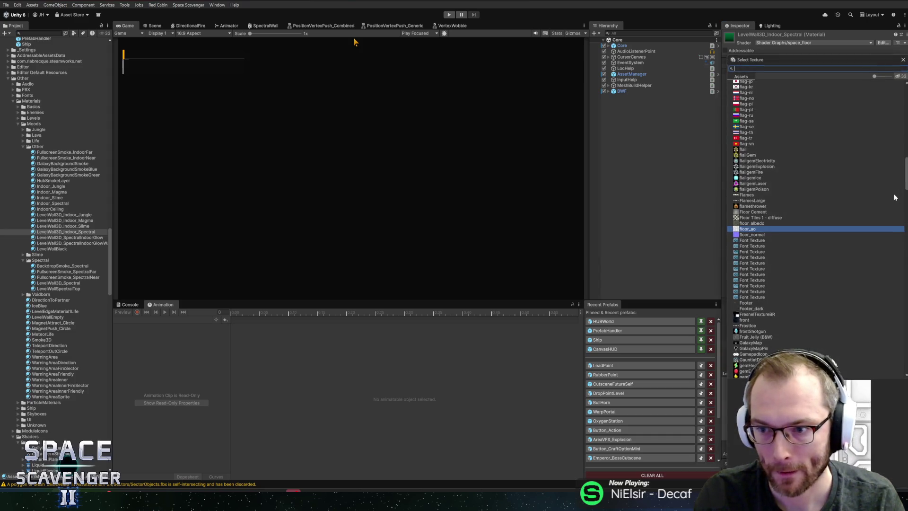
pyautogui.write('indoor')
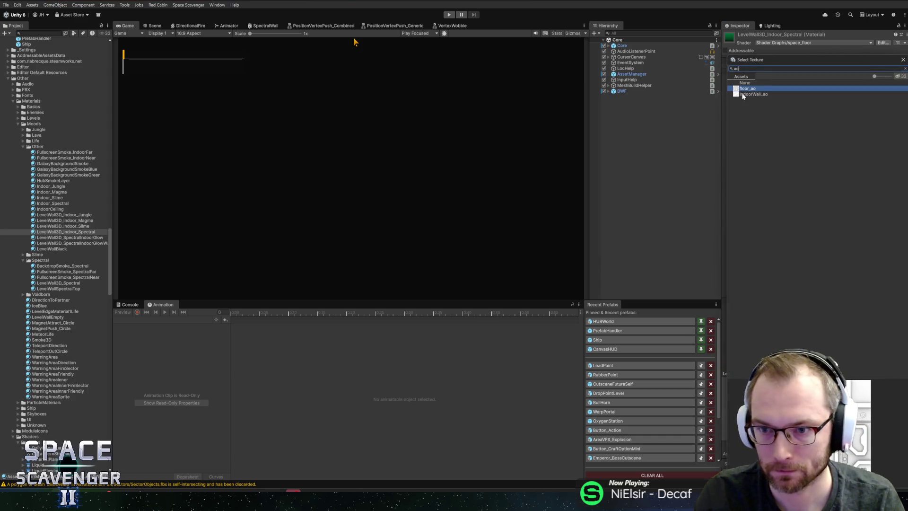
pyautogui.doubleClick(742, 93)
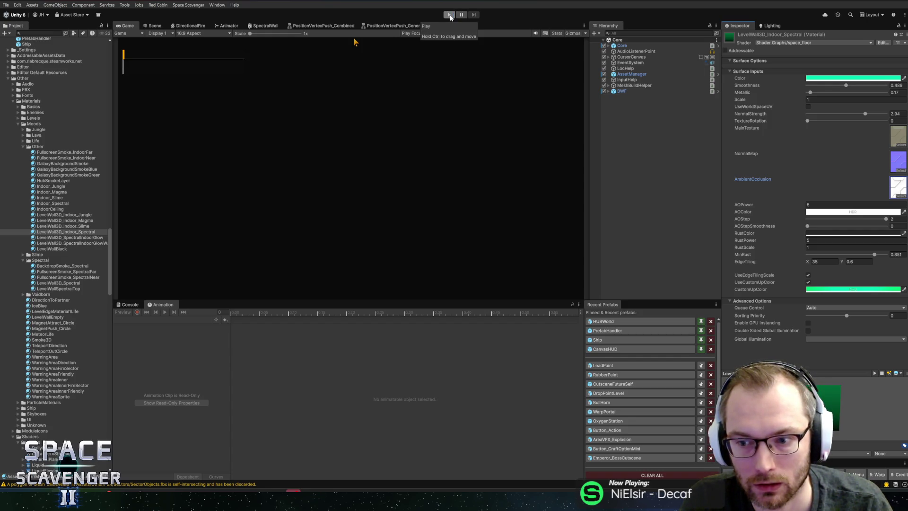
pyautogui.click(449, 16)
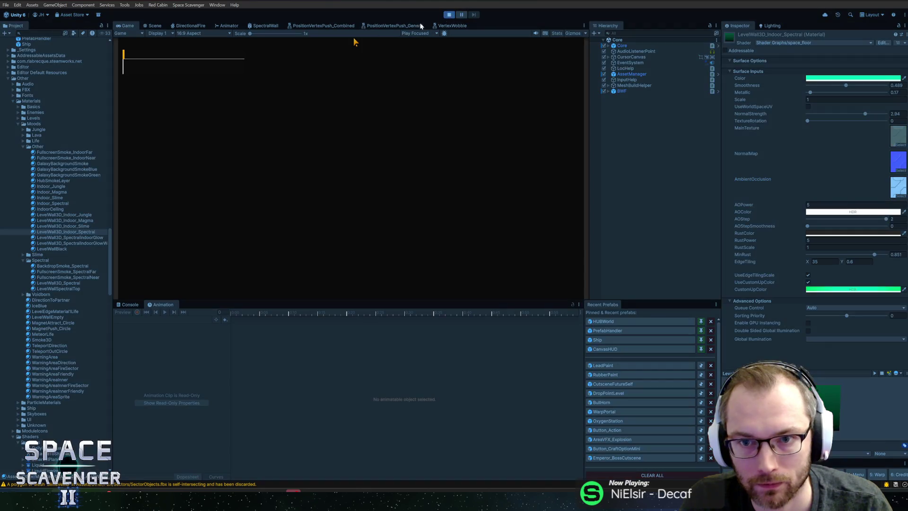
pyautogui.doubleClick(128, 26)
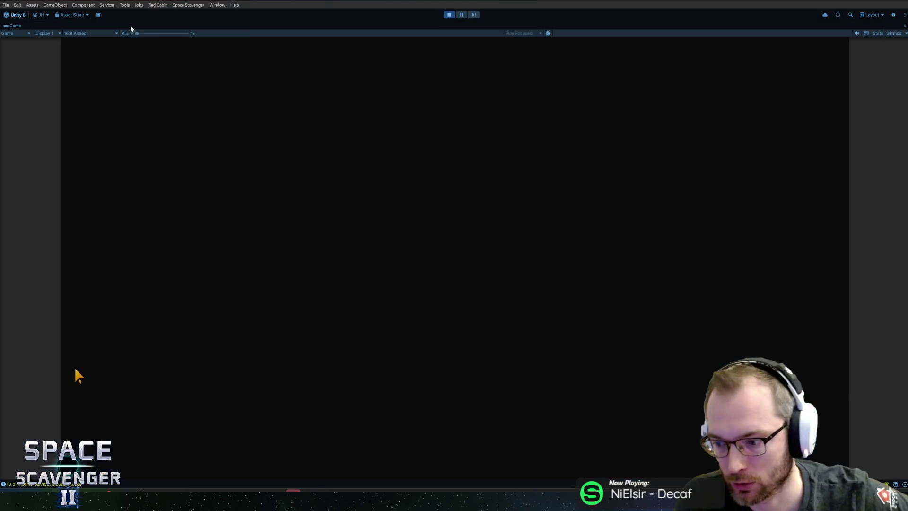
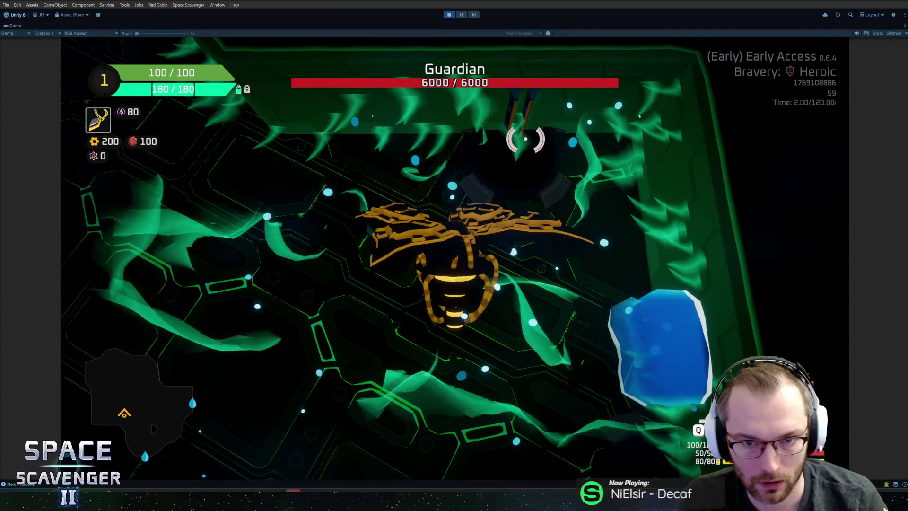
# Step: Fly the ship around the Guardian boss arena along its walls
pyautogui.press('w')
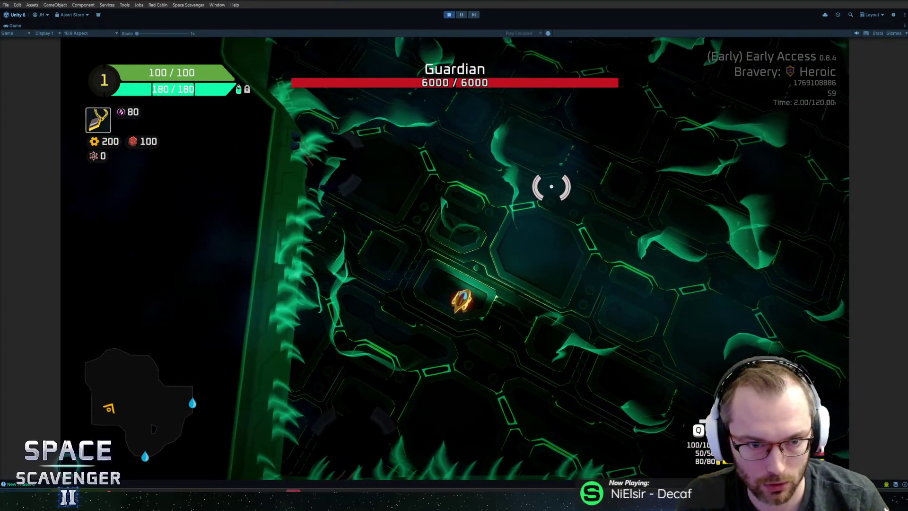
pyautogui.press('w')
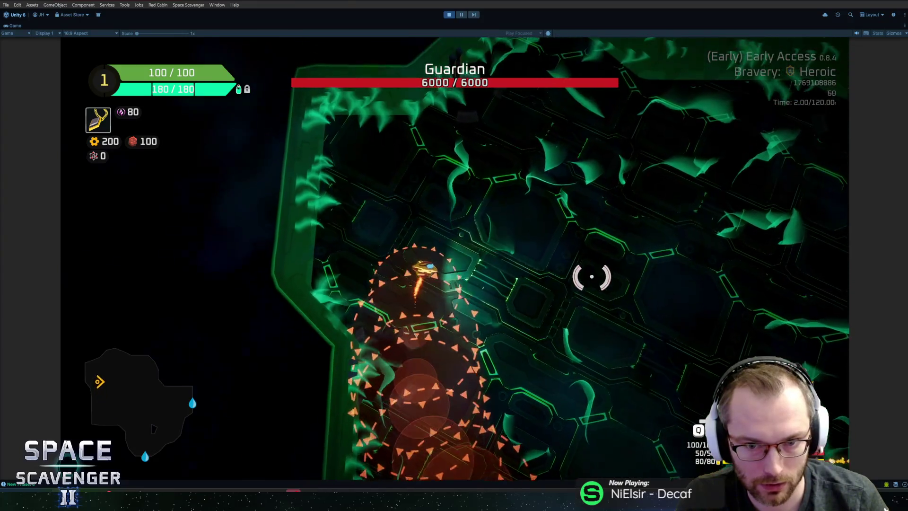
pyautogui.press('w')
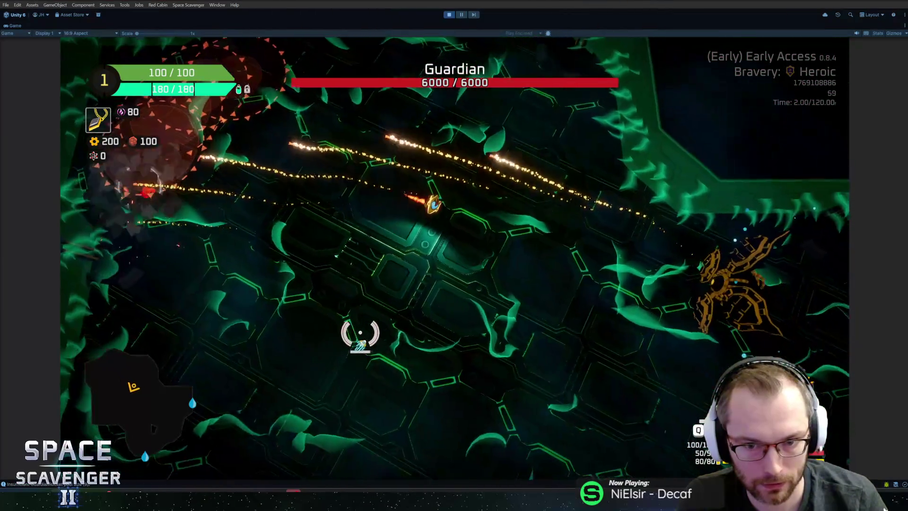
pyautogui.press('s')
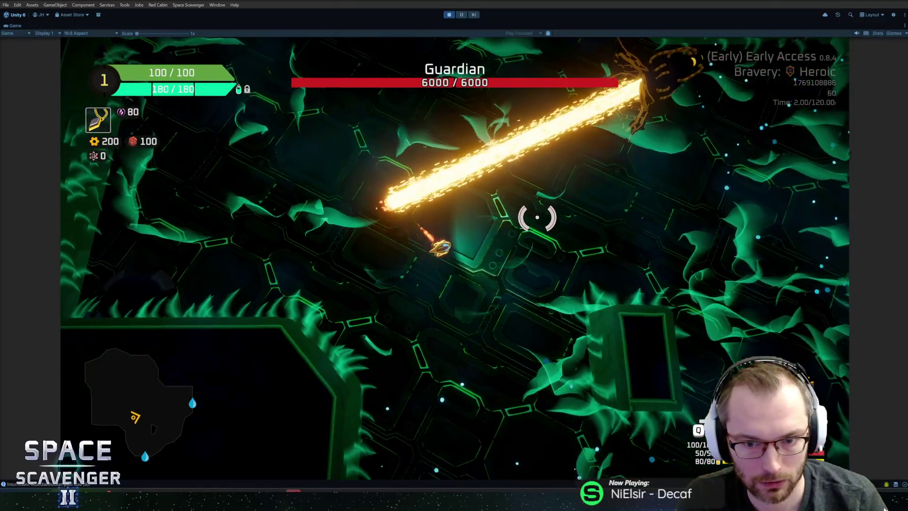
pyautogui.press('w')
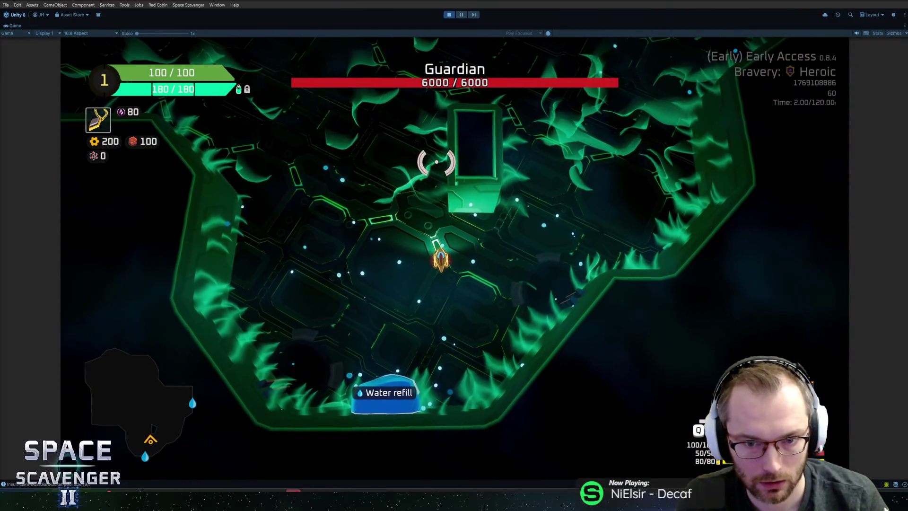
# Step: Run 'level clear' from the debug console to finish the Guardian level
pyautogui.press('`')
pyautogui.write('level clear')
pyautogui.press('Return')
# Step: Warp through the portal and fly up through the new green spectral-walled arena
pyautogui.press('f')
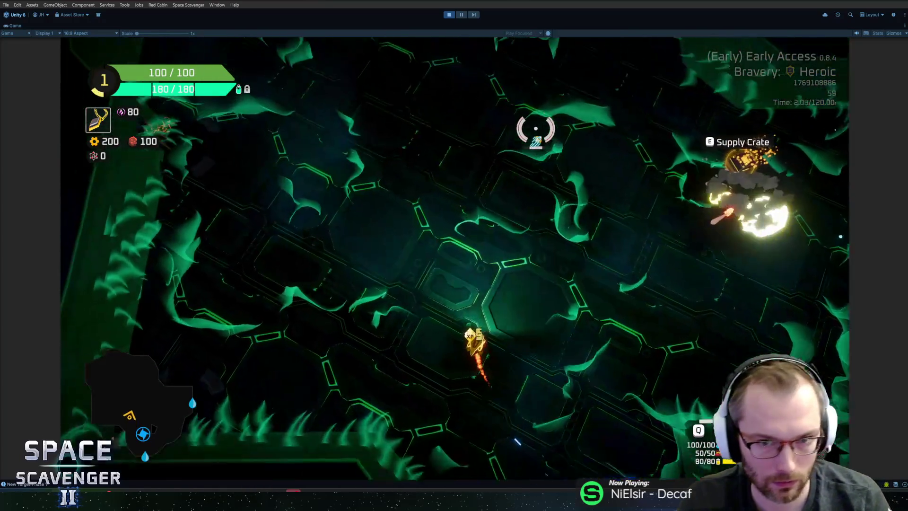
pyautogui.press('w')
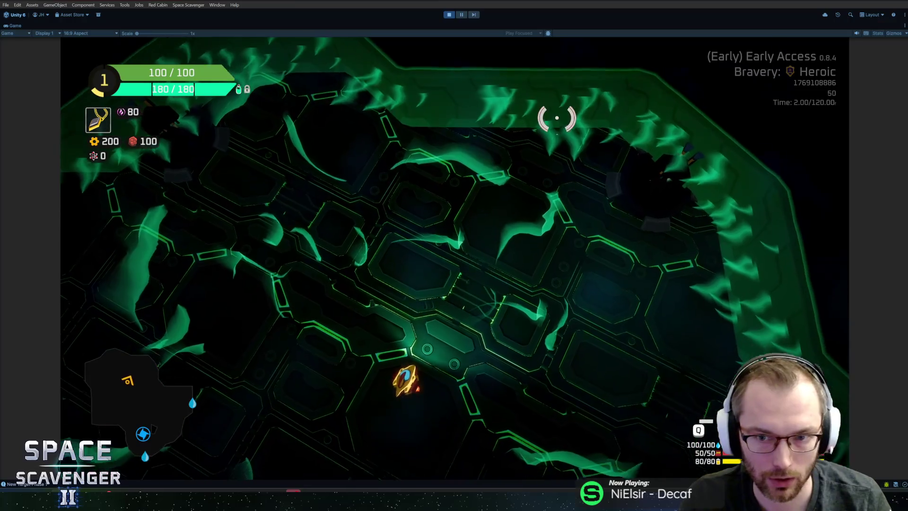
pyautogui.press('w')
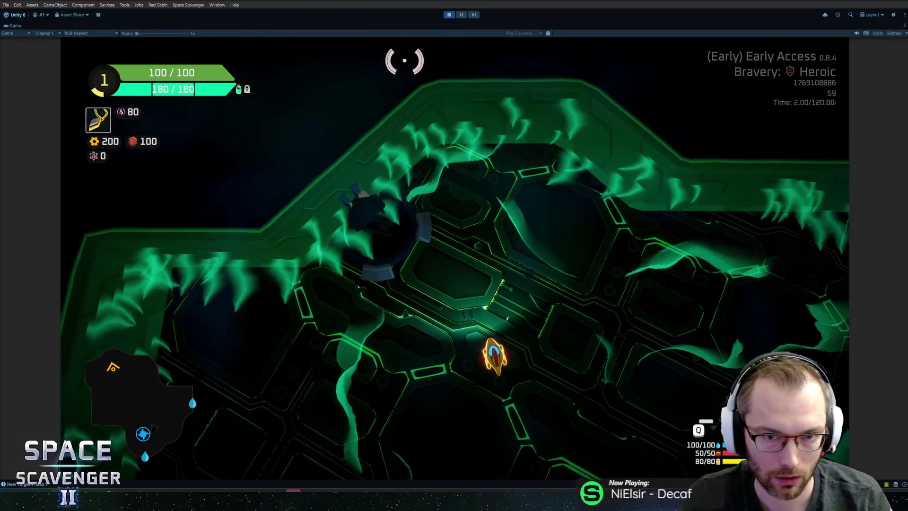
pyautogui.press('`')
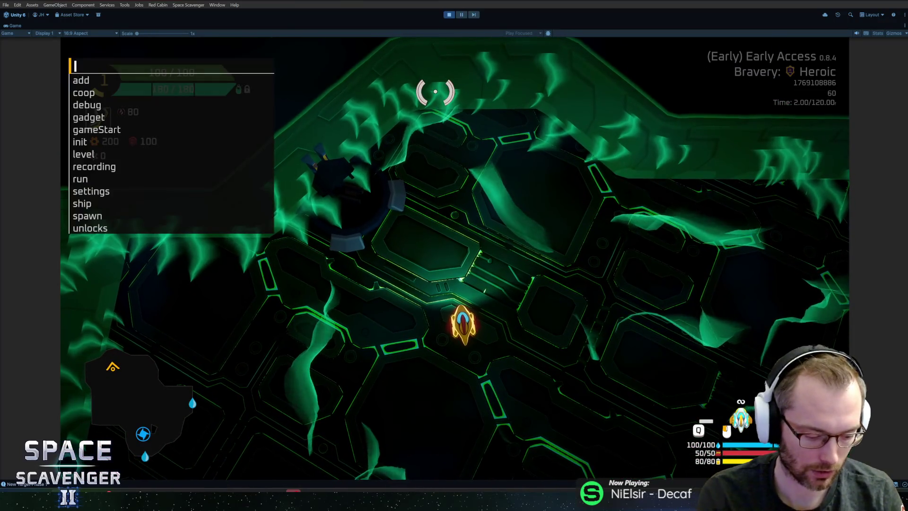
# Step: Enable the free camera with 'debug freeCam' and restore the full editor layout
pyautogui.write('debug freec')
pyautogui.press('Tab')
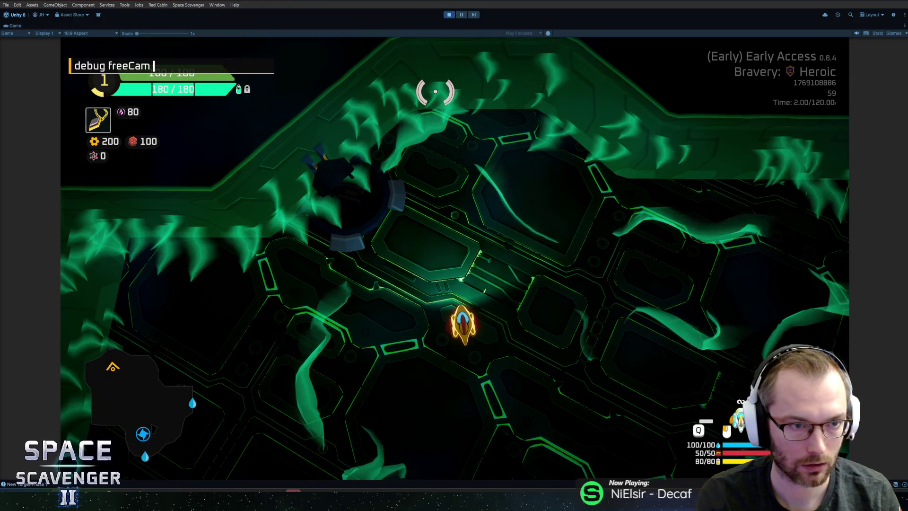
pyautogui.press('Return')
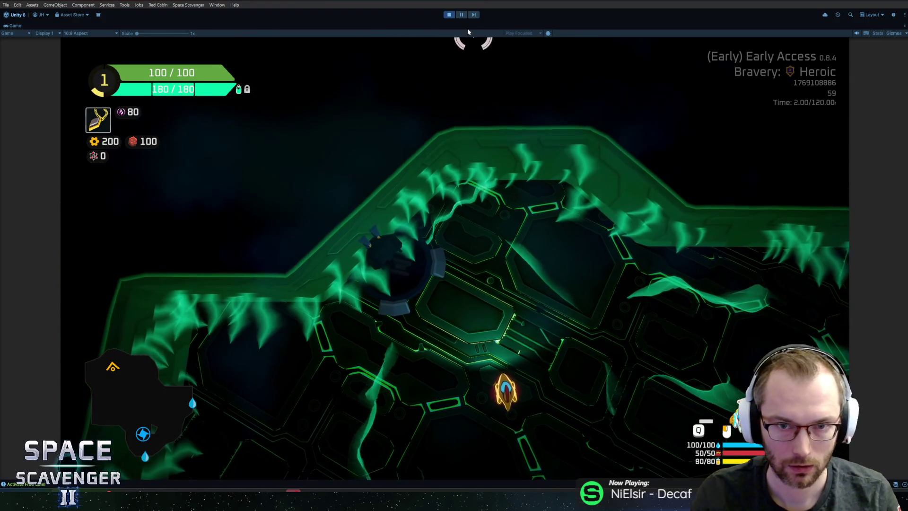
pyautogui.hotkey('shift', 'space')
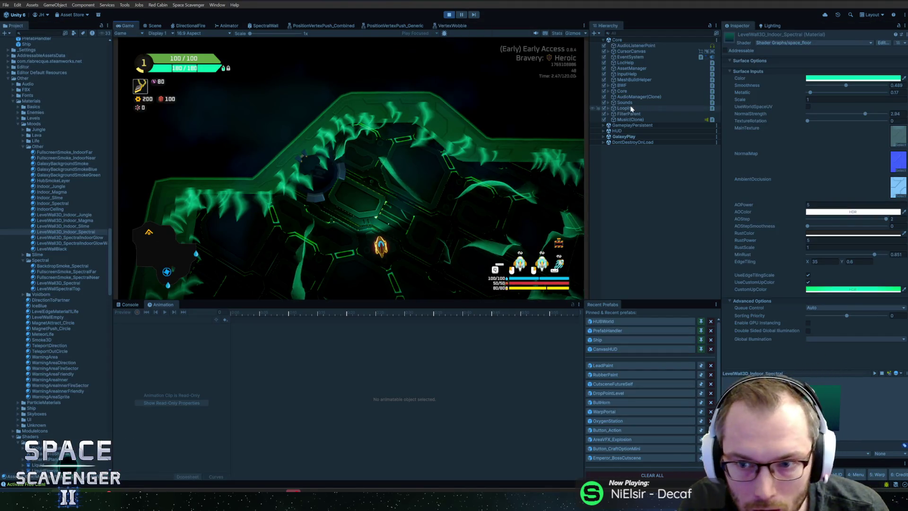
# Step: Select the LevelWall3D(Clone) wall and expand its LevelWall3D_Indoor_Spectral material in the Inspector
pyautogui.click(850, 79)
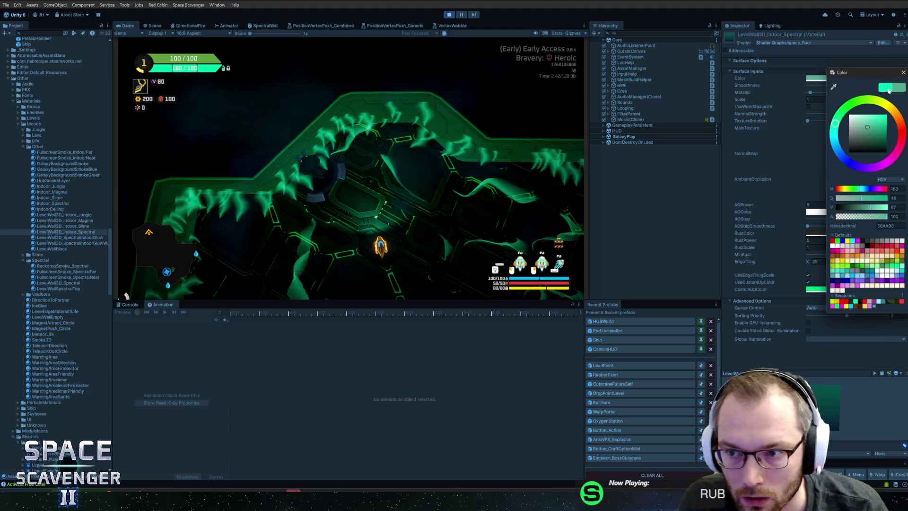
pyautogui.click(903, 73)
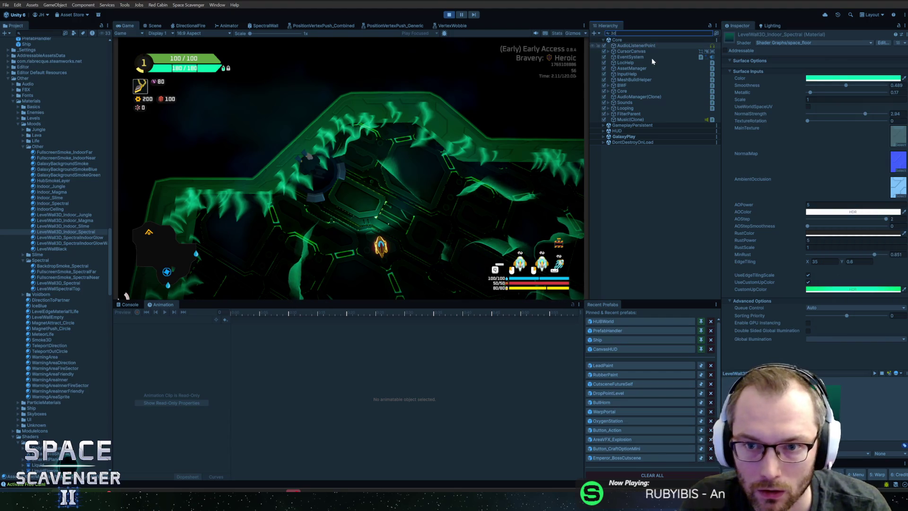
pyautogui.click(633, 50)
pyautogui.click(739, 37)
pyautogui.click(739, 37)
pyautogui.click(725, 219)
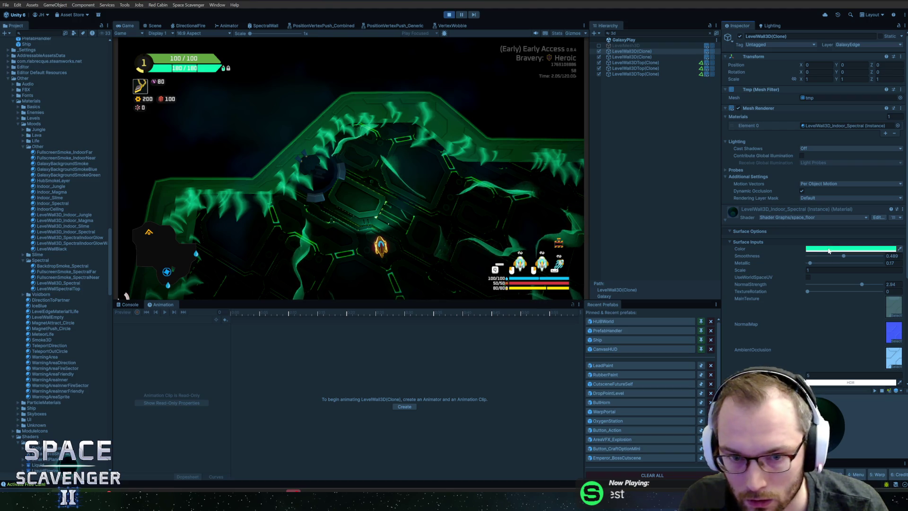
# Step: Set the wall colour to 00FFB7 and test a higher Metallic, keeping 0.17
pyautogui.click(828, 250)
pyautogui.moveTo(885, 299); pyautogui.dragTo(905, 275)
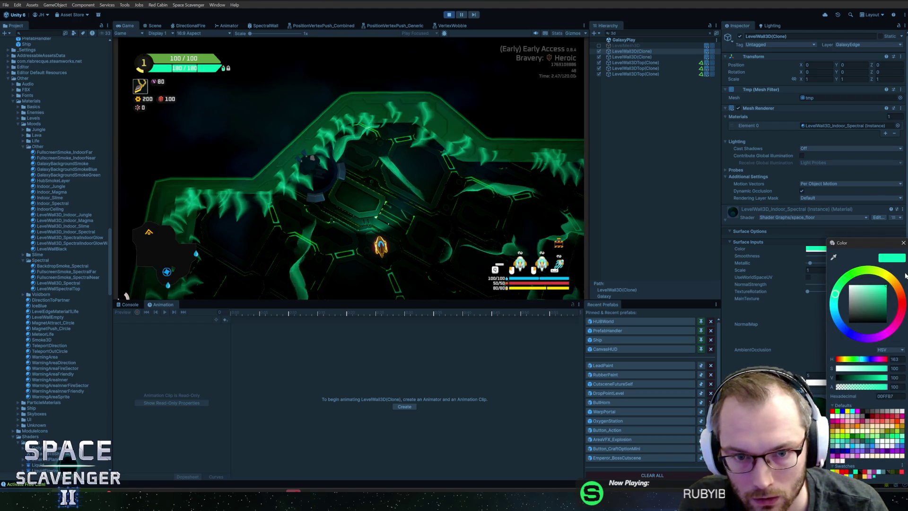
pyautogui.click(903, 243)
pyautogui.moveTo(812, 263)
pyautogui.mouseDown()
pyautogui.moveTo(837, 263)
pyautogui.moveTo(819, 263)
pyautogui.mouseUp()
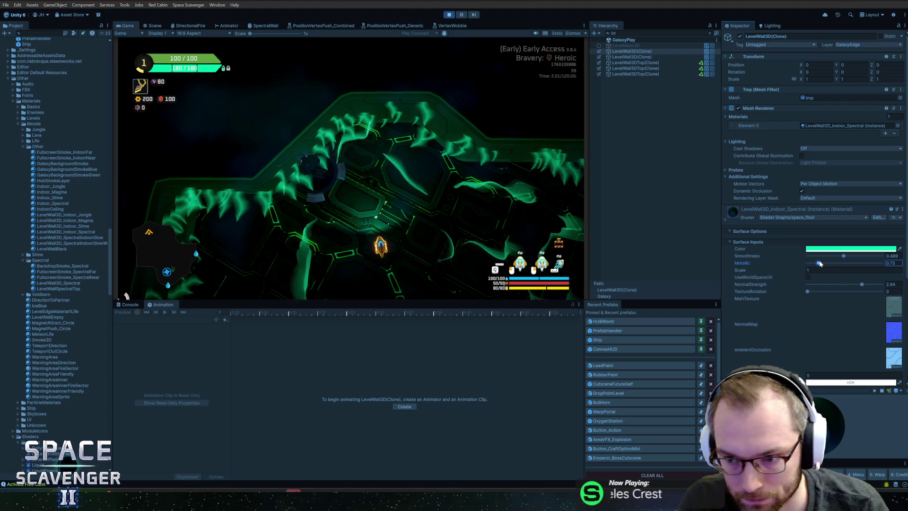
pyautogui.hotkey('ctrl', 'z')
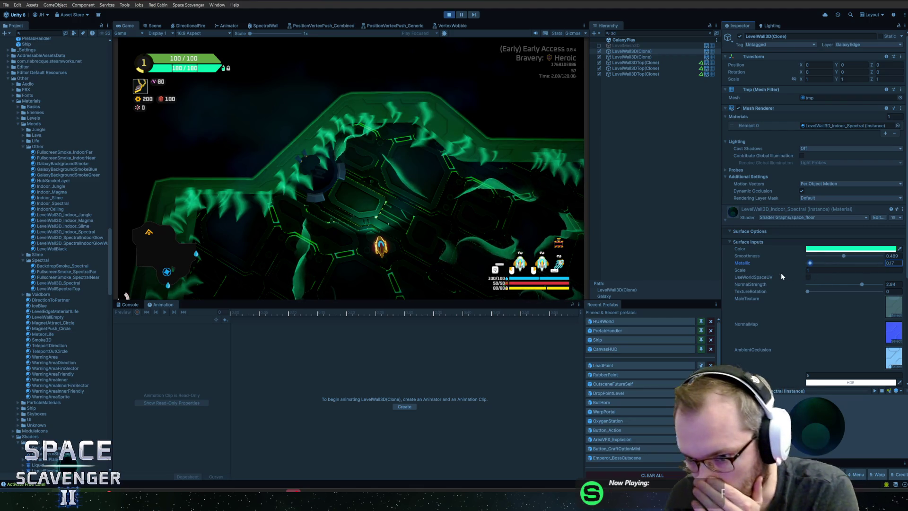
# Step: Try Scale 32 then revert to 1, and test NormalStrength values before returning to 2.94
pyautogui.press('Tab')
pyautogui.write('32')
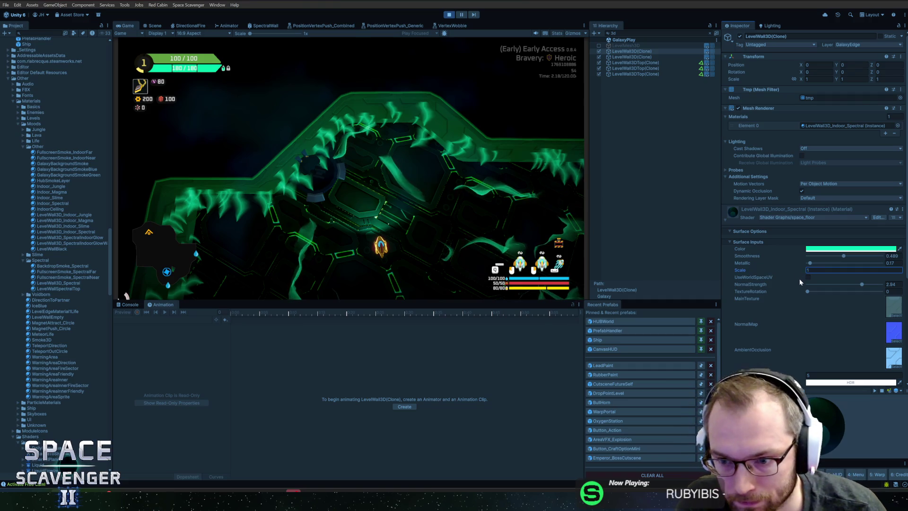
pyautogui.press('BackSpace')
pyautogui.press('BackSpace')
pyautogui.write('1')
pyautogui.press('Tab')
pyautogui.write('0')
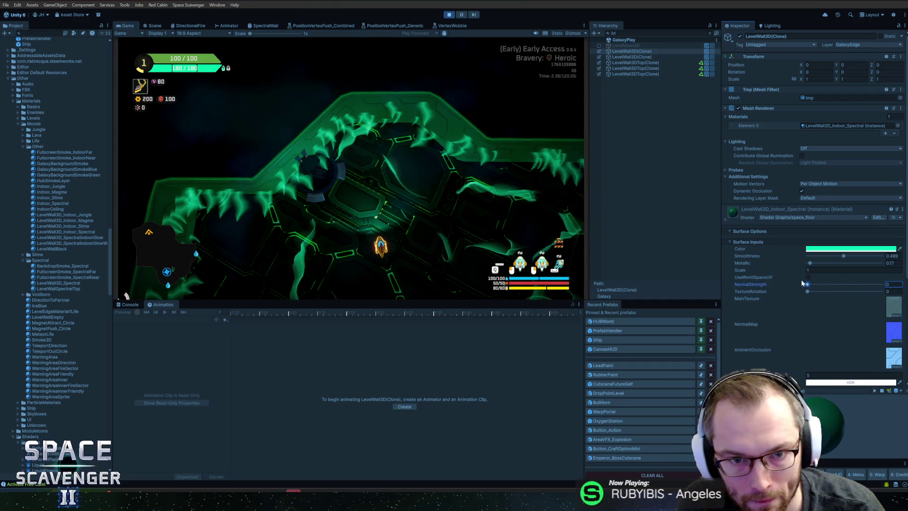
pyautogui.write('4')
pyautogui.moveTo(846, 282)
pyautogui.mouseDown()
pyautogui.moveTo(804, 283)
pyautogui.moveTo(862, 284)
pyautogui.mouseUp()
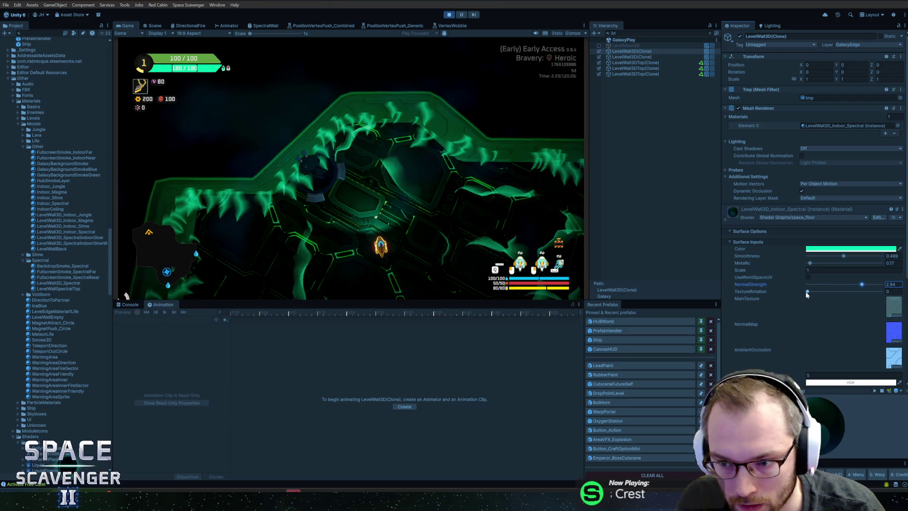
pyautogui.moveTo(805, 291); pyautogui.dragTo(812, 290)
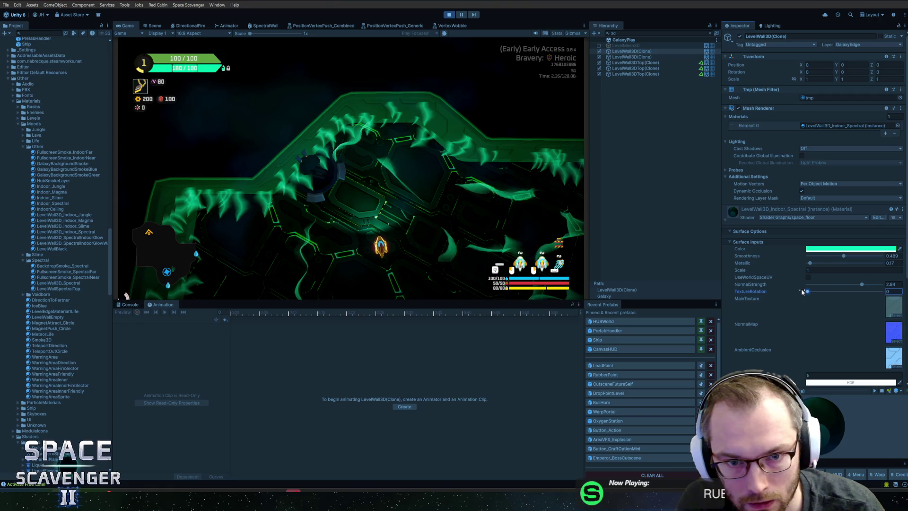
pyautogui.scroll(-3, 806, 314)
# Step: Set AOPower to about -1.6 and tint the AO colour green
pyautogui.click(772, 301)
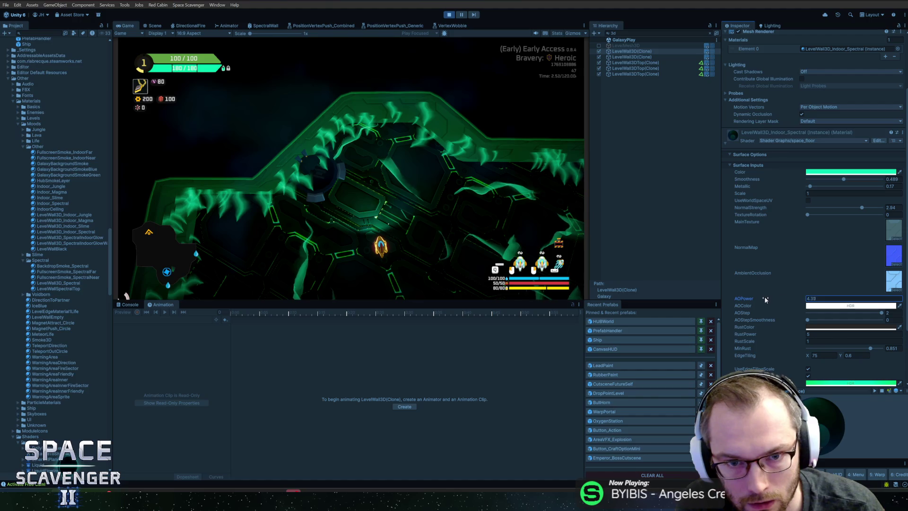
pyautogui.hotkey('ctrl', 'a')
pyautogui.write('-1.61')
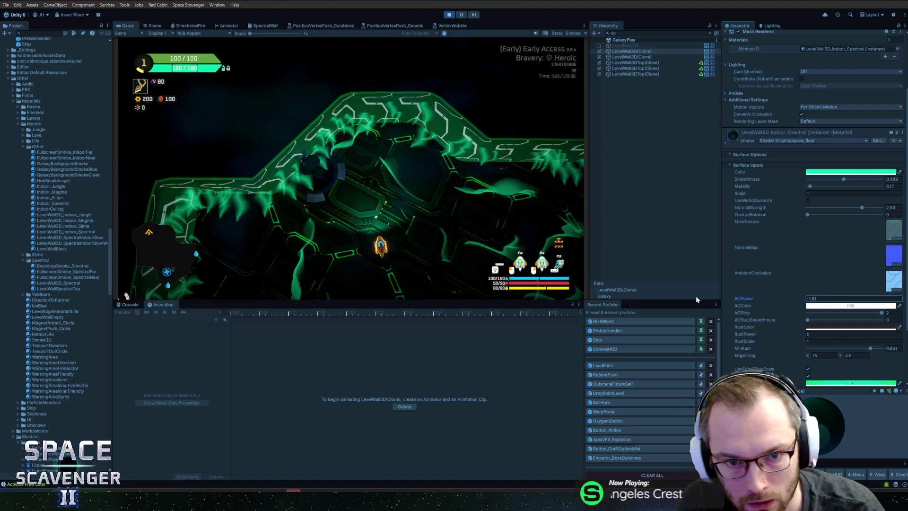
pyautogui.click(819, 306)
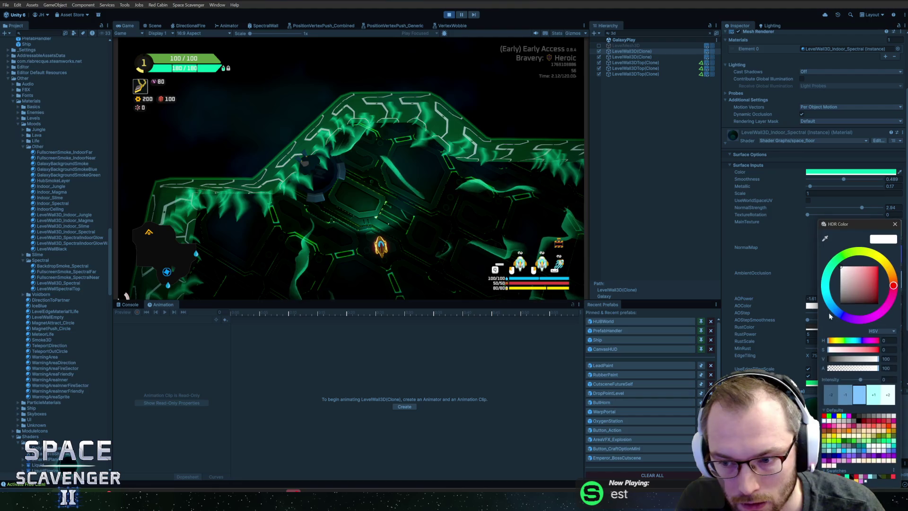
pyautogui.moveTo(826, 282)
pyautogui.mouseDown()
pyautogui.moveTo(833, 264)
pyautogui.moveTo(877, 267)
pyautogui.mouseUp()
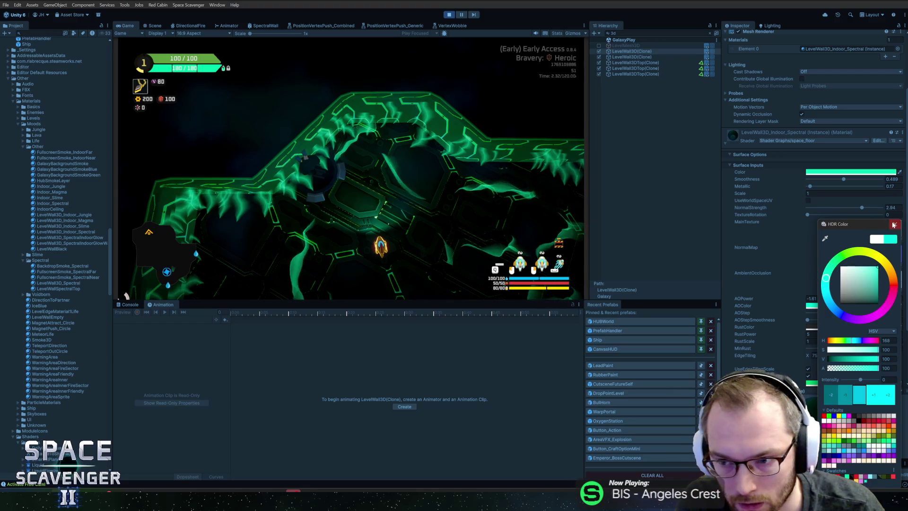
pyautogui.click(893, 225)
pyautogui.moveTo(794, 298)
pyautogui.mouseDown()
pyautogui.moveTo(692, 302)
pyautogui.moveTo(777, 312)
pyautogui.mouseUp()
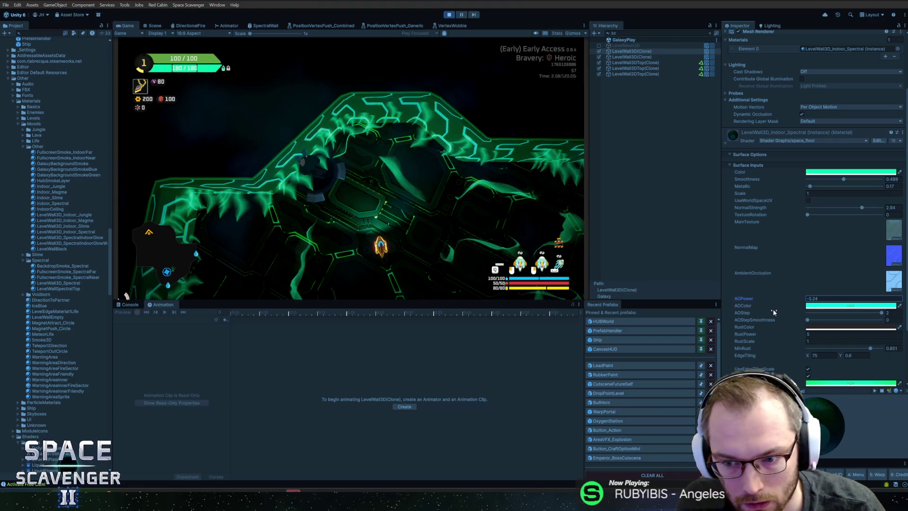
# Step: Lower AOStep to about 1, raise AOStepSmoothness to 0.275 and AOPower to about -3.3
pyautogui.moveTo(874, 314)
pyautogui.mouseDown()
pyautogui.moveTo(818, 314)
pyautogui.moveTo(906, 317)
pyautogui.mouseUp()
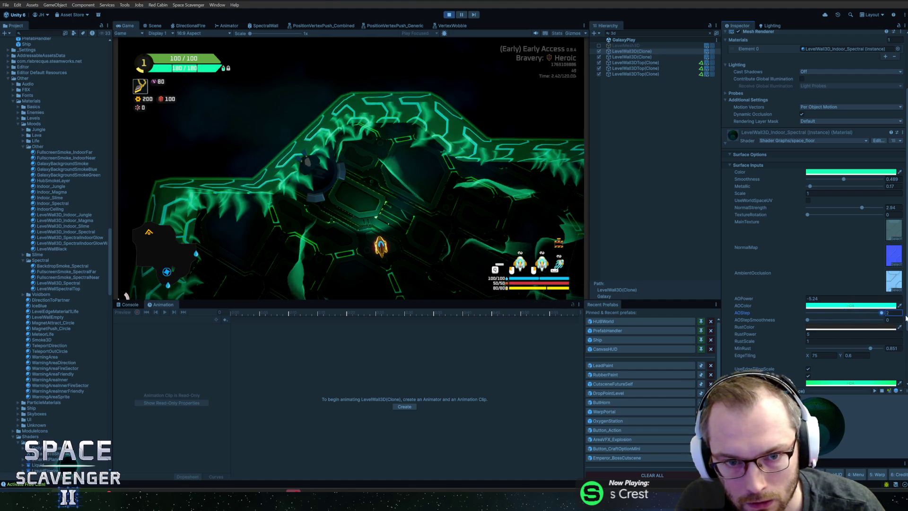
pyautogui.moveTo(809, 321); pyautogui.dragTo(847, 315)
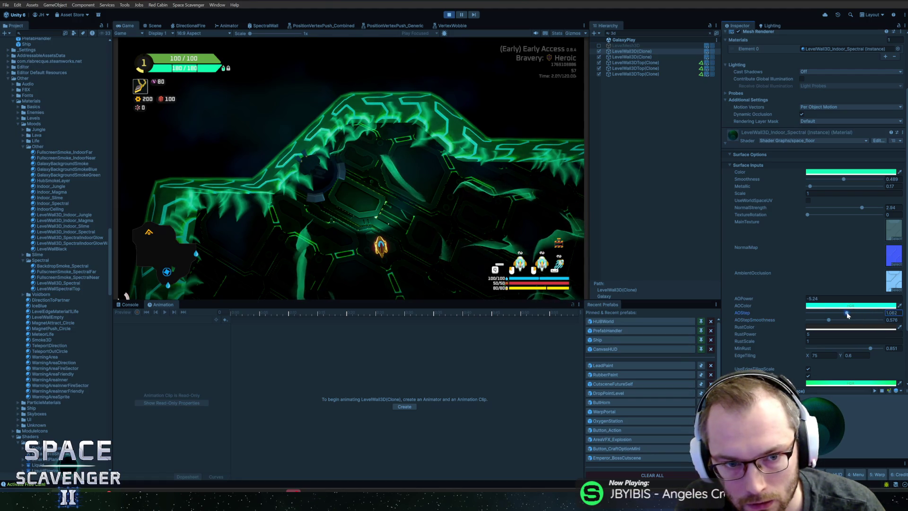
pyautogui.moveTo(796, 302)
pyautogui.mouseDown()
pyautogui.moveTo(847, 315)
pyautogui.moveTo(799, 301)
pyautogui.mouseUp()
pyautogui.click(795, 300)
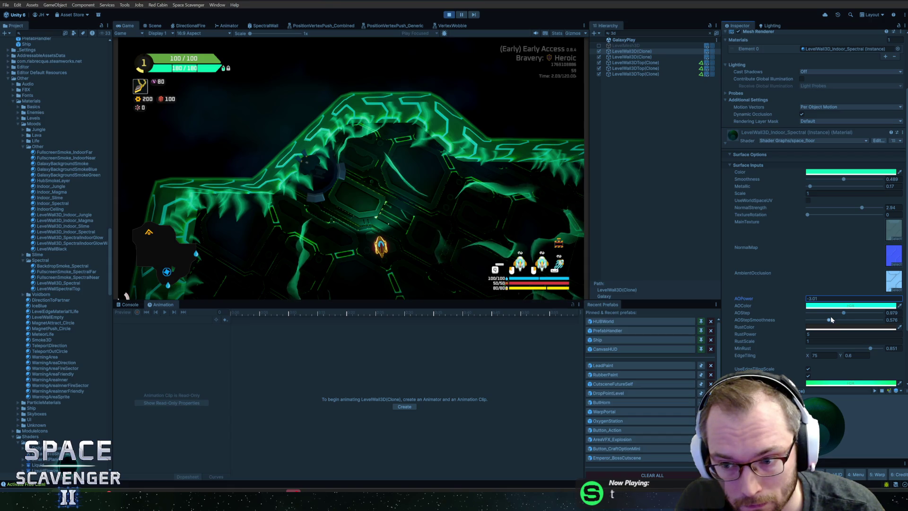
pyautogui.click(823, 328)
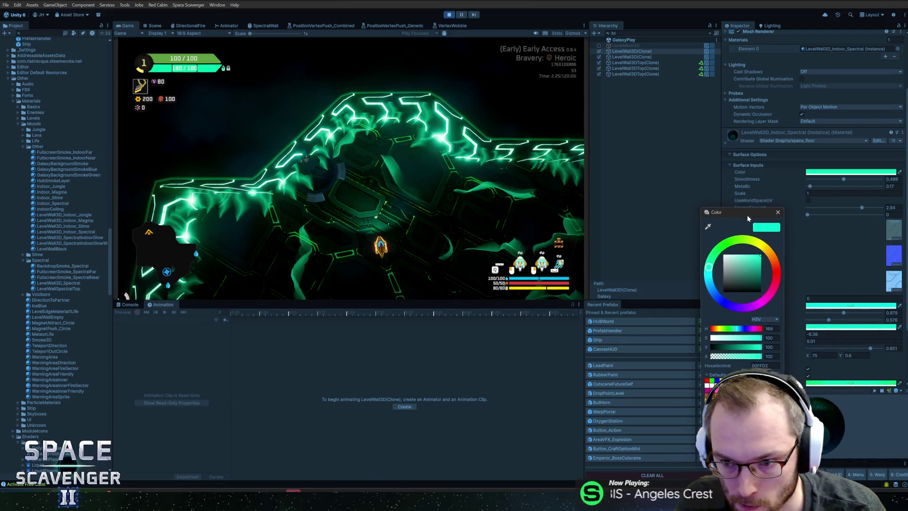
# Step: Try RustScale 8.6 and negative values, settling on RustScale 1 and RustPower -2.33
pyautogui.doubleClick(823, 340)
pyautogui.write('8.6')
pyautogui.moveTo(785, 343)
pyautogui.mouseDown()
pyautogui.moveTo(577, 343)
pyautogui.moveTo(751, 374)
pyautogui.mouseUp()
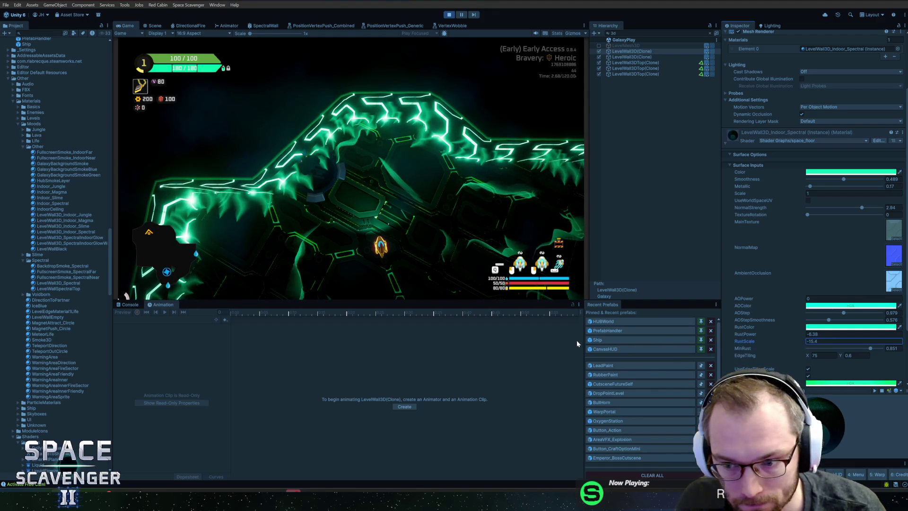
pyautogui.hotkey('shift', 'Tab')
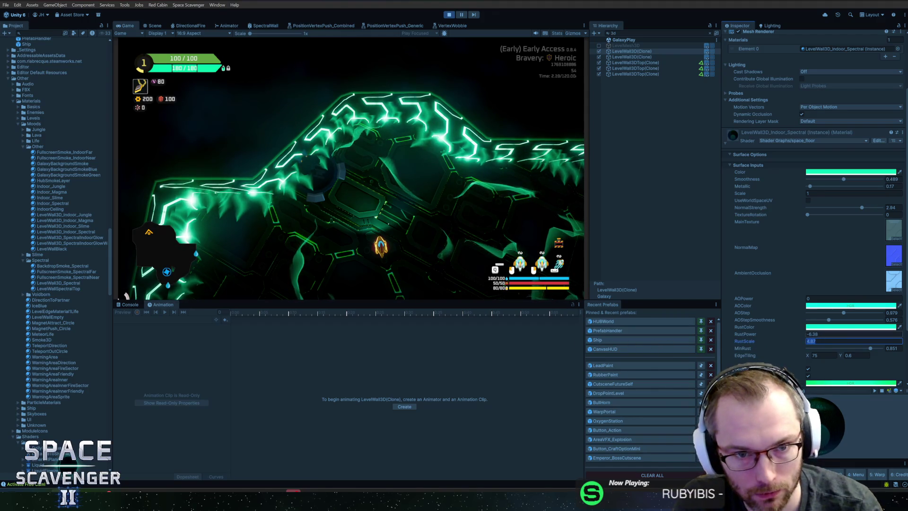
pyautogui.moveTo(740, 343)
pyautogui.mouseDown()
pyautogui.moveTo(728, 342)
pyautogui.moveTo(797, 337)
pyautogui.mouseUp()
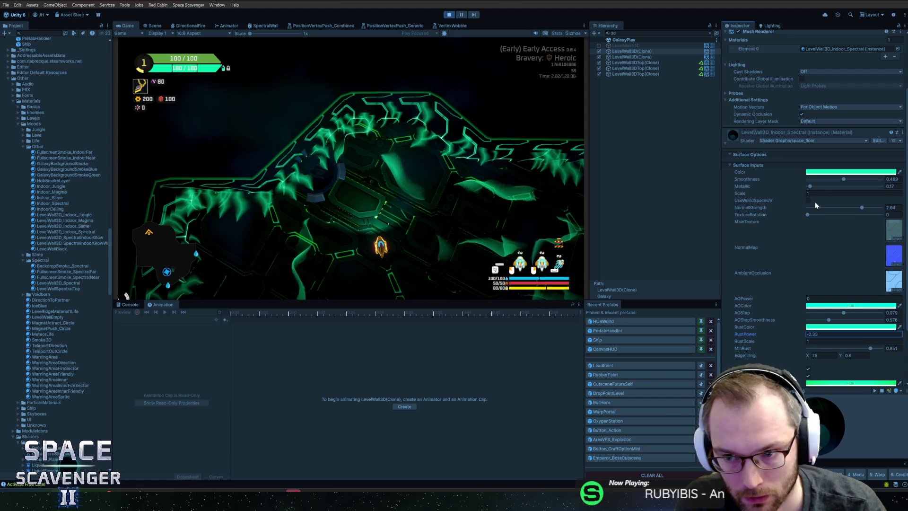
pyautogui.moveTo(861, 207); pyautogui.dragTo(778, 209)
# Step: Adjust NormalStrength, set TextureRotation to 10 and EdgeTiling X to 75
pyautogui.write('4')
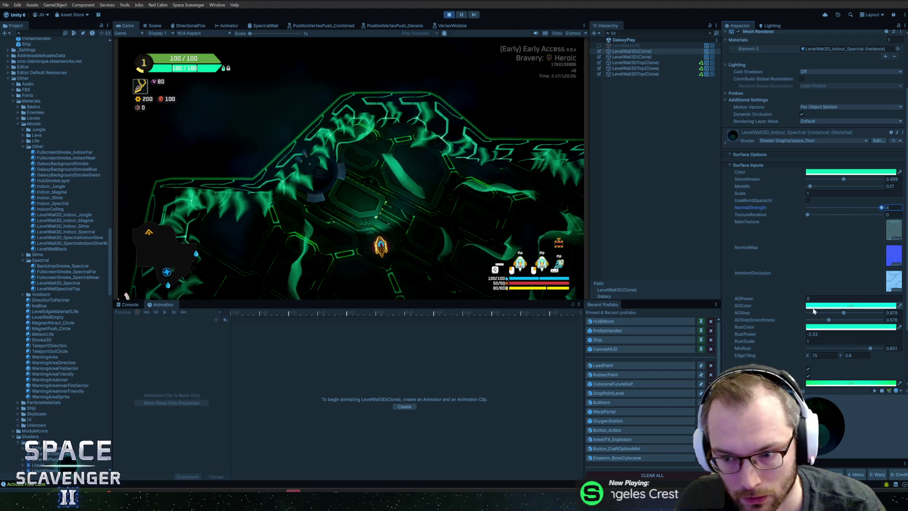
pyautogui.click(809, 215)
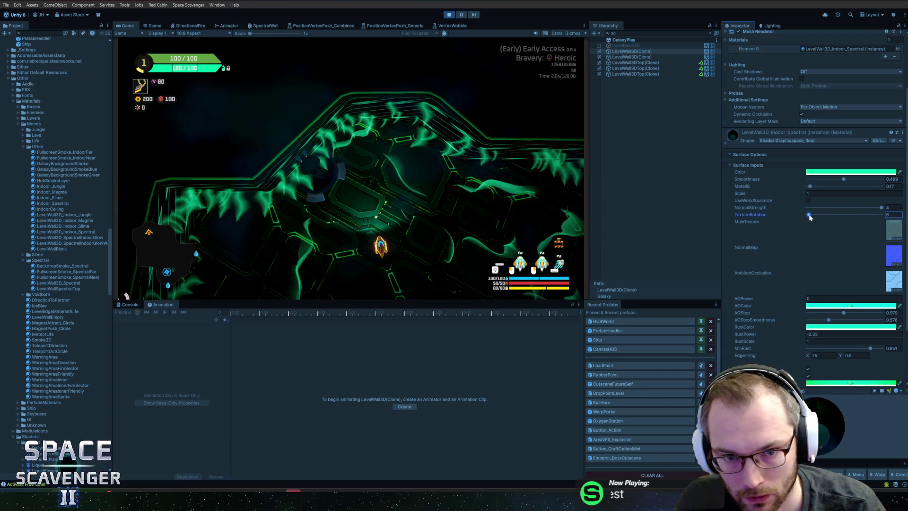
pyautogui.write('1')
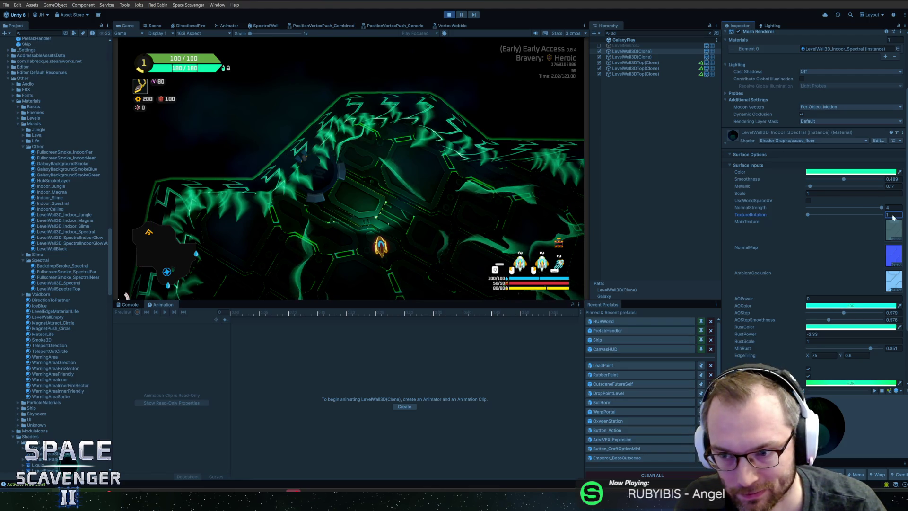
pyautogui.write('0')
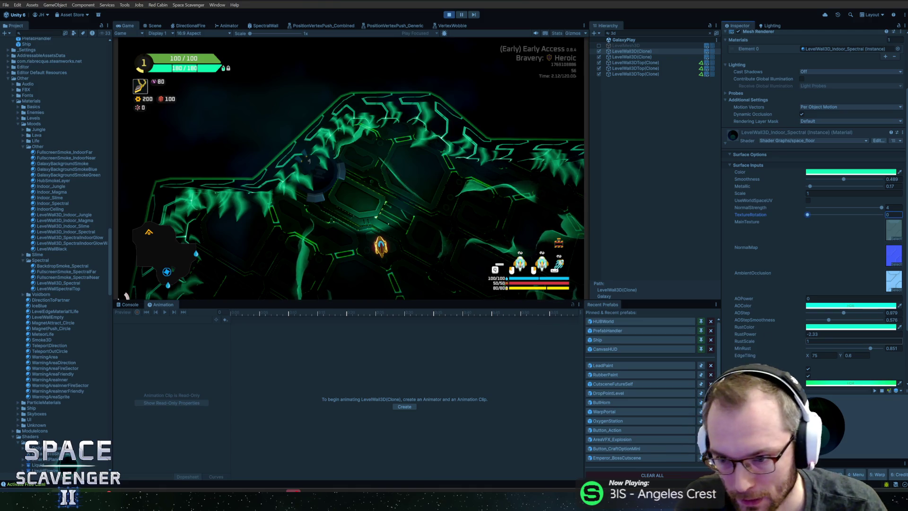
pyautogui.scroll(-3, 789, 339)
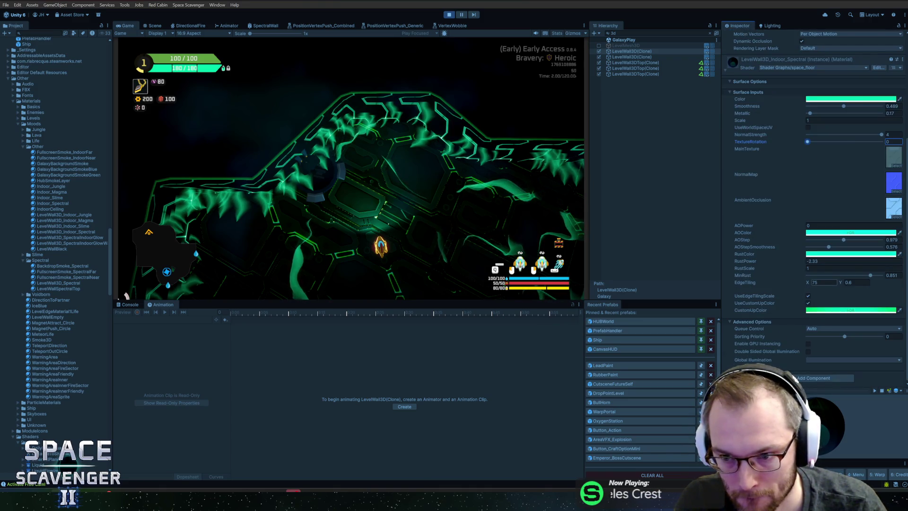
pyautogui.moveTo(810, 283); pyautogui.dragTo(692, 286)
pyautogui.write('75')
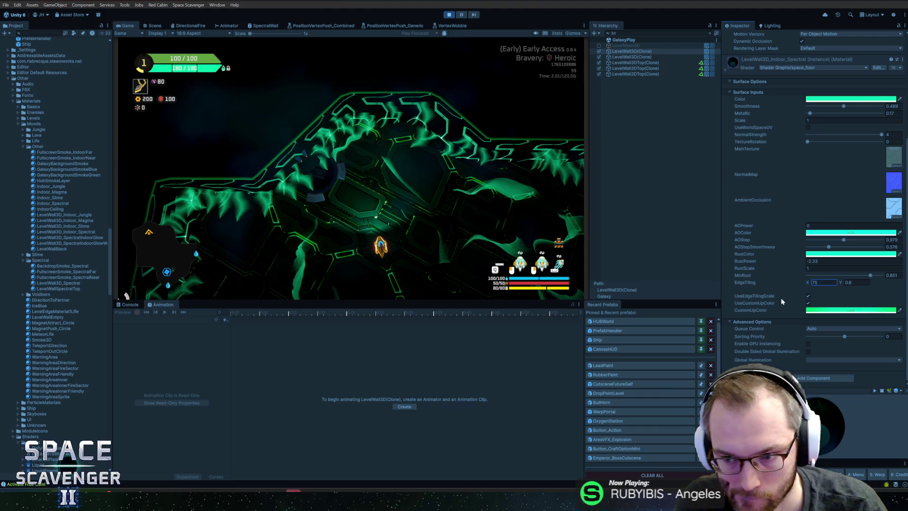
# Step: Set Metallic to 0, make the main colour fully saturated green, and halve NormalStrength to about 2
pyautogui.click(838, 311)
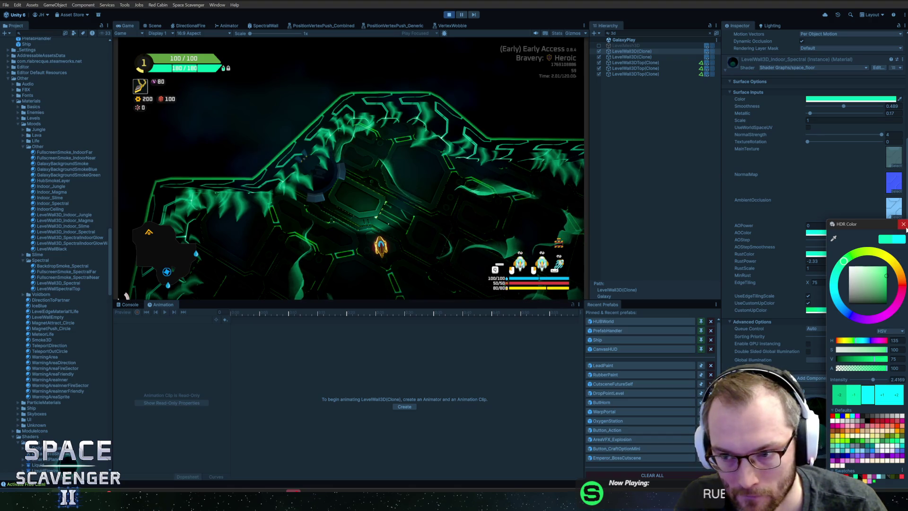
pyautogui.click(709, 243)
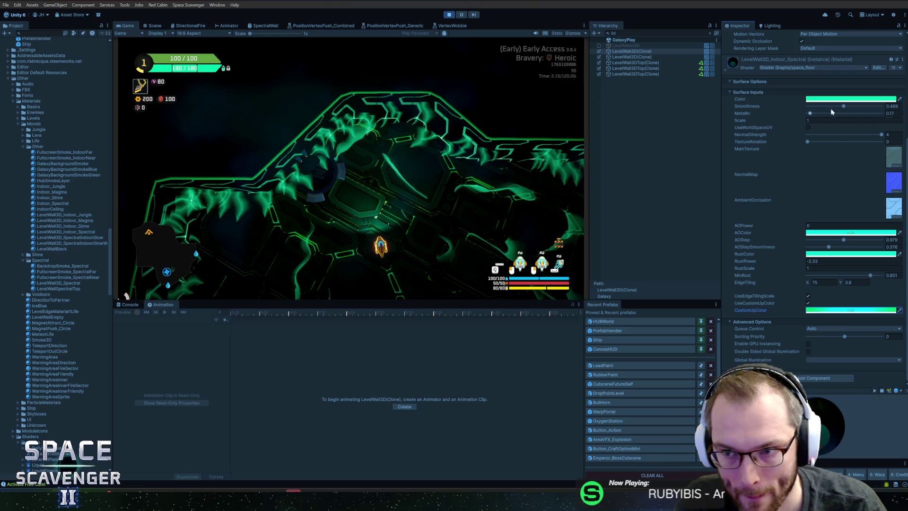
pyautogui.moveTo(814, 113); pyautogui.dragTo(801, 113)
pyautogui.click(813, 98)
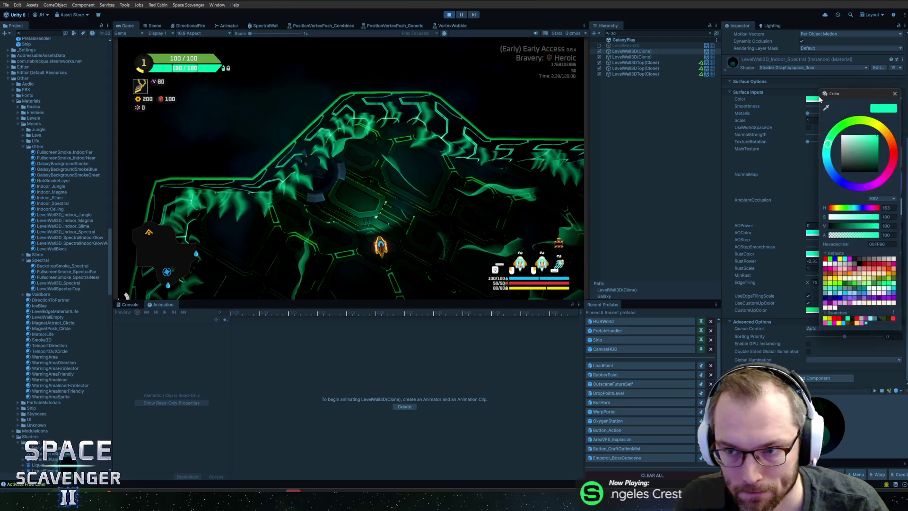
pyautogui.moveTo(861, 131); pyautogui.dragTo(889, 128)
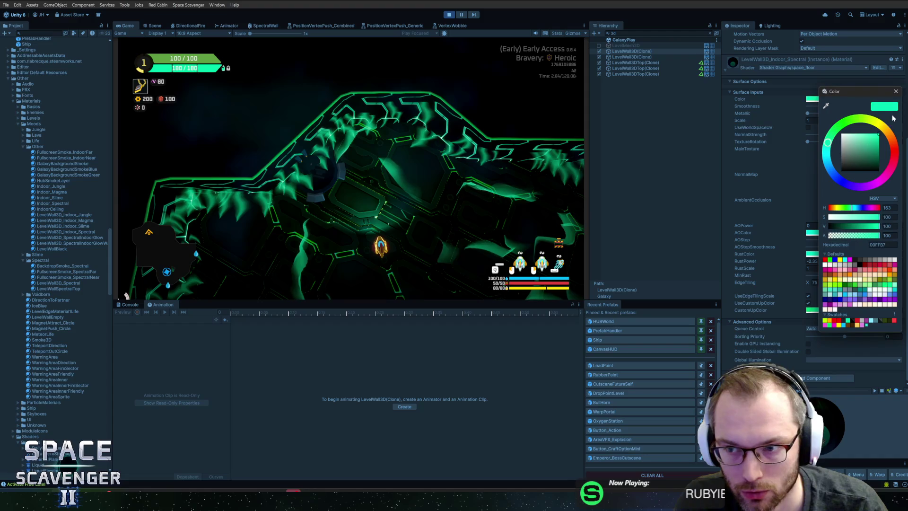
pyautogui.click(895, 92)
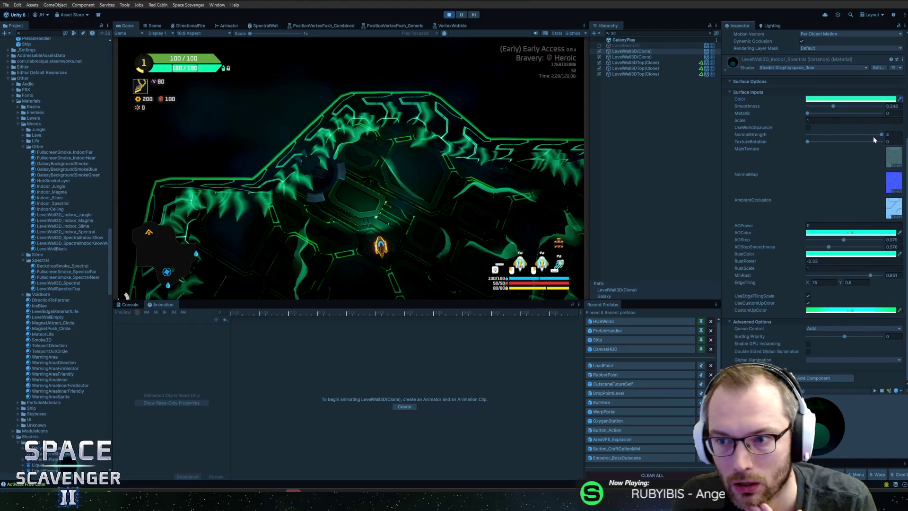
pyautogui.click(844, 135)
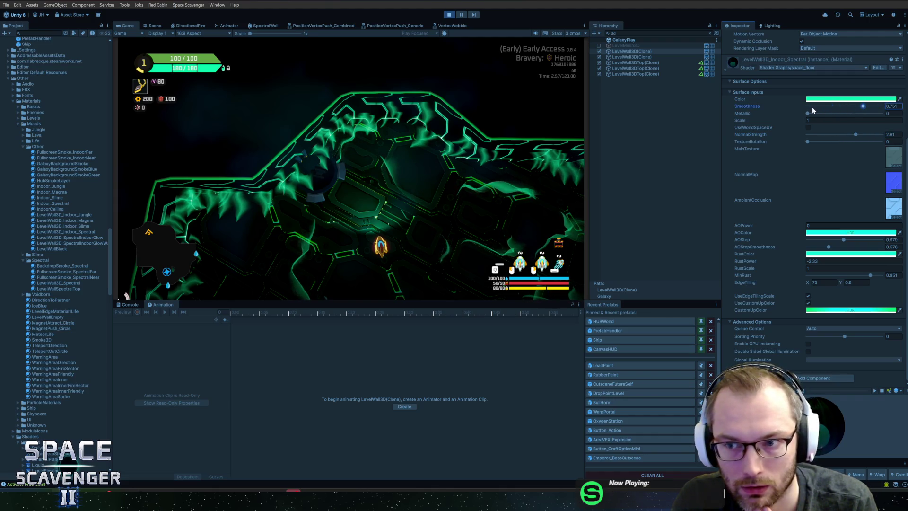
# Step: Set RustPower to 2 and AOPower to about 4.57, keeping Metallic at 0
pyautogui.click(813, 261)
pyautogui.write('2')
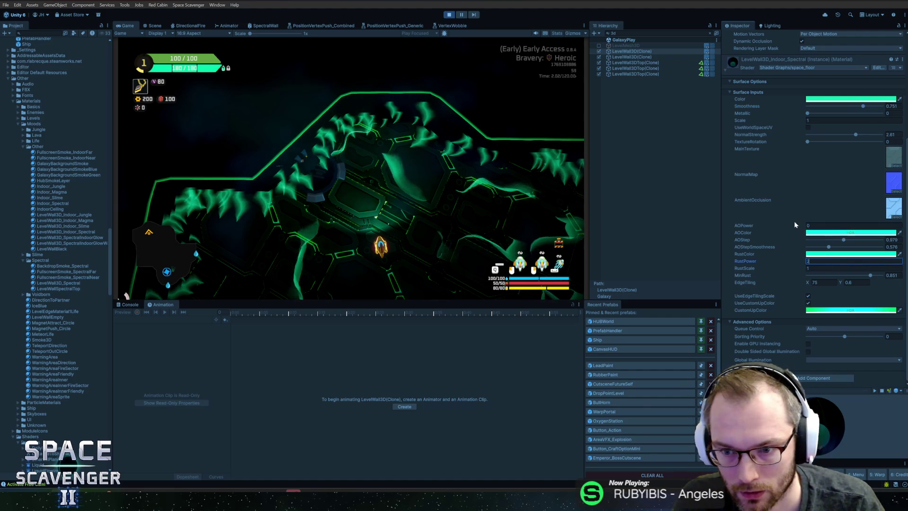
pyautogui.moveTo(789, 223)
pyautogui.mouseDown()
pyautogui.moveTo(779, 227)
pyautogui.moveTo(792, 228)
pyautogui.mouseUp()
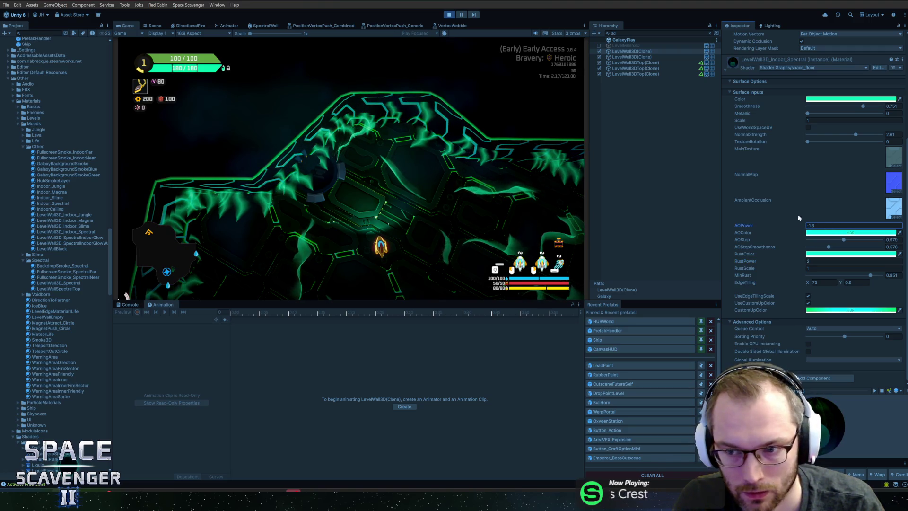
pyautogui.click(737, 143)
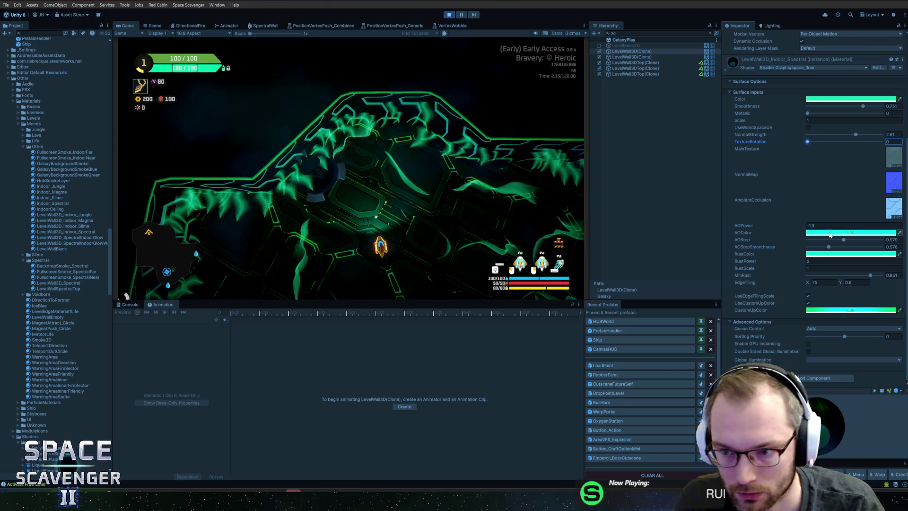
pyautogui.moveTo(795, 228); pyautogui.dragTo(832, 227)
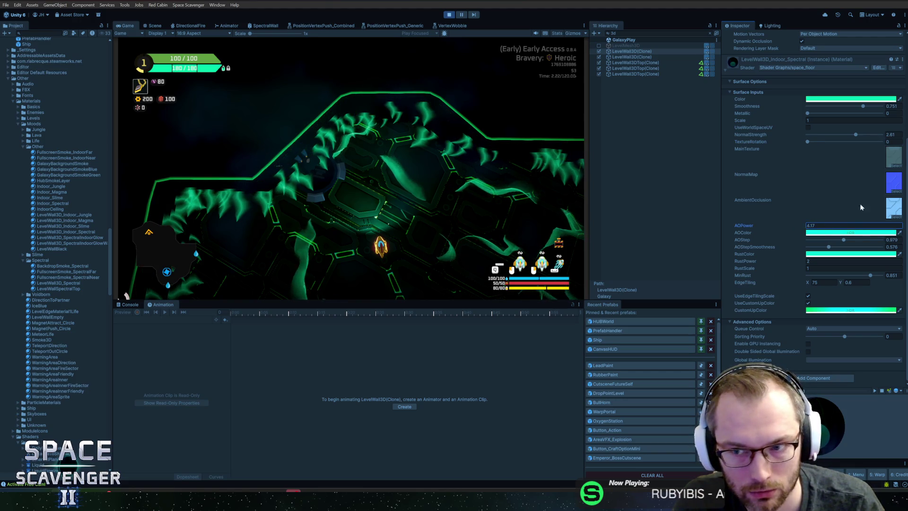
pyautogui.moveTo(807, 114)
pyautogui.mouseDown()
pyautogui.moveTo(842, 115)
pyautogui.moveTo(782, 117)
pyautogui.mouseUp()
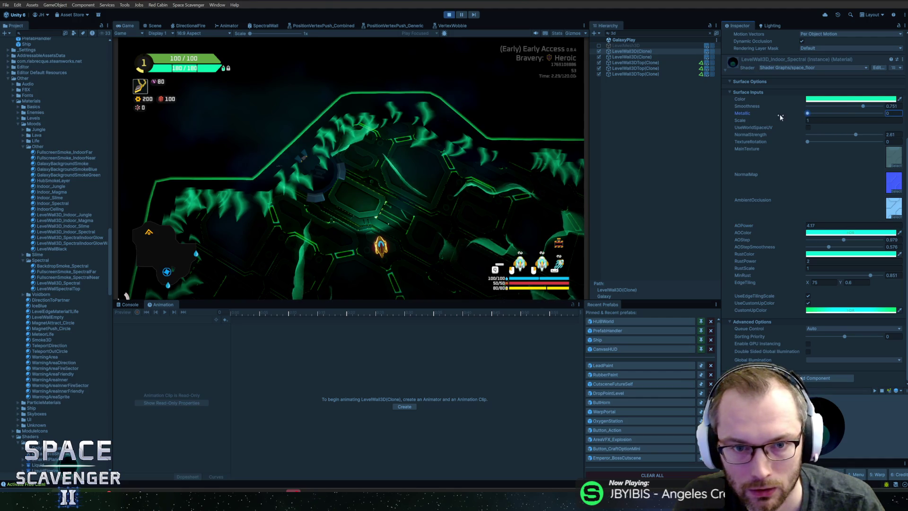
pyautogui.click(850, 99)
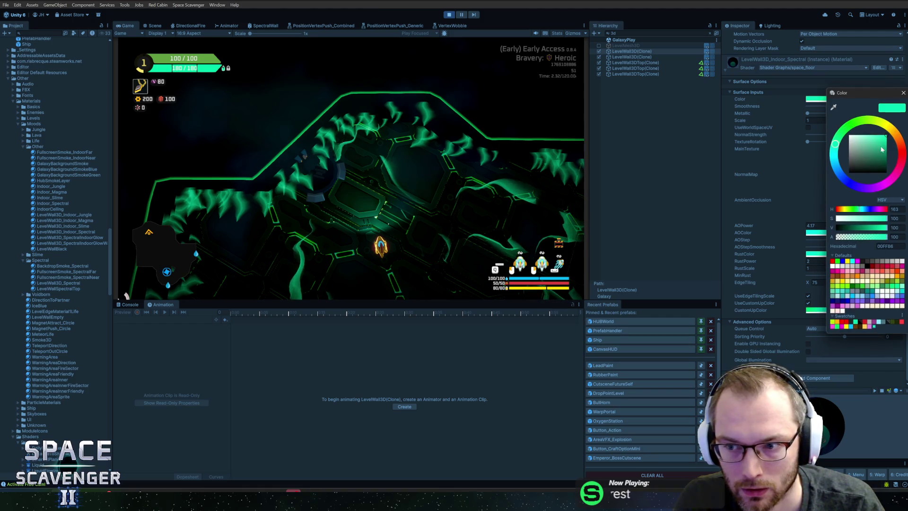
# Step: Turn NormalStrength to 0, raise AOPower to about 6, and lower AOStep and its smoothness
pyautogui.click(903, 94)
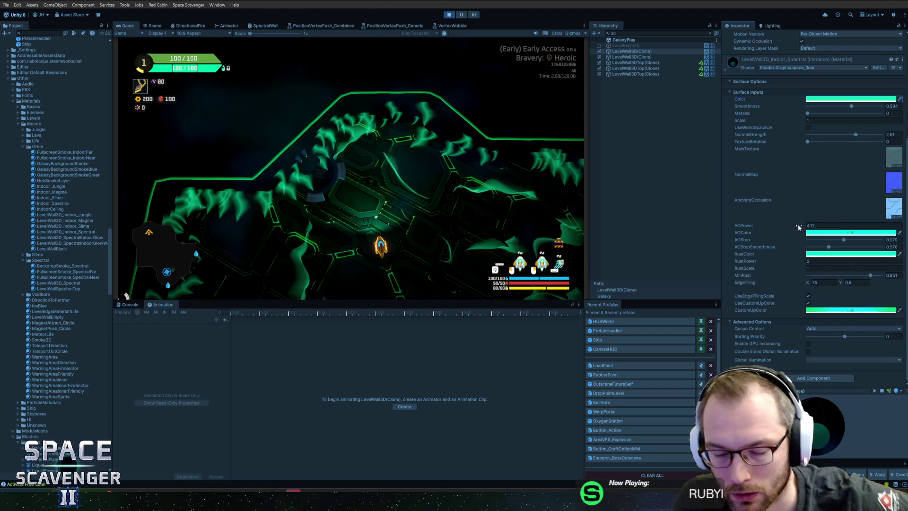
pyautogui.click(811, 268)
pyautogui.click(850, 254)
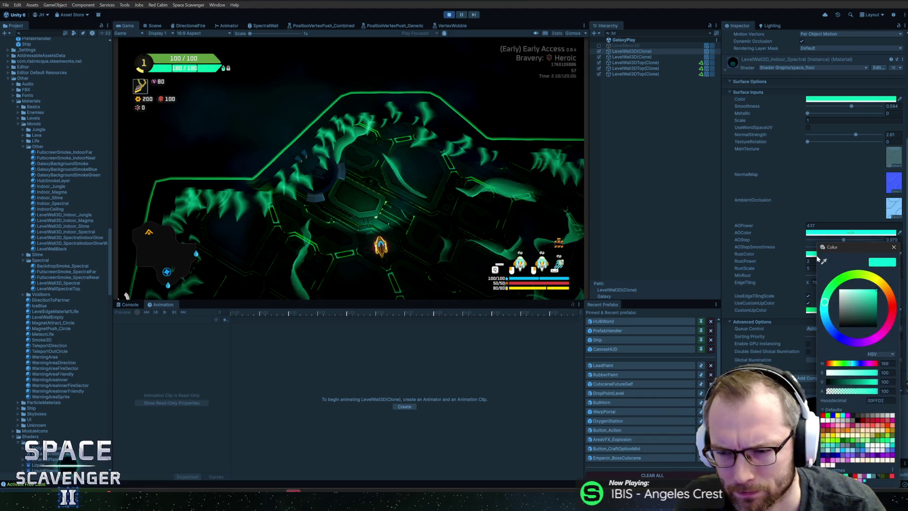
pyautogui.click(892, 246)
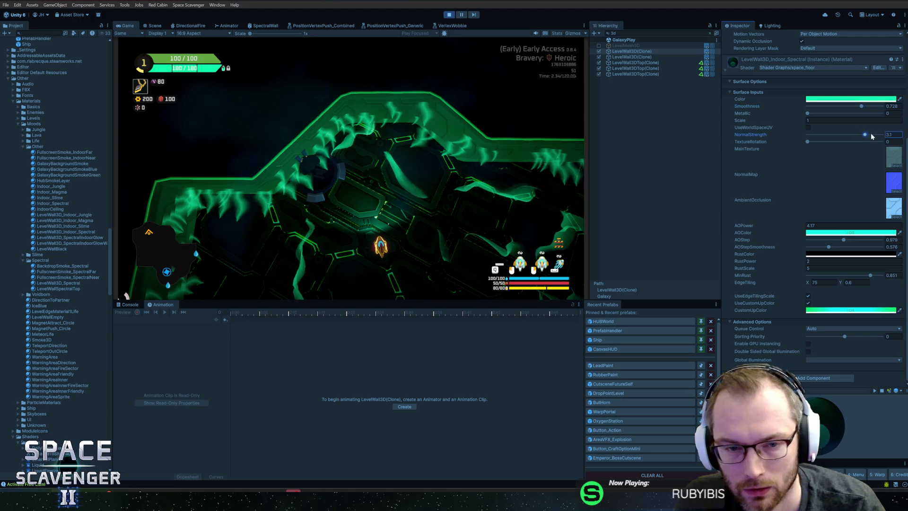
pyautogui.moveTo(852, 137)
pyautogui.mouseDown()
pyautogui.moveTo(792, 140)
pyautogui.moveTo(822, 148)
pyautogui.mouseUp()
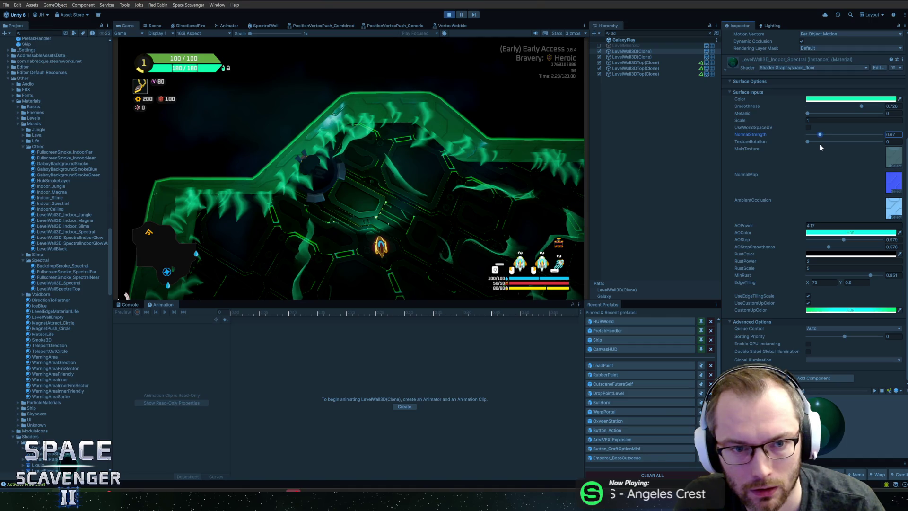
pyautogui.click(808, 142)
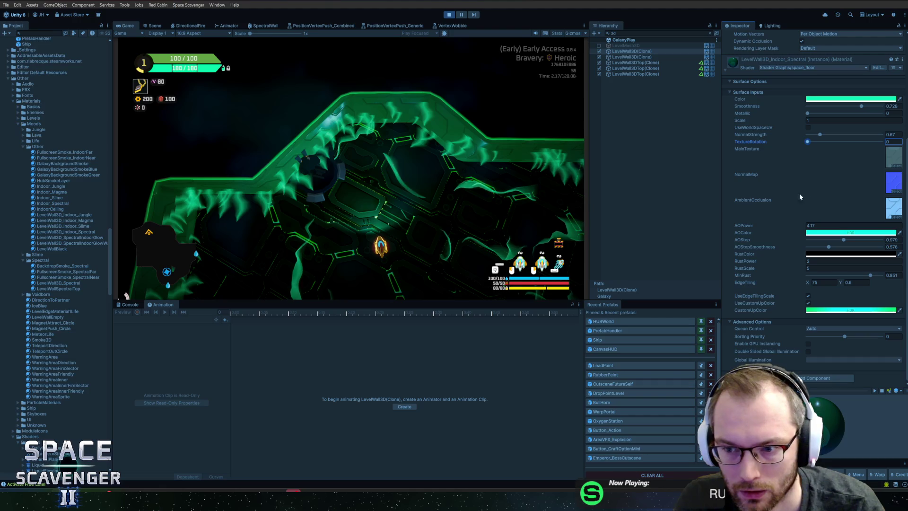
pyautogui.moveTo(775, 226); pyautogui.dragTo(792, 225)
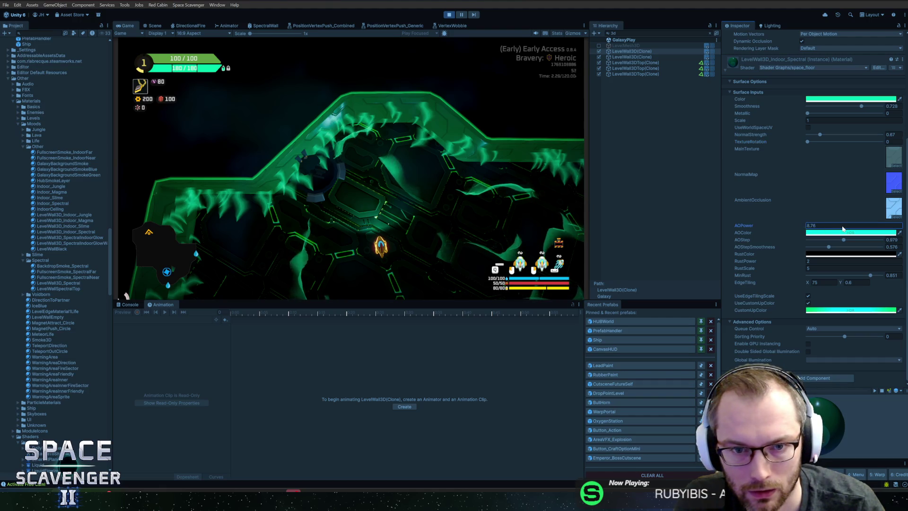
pyautogui.moveTo(861, 241)
pyautogui.mouseDown()
pyautogui.moveTo(805, 249)
pyautogui.moveTo(822, 252)
pyautogui.mouseUp()
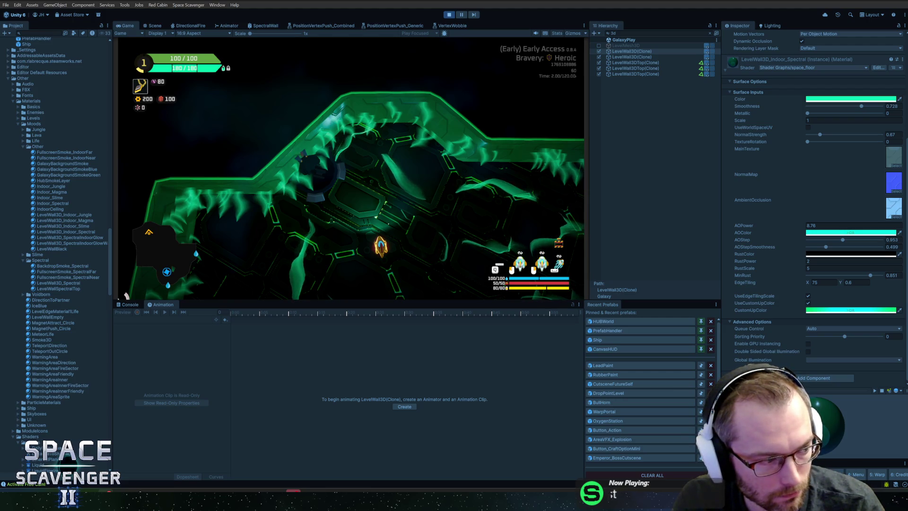
# Step: Test a negative RustPower then undo back to 2, lower MinRust, and darken the base colour
pyautogui.moveTo(752, 262)
pyautogui.mouseDown()
pyautogui.moveTo(728, 264)
pyautogui.moveTo(766, 269)
pyautogui.mouseUp()
pyautogui.hotkey('ctrl', 's')
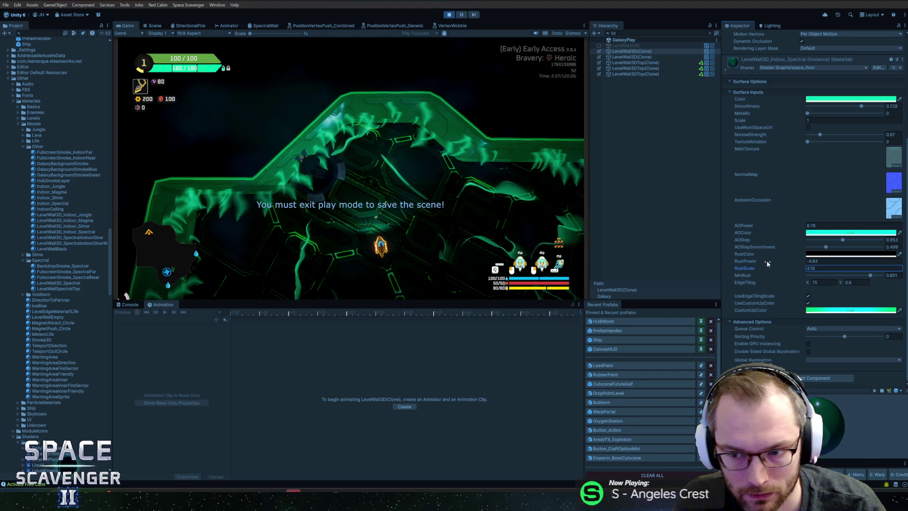
pyautogui.hotkey('ctrl', 'z')
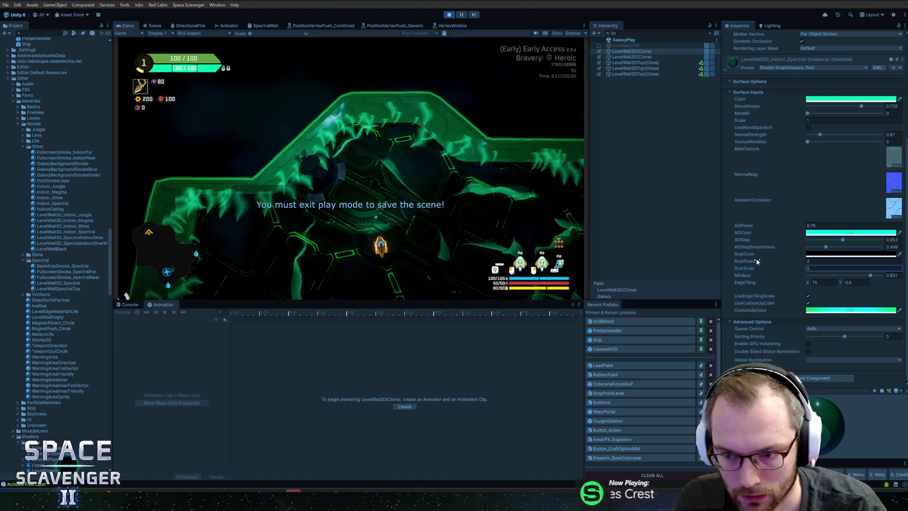
pyautogui.moveTo(867, 278); pyautogui.dragTo(836, 281)
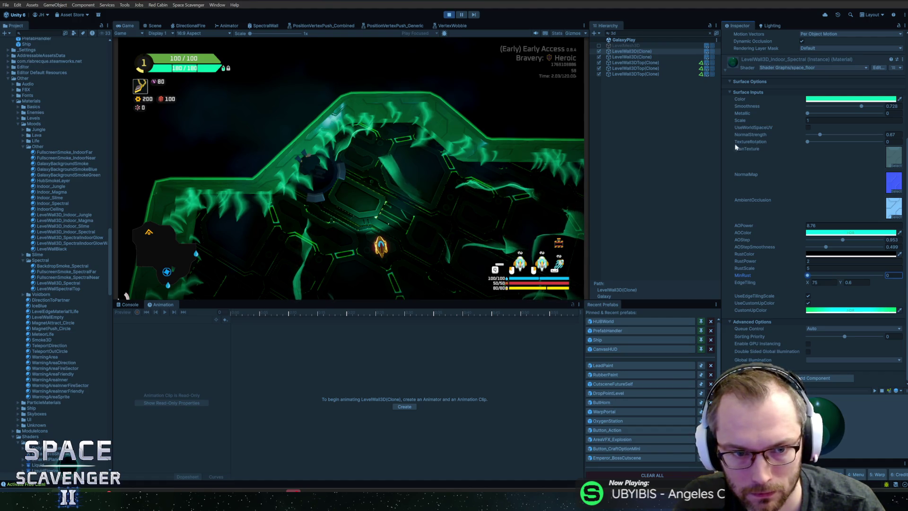
pyautogui.click(851, 99)
pyautogui.moveTo(883, 142)
pyautogui.mouseDown()
pyautogui.moveTo(885, 156)
pyautogui.moveTo(893, 151)
pyautogui.mouseUp()
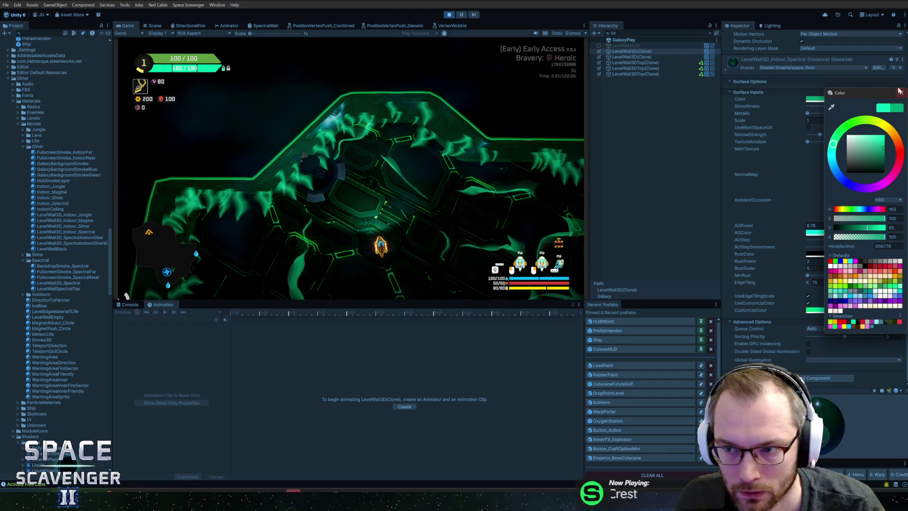
# Step: Set EdgeTiling X to 33, nudge it to about 36, and drop AOPower to -0.4
pyautogui.click(902, 94)
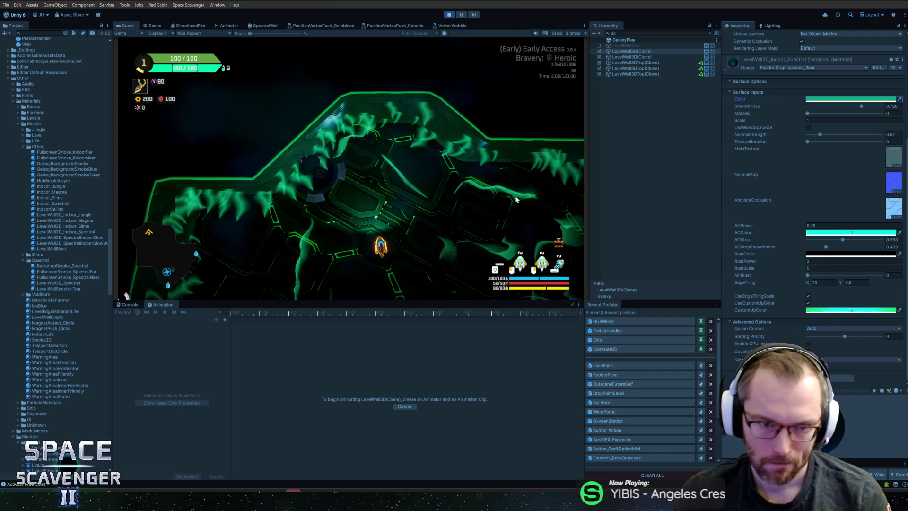
pyautogui.click(827, 283)
pyautogui.write('33')
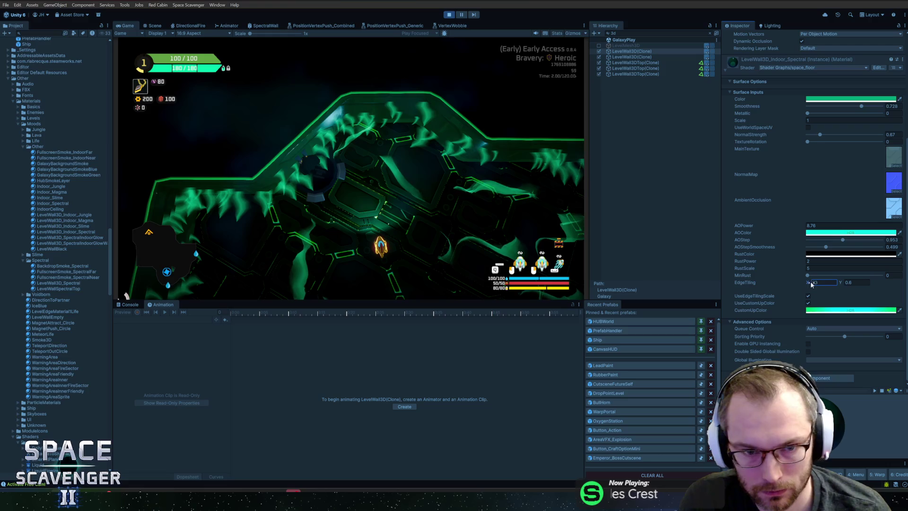
pyautogui.moveTo(810, 282); pyautogui.dragTo(821, 283)
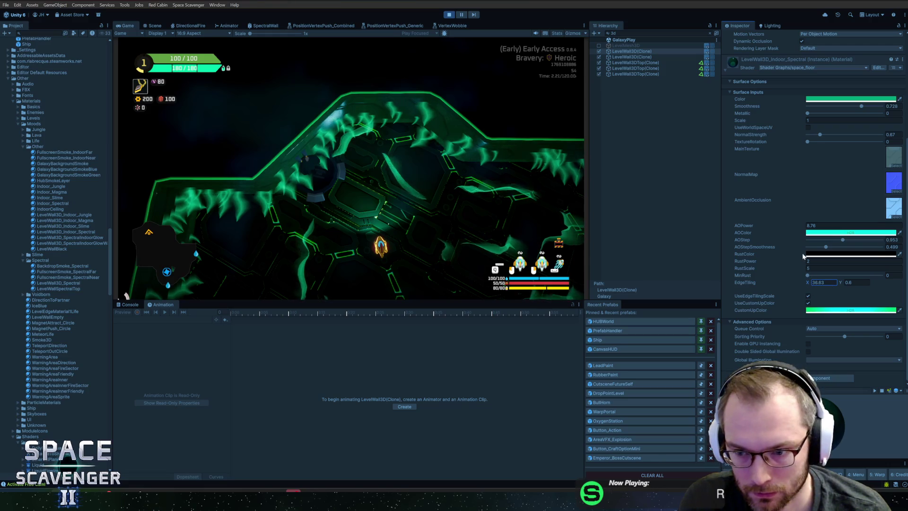
pyautogui.moveTo(801, 228)
pyautogui.mouseDown()
pyautogui.moveTo(772, 228)
pyautogui.moveTo(791, 227)
pyautogui.mouseUp()
pyautogui.click(846, 233)
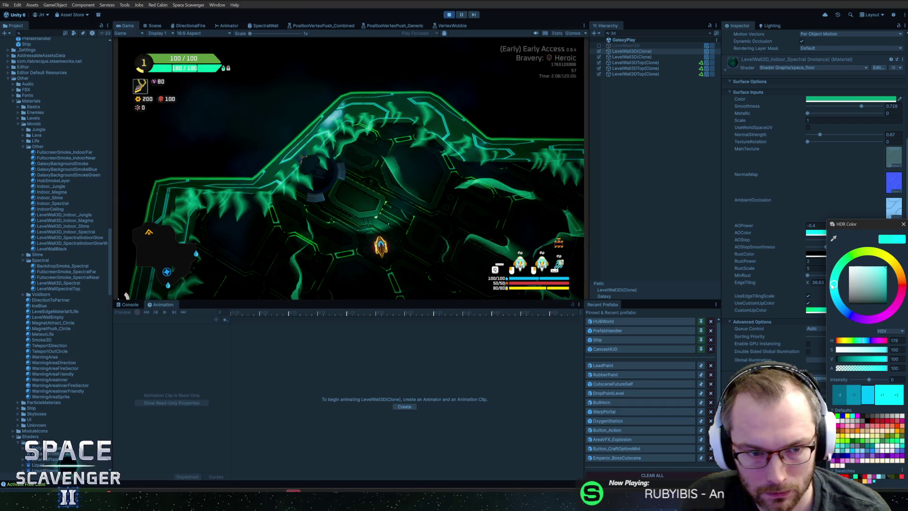
# Step: Darken the base wall colour further and set AOPower to -0.2
pyautogui.click(903, 225)
pyautogui.click(834, 100)
pyautogui.moveTo(883, 142); pyautogui.dragTo(898, 161)
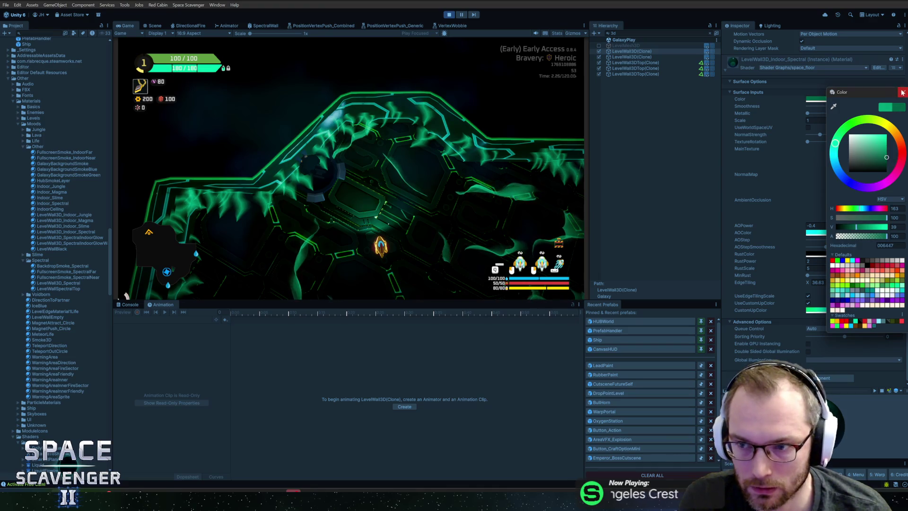
pyautogui.click(902, 92)
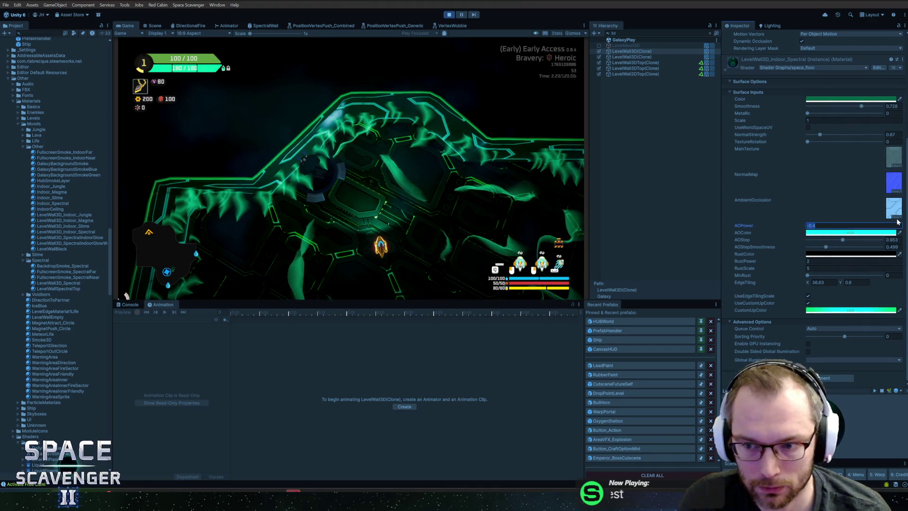
pyautogui.write('-0.2')
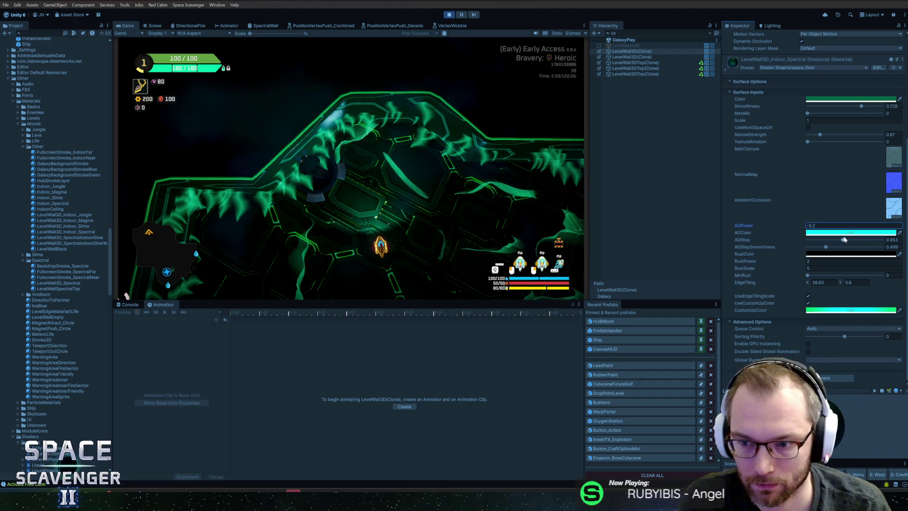
# Step: Retune the AOColor HDR intensity, testing a stronger AOPower, and settle on intensity 0.7
pyautogui.click(843, 232)
pyautogui.click(885, 399)
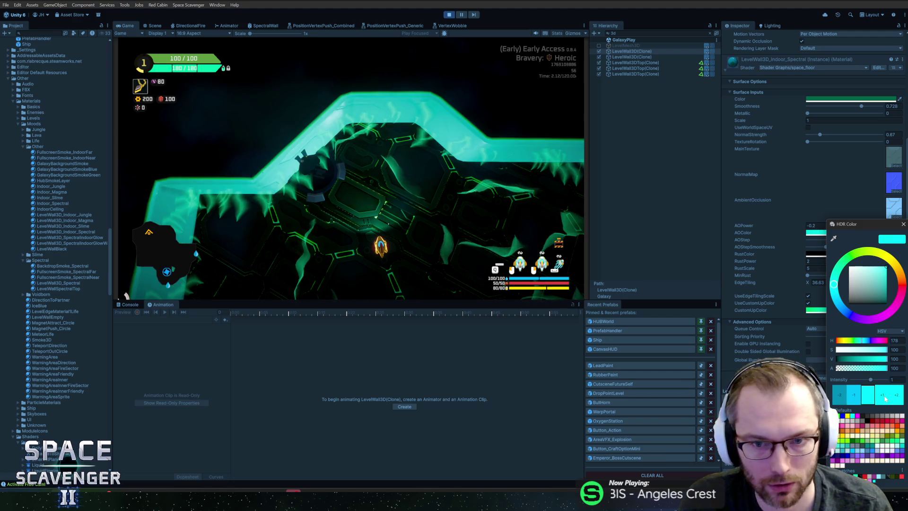
pyautogui.click(902, 223)
pyautogui.moveTo(805, 226)
pyautogui.mouseDown()
pyautogui.moveTo(814, 229)
pyautogui.moveTo(19, 232)
pyautogui.moveTo(685, 236)
pyautogui.moveTo(477, 240)
pyautogui.mouseUp()
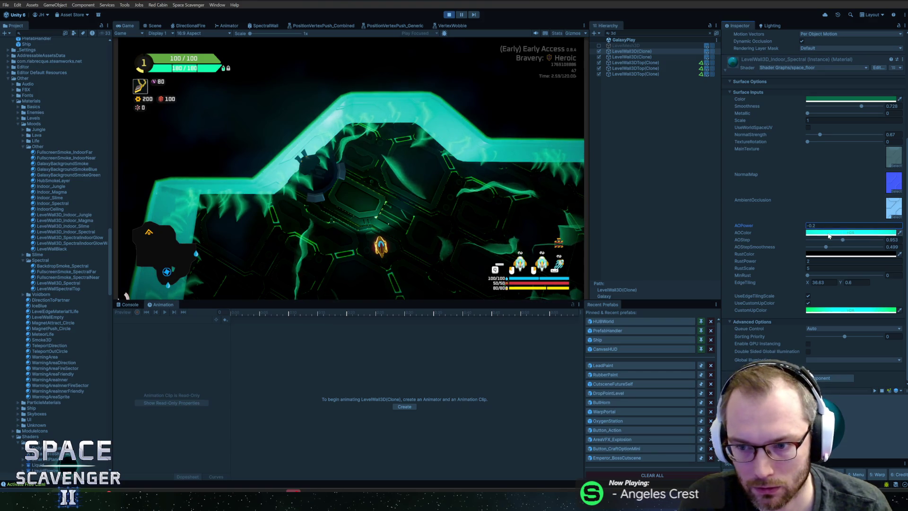
pyautogui.click(828, 232)
pyautogui.click(853, 392)
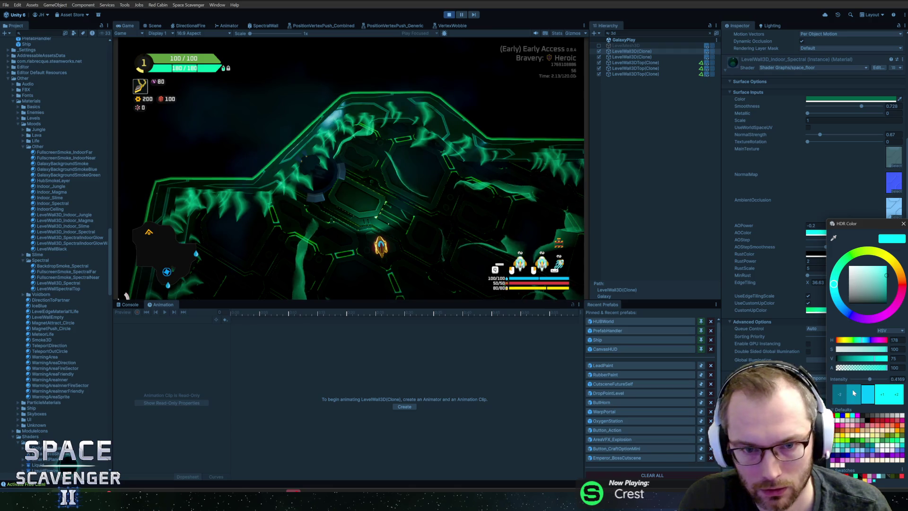
pyautogui.write('0')
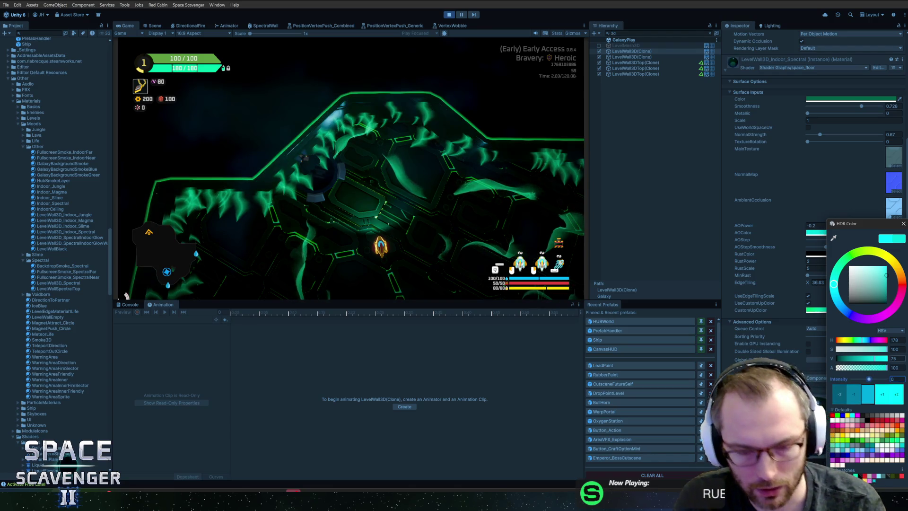
pyautogui.write('.1')
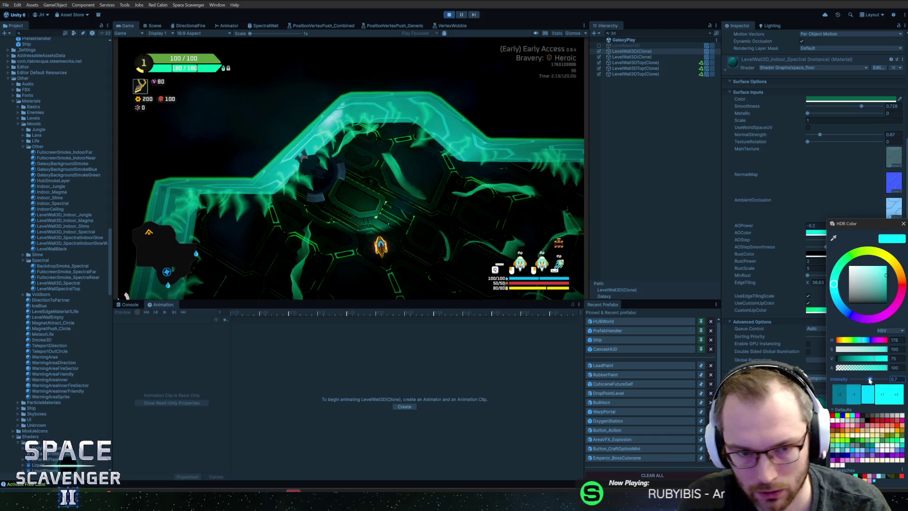
pyautogui.moveTo(869, 380); pyautogui.dragTo(868, 380)
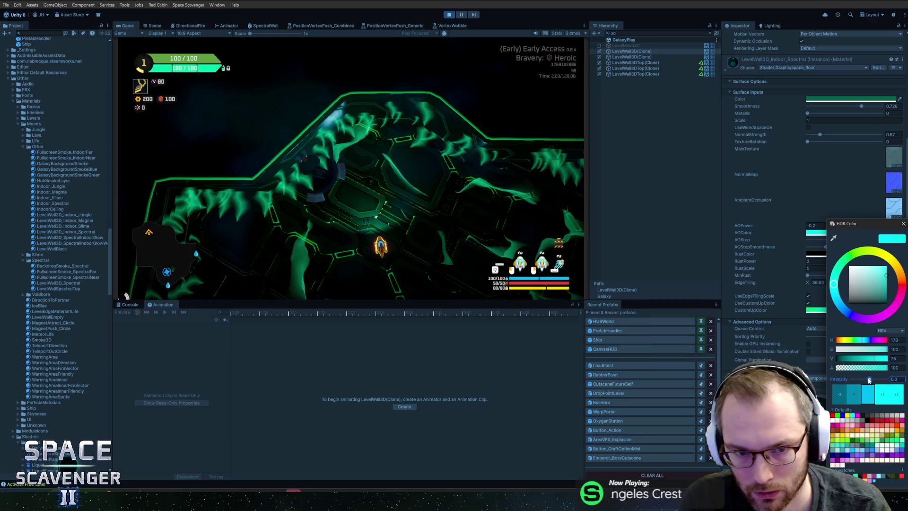
pyautogui.click(903, 223)
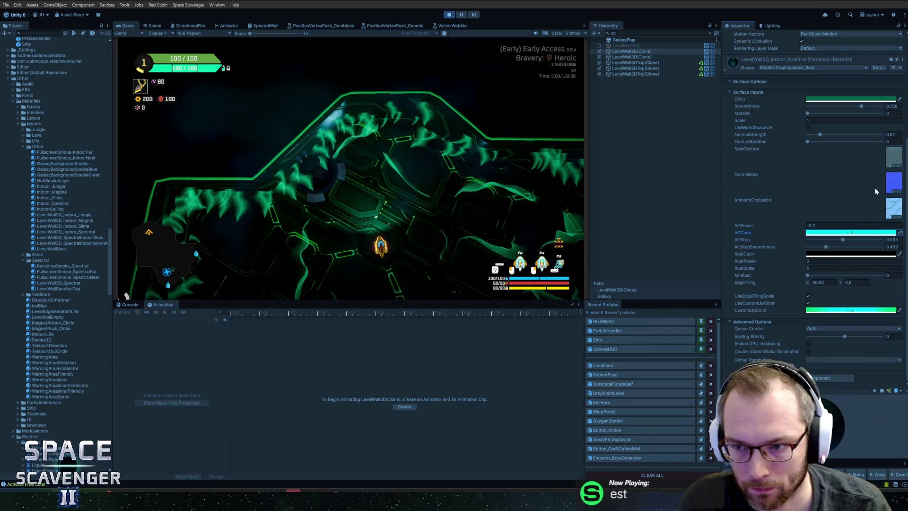
# Step: Set both Metallic and Smoothness to 0
pyautogui.moveTo(809, 113); pyautogui.dragTo(806, 114)
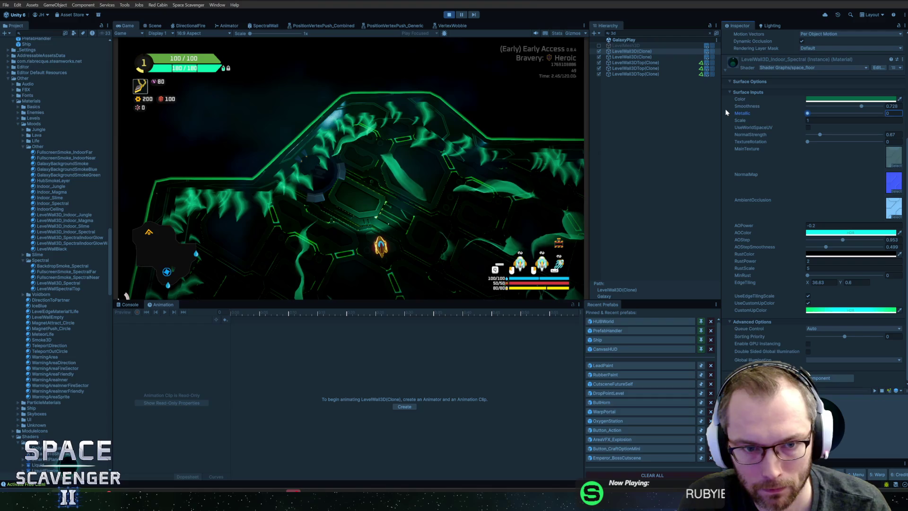
pyautogui.moveTo(862, 107); pyautogui.dragTo(882, 107)
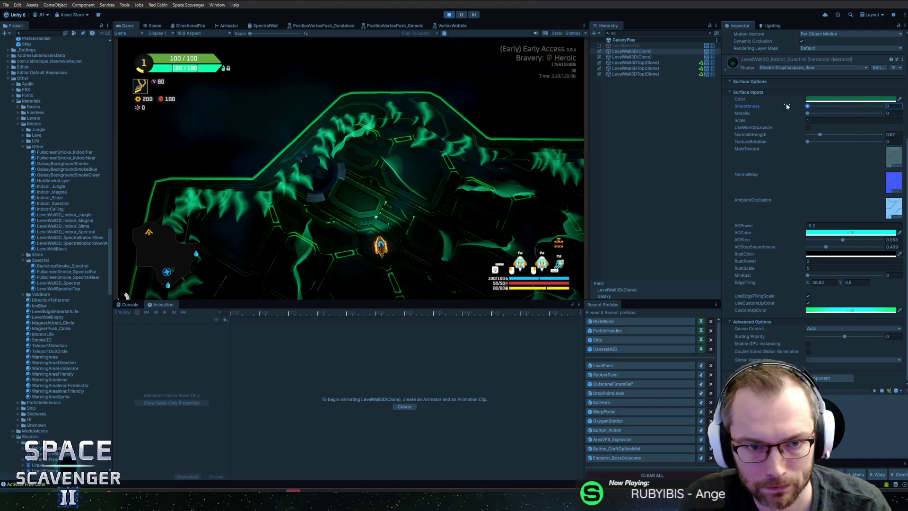
pyautogui.press('Return')
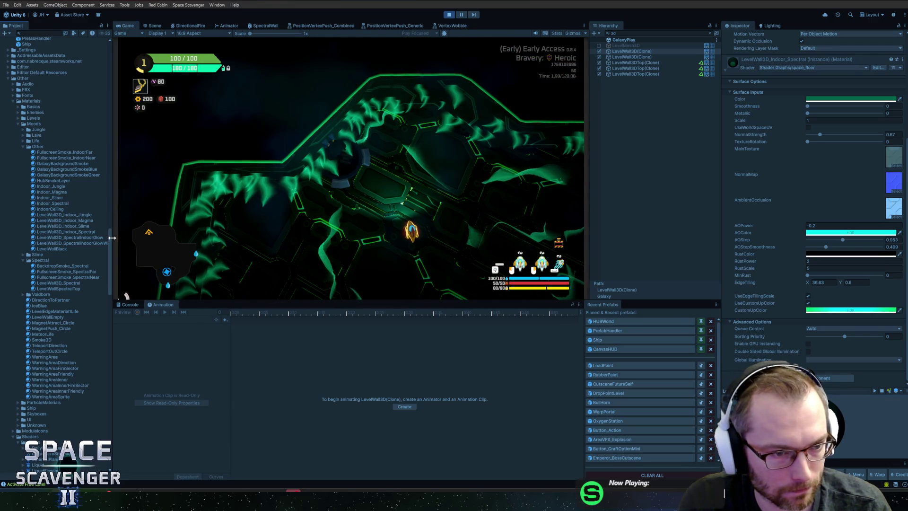
# Step: Remove the two WallGlow layers from the SpectralDecoration_Indoor decoration asset
pyautogui.moveTo(110, 238)
pyautogui.mouseDown()
pyautogui.moveTo(113, 63)
pyautogui.moveTo(121, 209)
pyautogui.mouseUp()
pyautogui.click(63, 74)
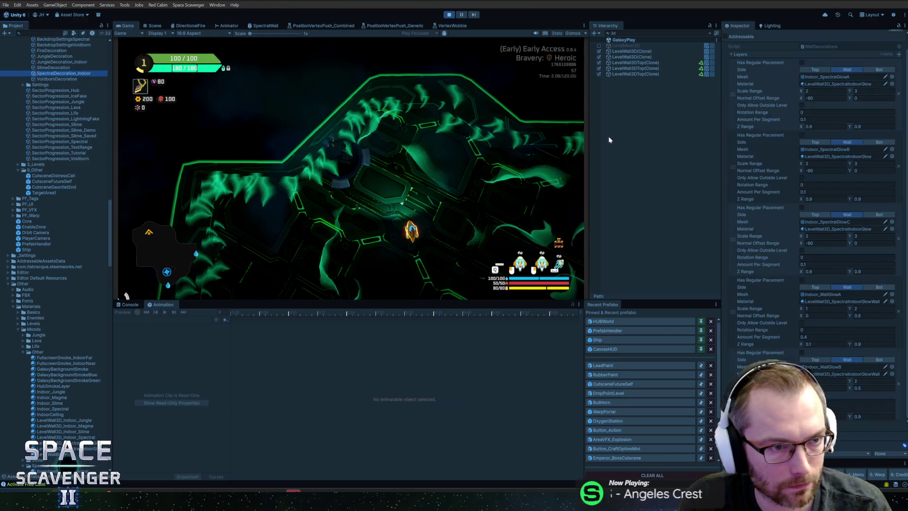
pyautogui.click(899, 312)
pyautogui.click(903, 324)
# Step: Regenerate the level's wall decorations with 'level regenerate decorations' in the game console
pyautogui.press('`')
pyautogui.write('level regenerate dec')
pyautogui.press('Tab')
pyautogui.press('Return')
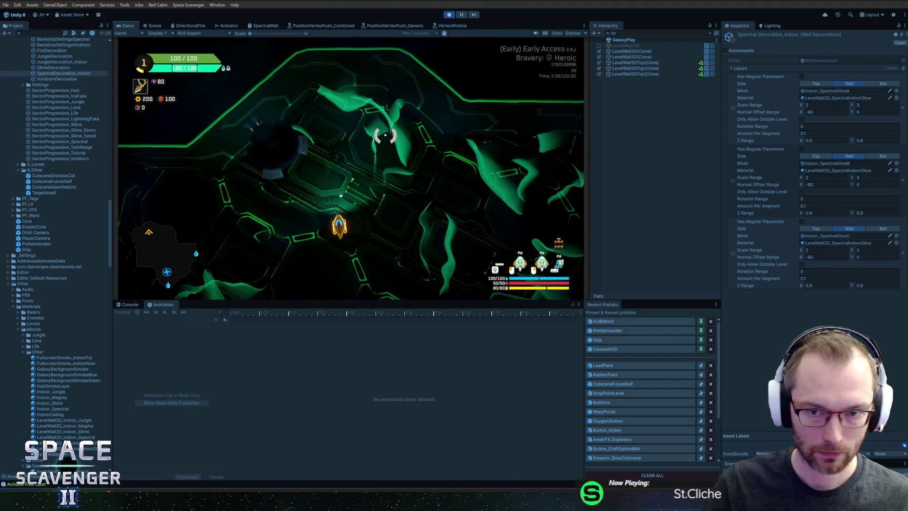
# Step: Select LevelWall3DTop(Clone) to inspect its Transform, Mesh Renderer and Polygon Collider
pyautogui.click(633, 62)
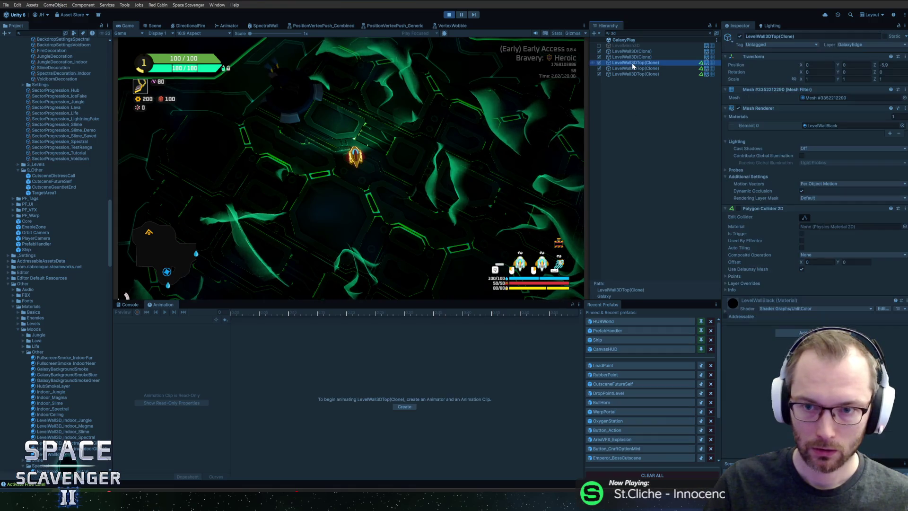
# Step: Set TextureRotation to 2 on the LevelWall3D(Clone) wall's space_floor material
pyautogui.click(632, 57)
pyautogui.click(632, 51)
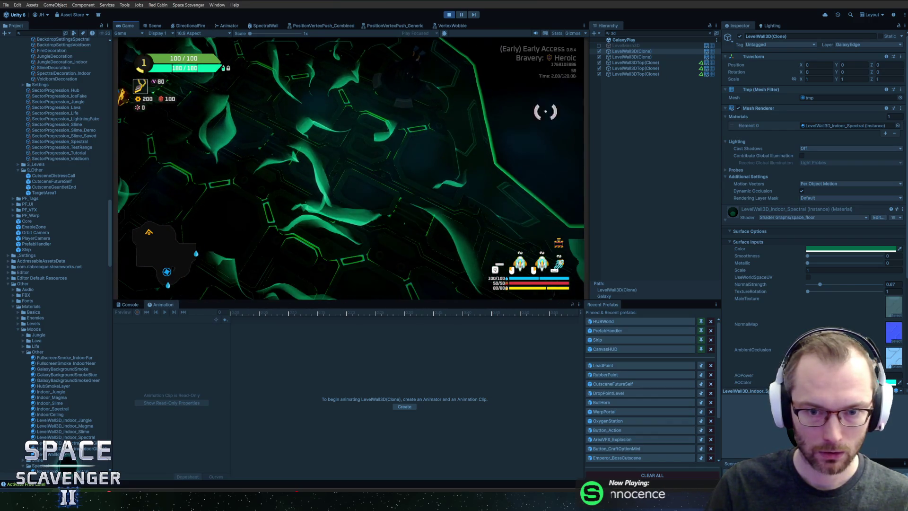
pyautogui.click(832, 270)
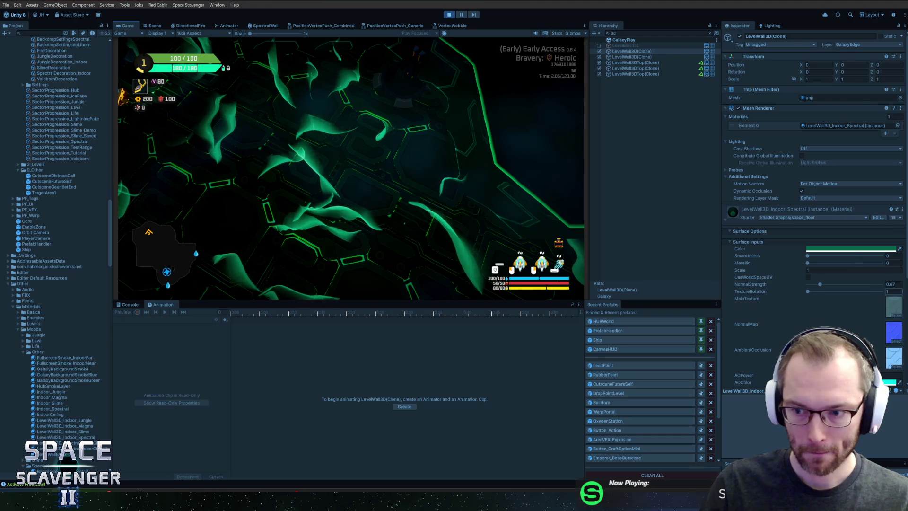
pyautogui.write('2')
pyautogui.press('Return')
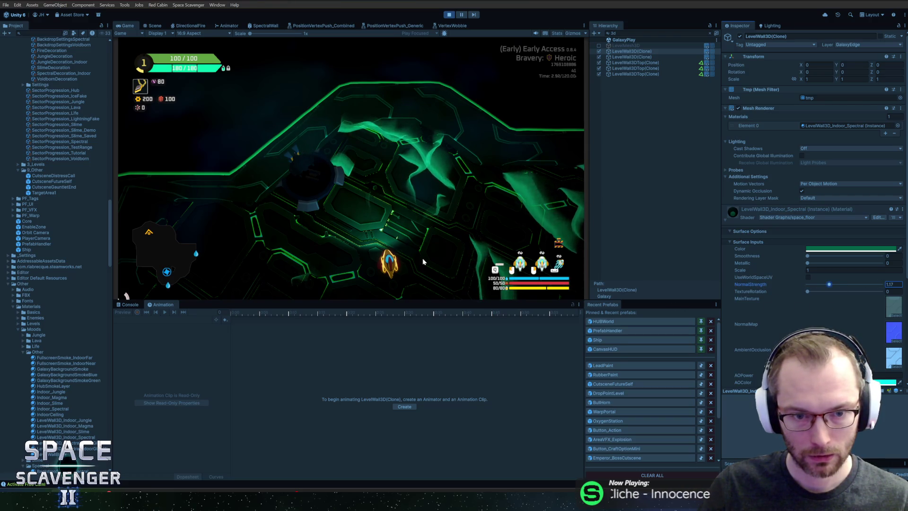
# Step: Run 'level regenerate decorations' in the in-game console, then open the wall material's options menu
pyautogui.press('`')
pyautogui.write('level regenerate decorations')
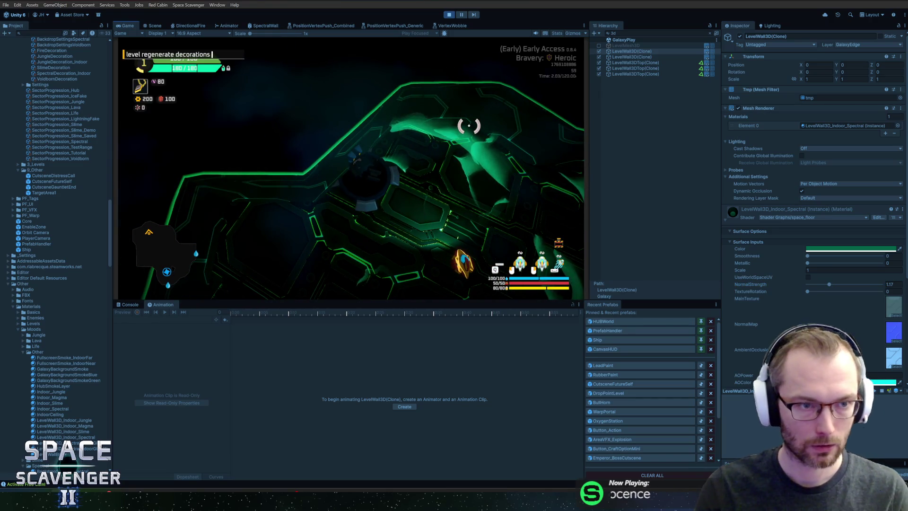
pyautogui.press('Return')
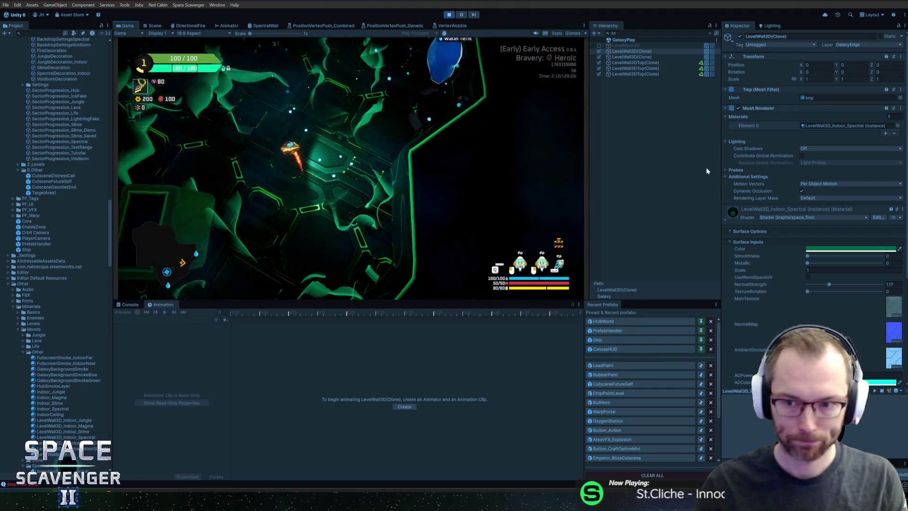
pyautogui.click(899, 217)
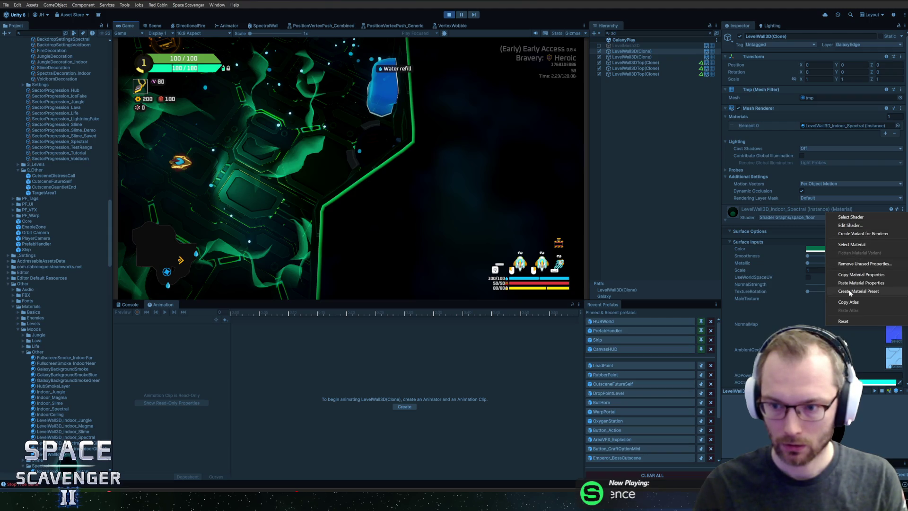
# Step: Copy the tuned wall material properties, paste them onto the other wall clone, and stop play mode
pyautogui.click(850, 275)
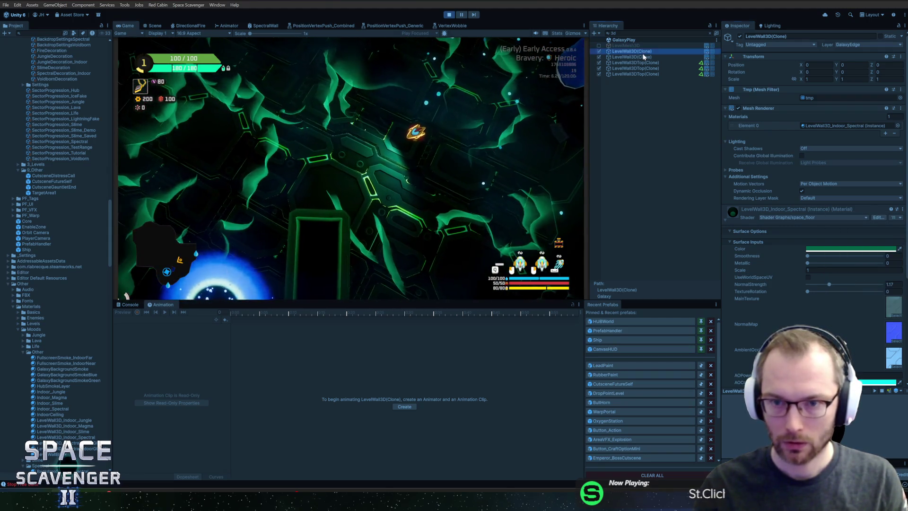
pyautogui.click(636, 57)
pyautogui.click(905, 209)
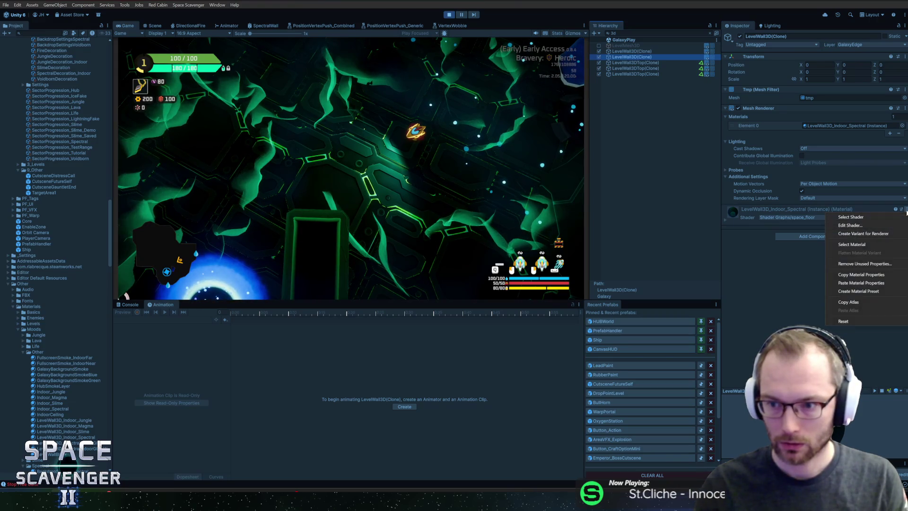
pyautogui.click(867, 283)
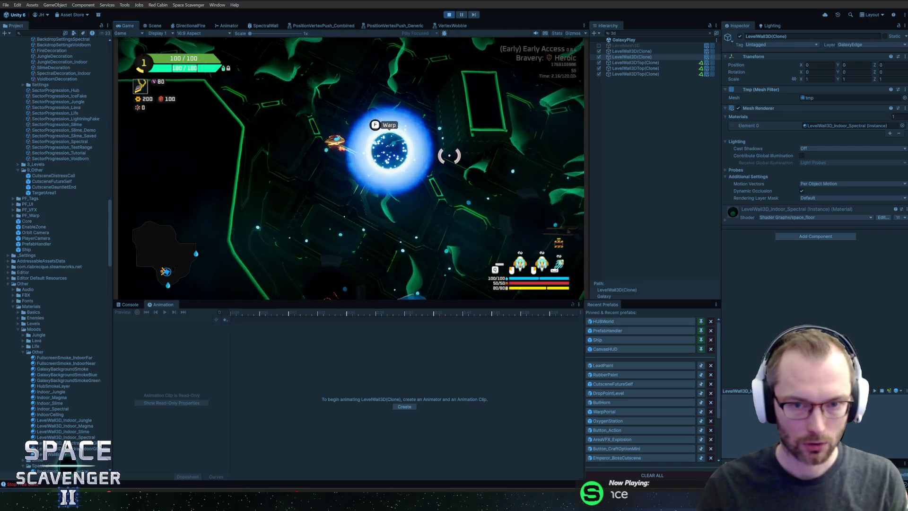
pyautogui.hotkey('ctrl', 'p')
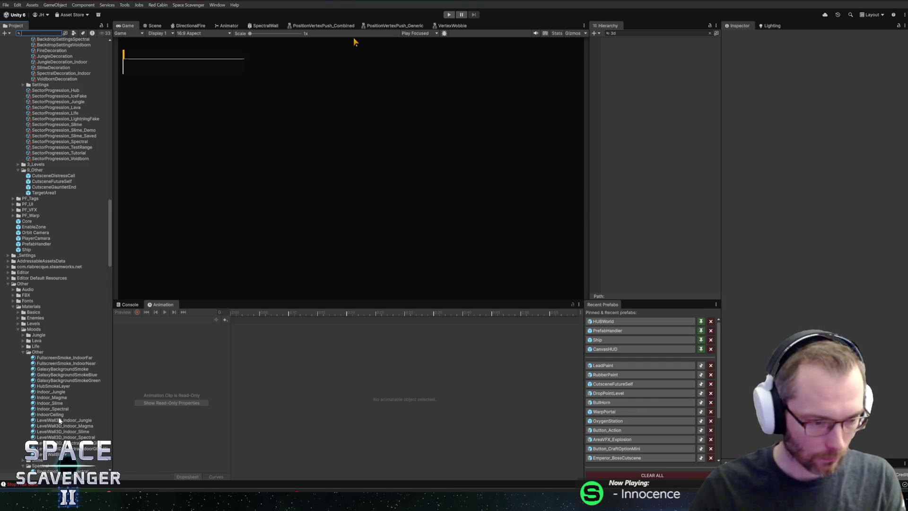
# Step: Paste the tuned properties into the LevelWall3D_Indoor_Spectral material asset, undoing and redoing to compare
pyautogui.click(58, 437)
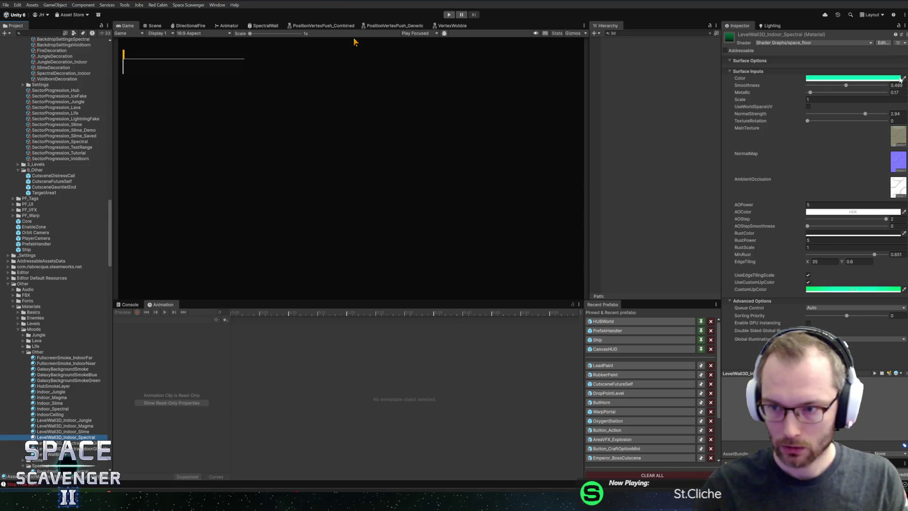
pyautogui.click(901, 35)
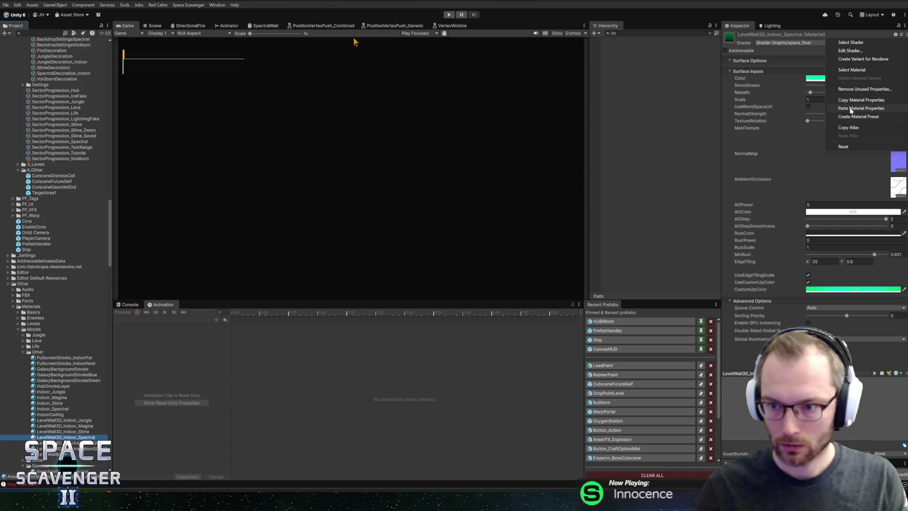
pyautogui.click(850, 109)
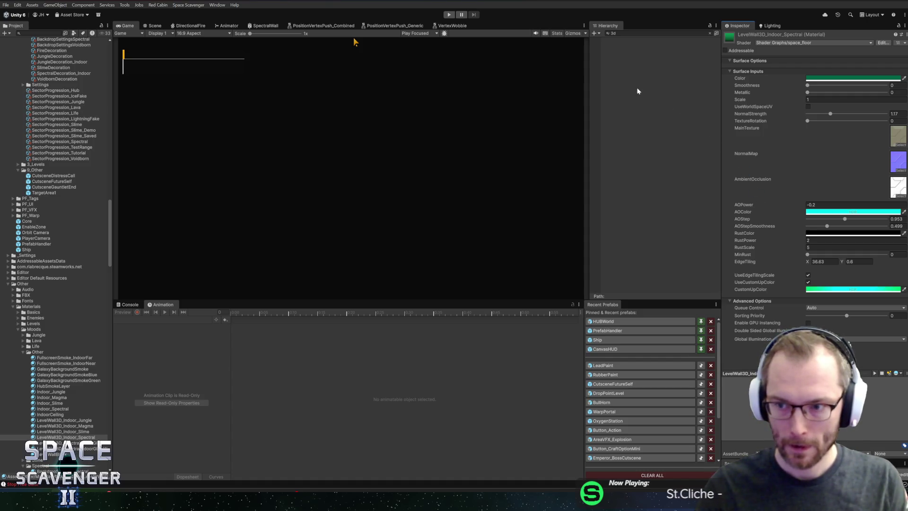
pyautogui.hotkey('ctrl', 'z')
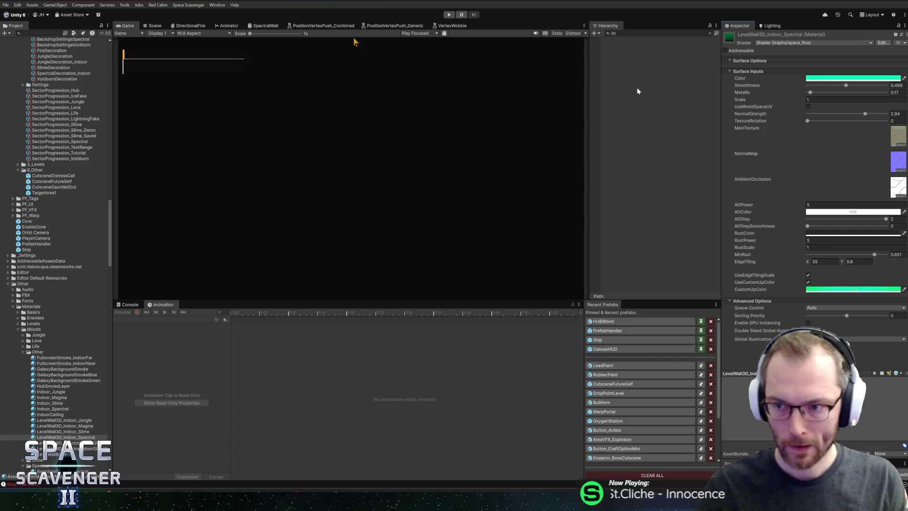
pyautogui.hotkey('ctrl', 'y')
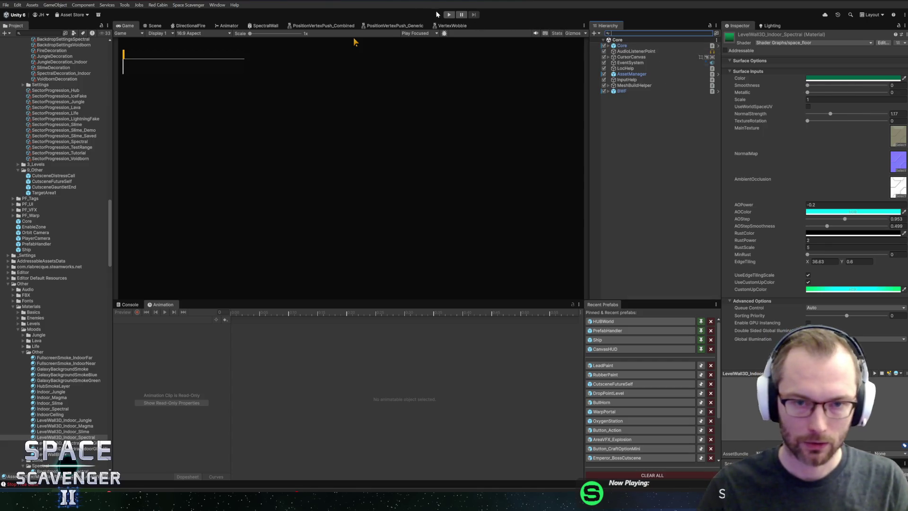
pyautogui.click(449, 15)
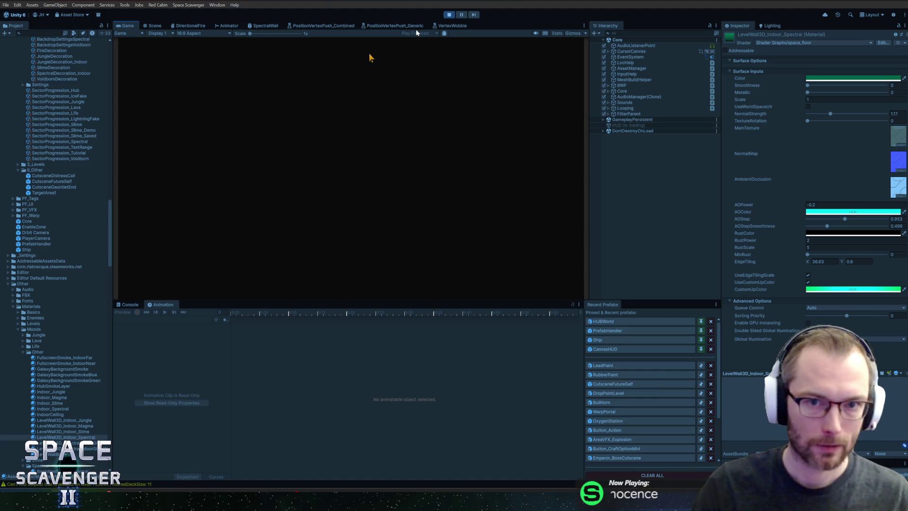
pyautogui.click(451, 26)
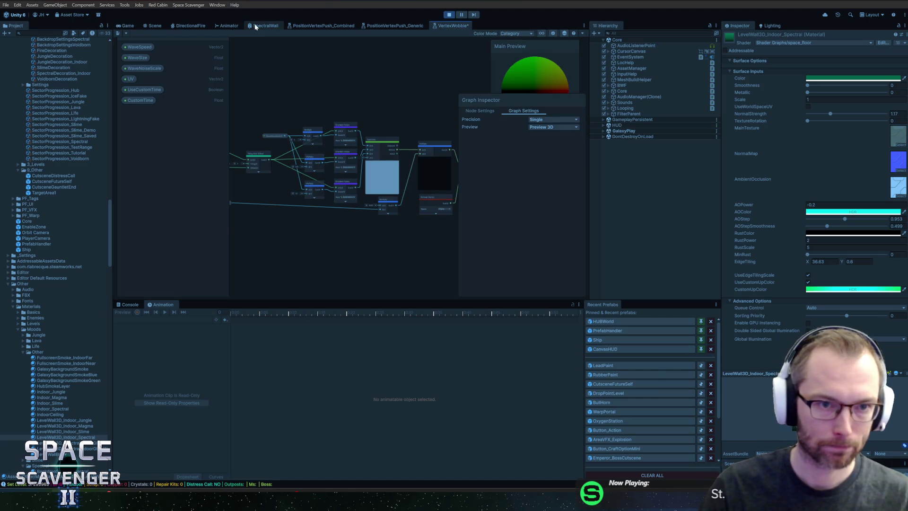
pyautogui.click(256, 26)
pyautogui.scroll(5, 352, 188)
pyautogui.scroll(2, 378, 130)
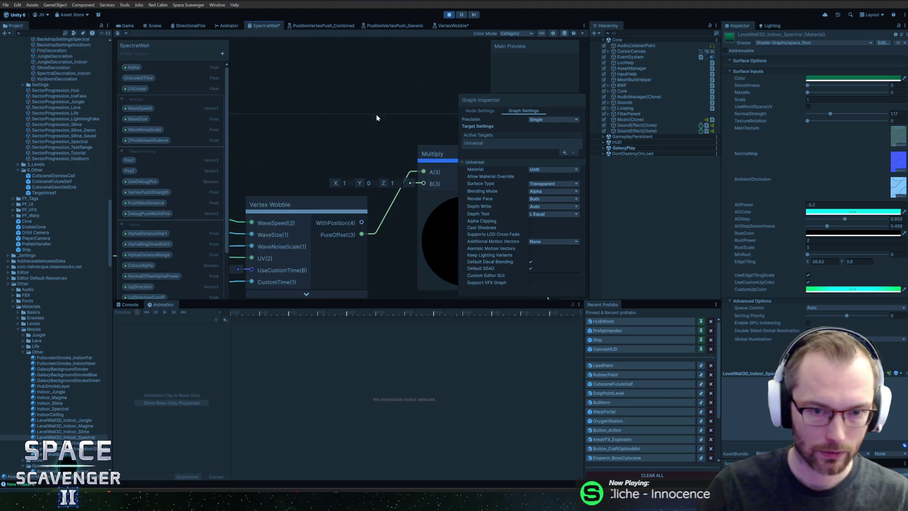
pyautogui.click(142, 25)
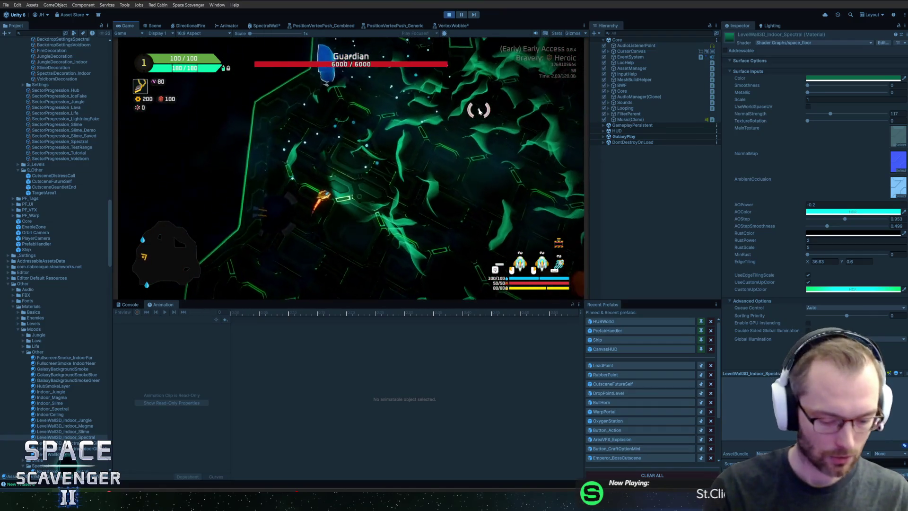
pyautogui.hotkey('ctrl', 'p')
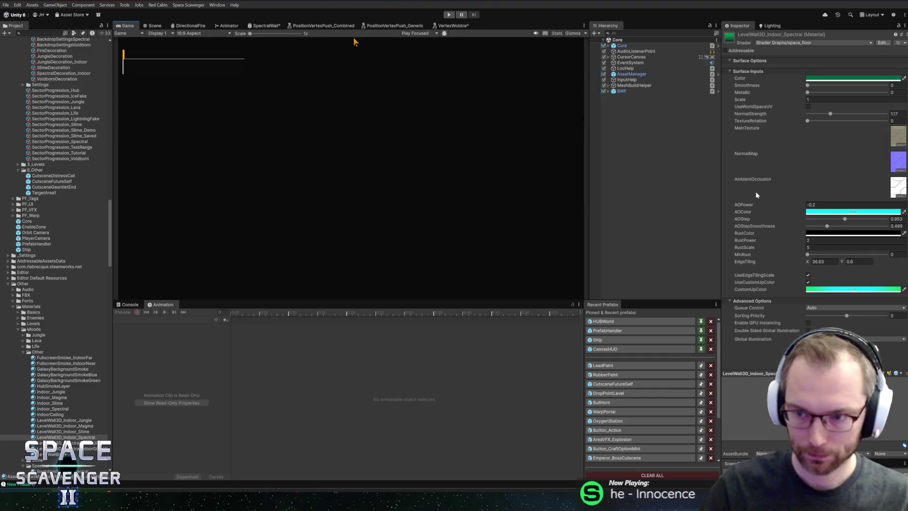
pyautogui.hotkey('alt', 'Tab')
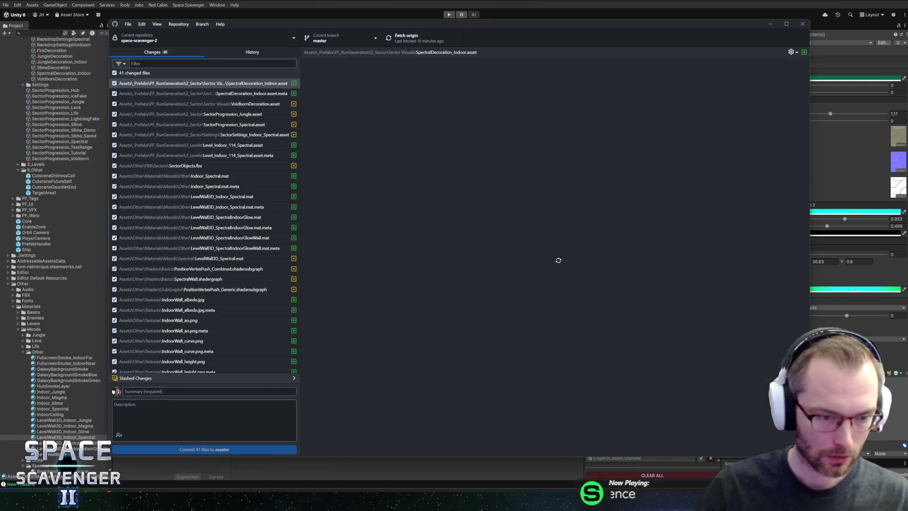
# Step: Scroll through the 41 changed files in GitHub Desktop, then restart play mode in Unity
pyautogui.scroll(-5, 206, 283)
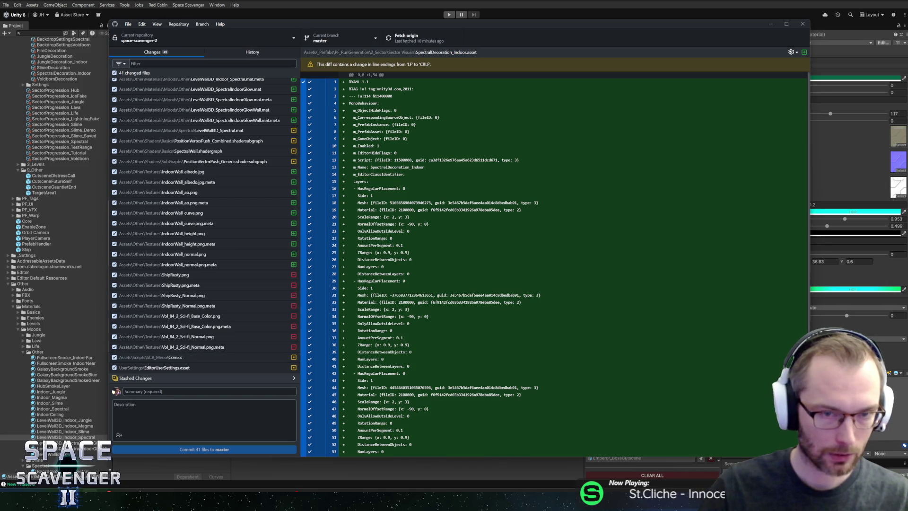
pyautogui.hotkey('alt', 'Tab')
pyautogui.click(448, 14)
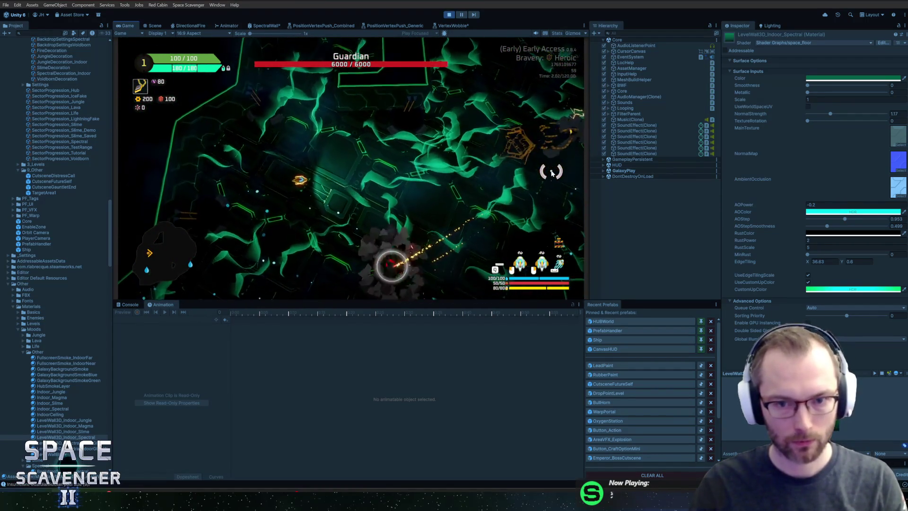
# Step: Hide the game HUD with the 'debug hideUI' console command
pyautogui.press('`')
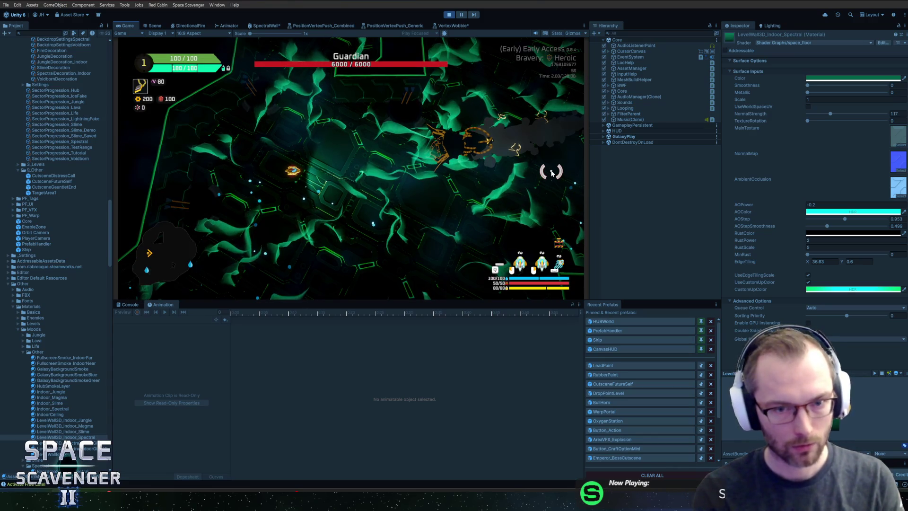
pyautogui.press('`')
pyautogui.write('debug hideUI')
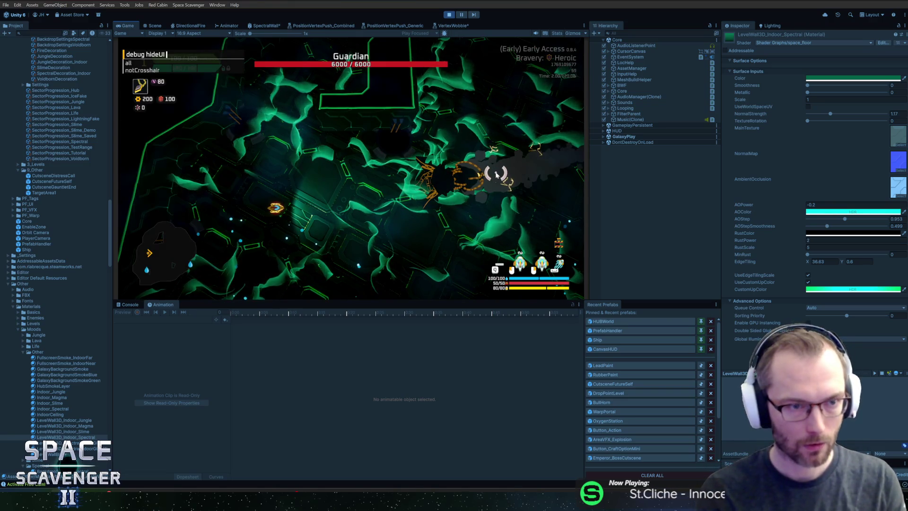
pyautogui.press('Return')
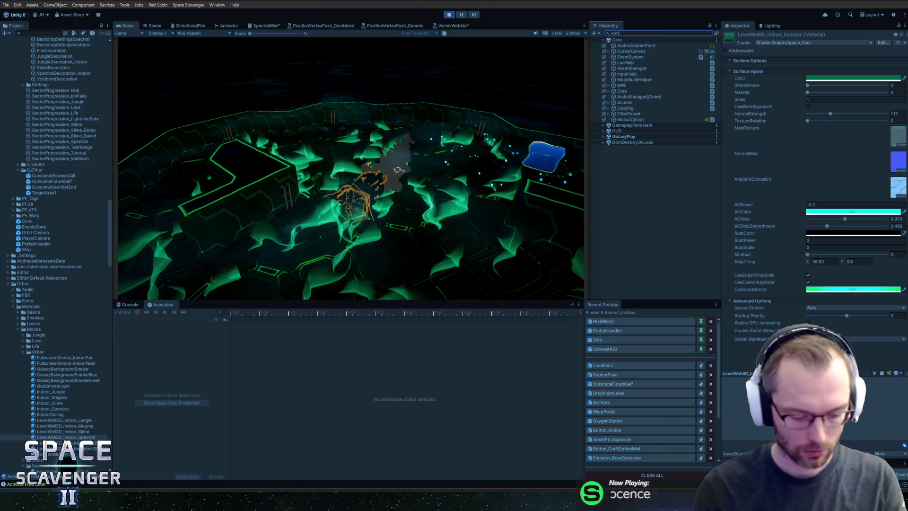
# Step: Filter the Hierarchy for 'water' and deactivate both Waterfall(Clone) objects
pyautogui.write('erf')
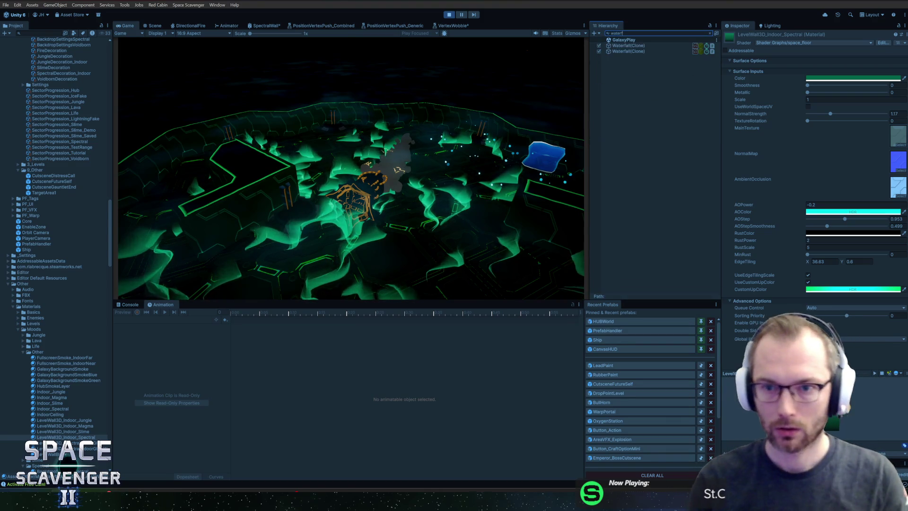
pyautogui.keyDown('shift'); pyautogui.click(635, 51); pyautogui.keyUp('shift')
pyautogui.click(740, 36)
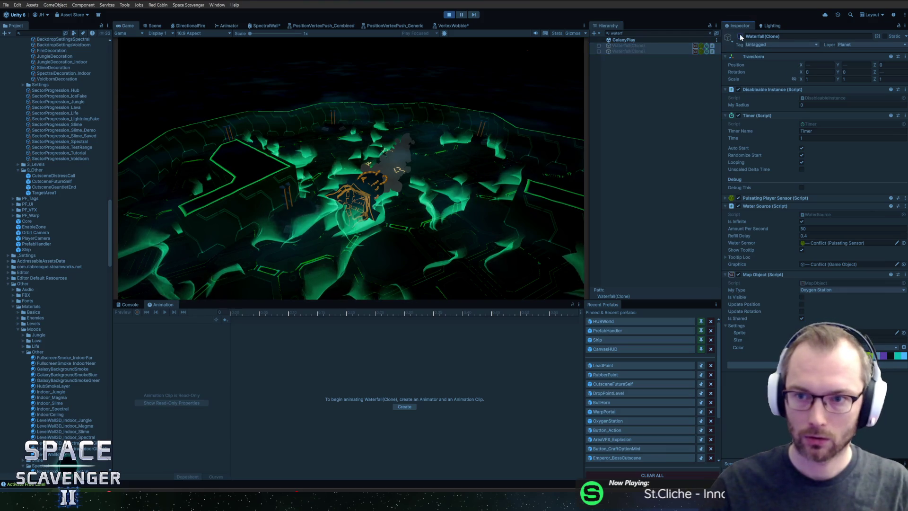
# Step: Set the in-game master audio volume to 0 with the 'settings audio master 0' console command
pyautogui.press('`')
pyautogui.write('debug se')
pyautogui.write('t')
pyautogui.press('BackSpace')
pyautogui.press('BackSpace')
pyautogui.press('BackSpace')
pyautogui.write('settings')
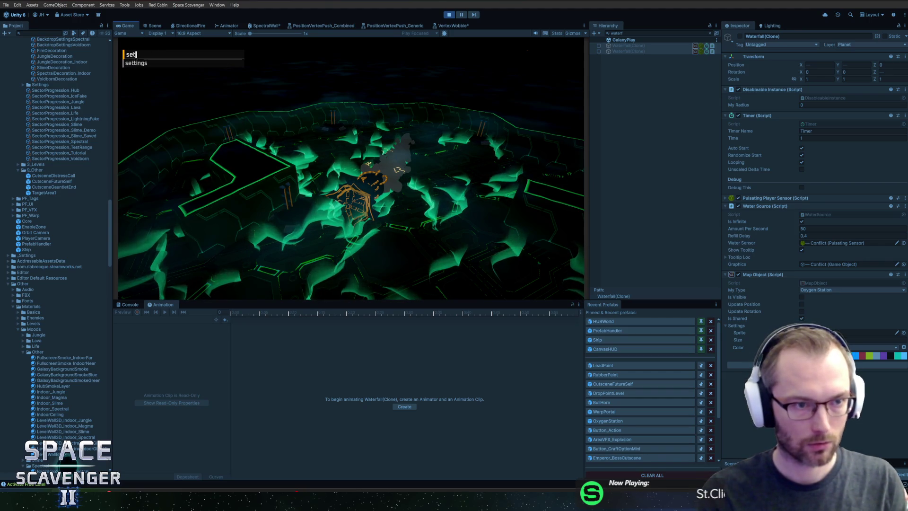
pyautogui.press('Tab')
pyautogui.write('u')
pyautogui.press('Tab')
pyautogui.write('0')
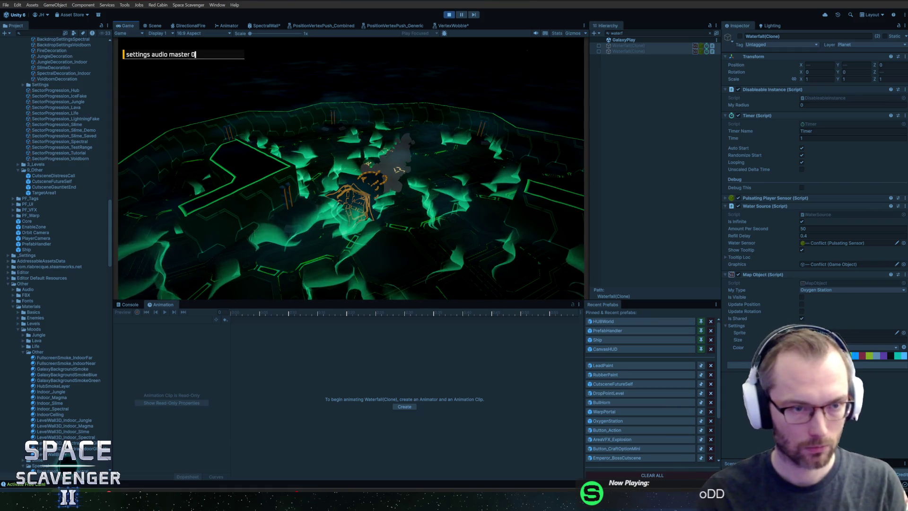
pyautogui.press('Return')
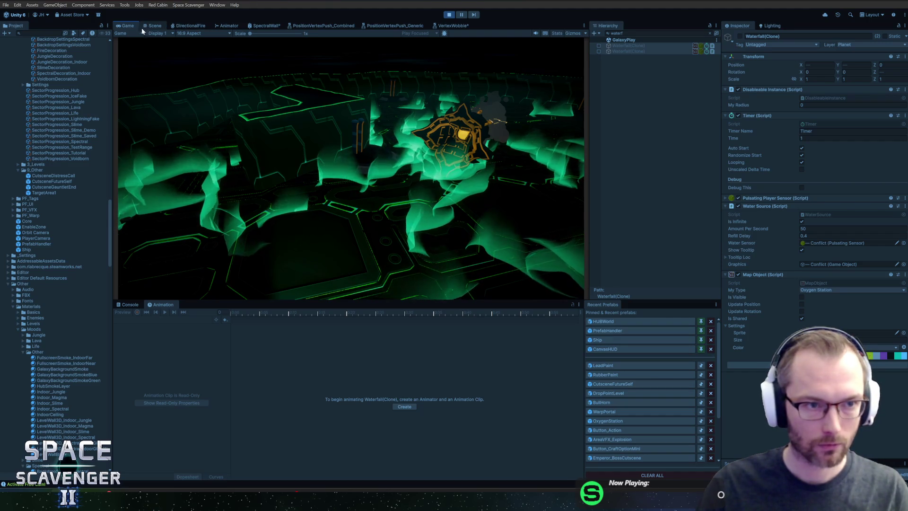
pyautogui.click(195, 34)
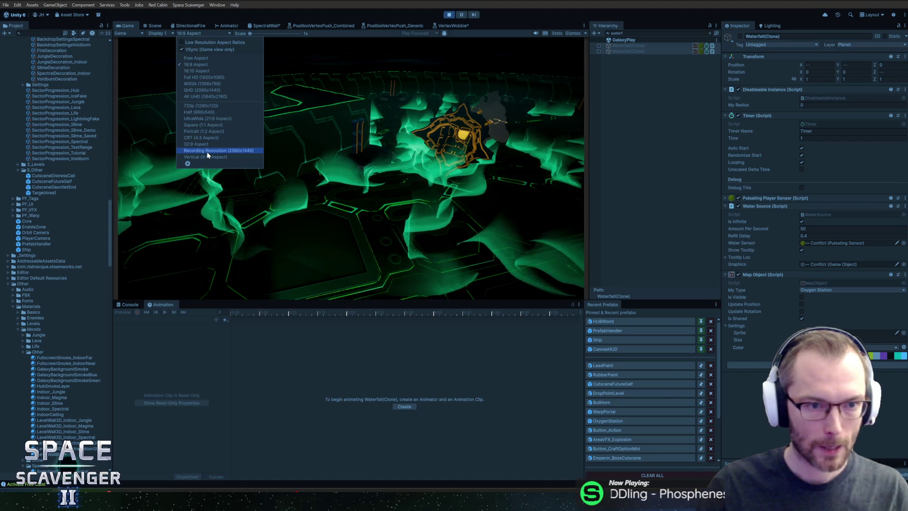
# Step: Set the Game view to 4K UHD (3840x2160) and restart play mode
pyautogui.click(205, 96)
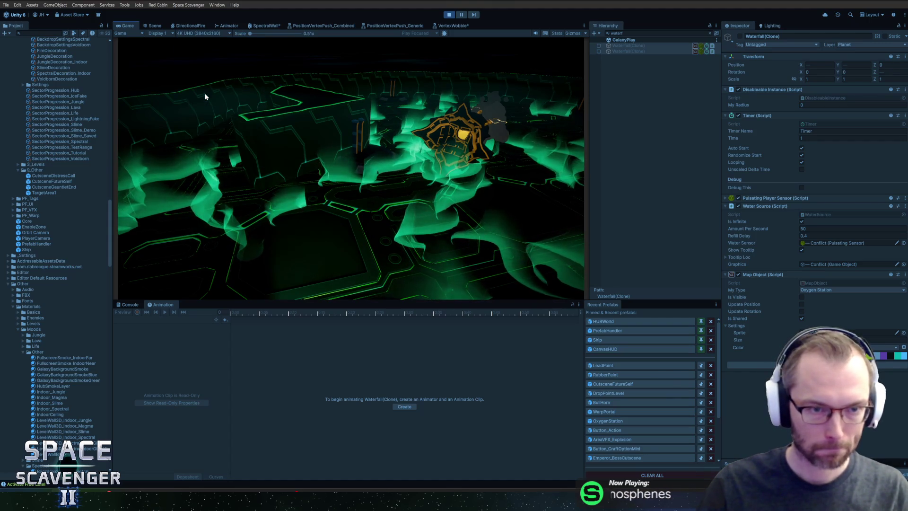
pyautogui.hotkey('ctrl', 'p')
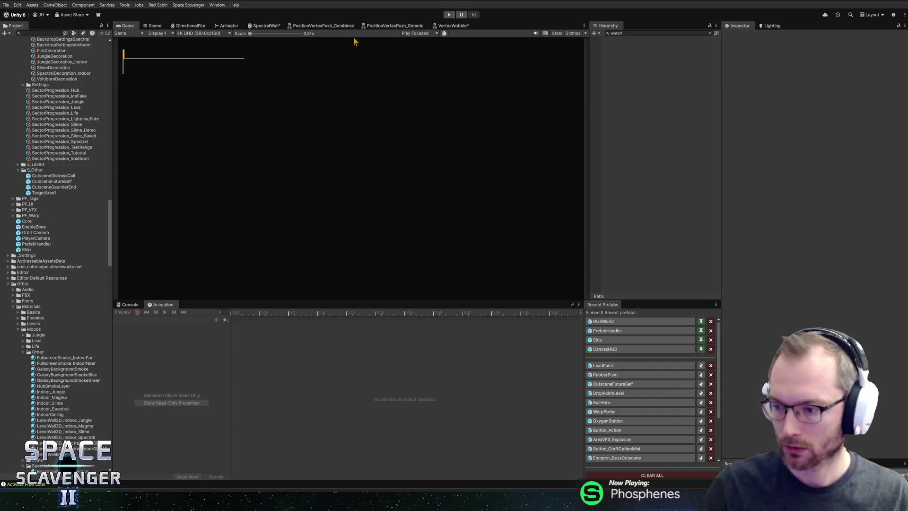
pyautogui.hotkey('ctrl', 'p')
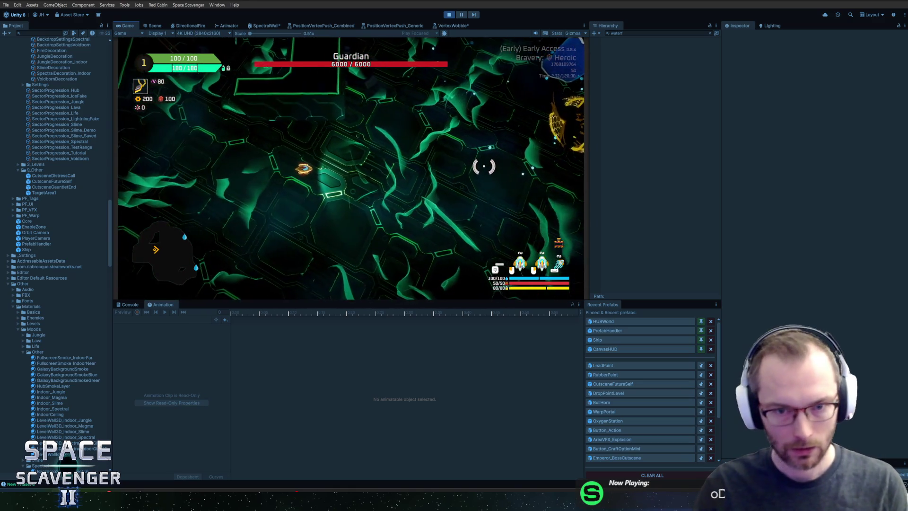
# Step: Mute the master audio and enable the free camera from the in-game debug console
pyautogui.press('Escape')
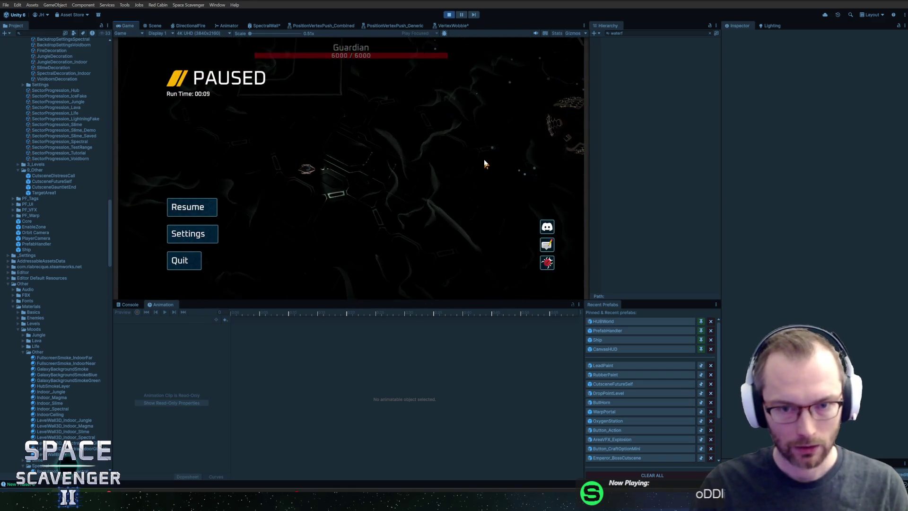
pyautogui.press('Escape')
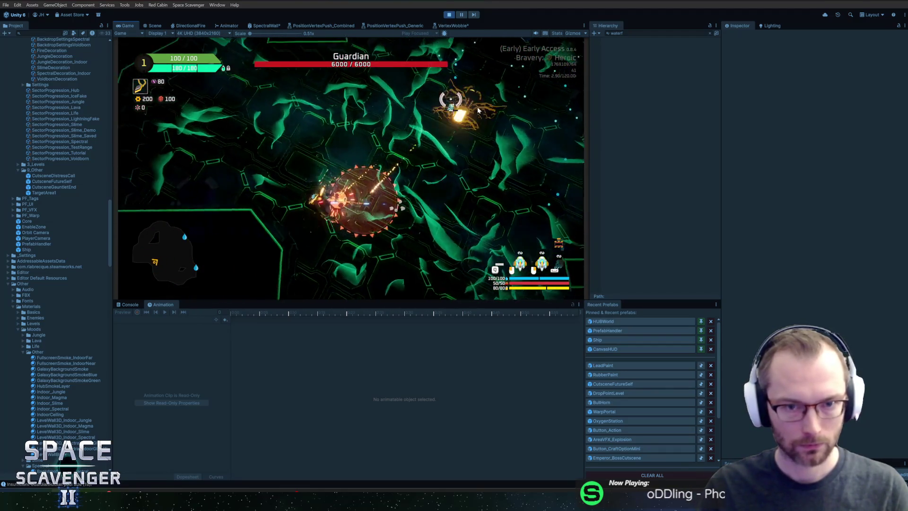
pyautogui.press('Escape')
pyautogui.press('`')
pyautogui.write('debug tim')
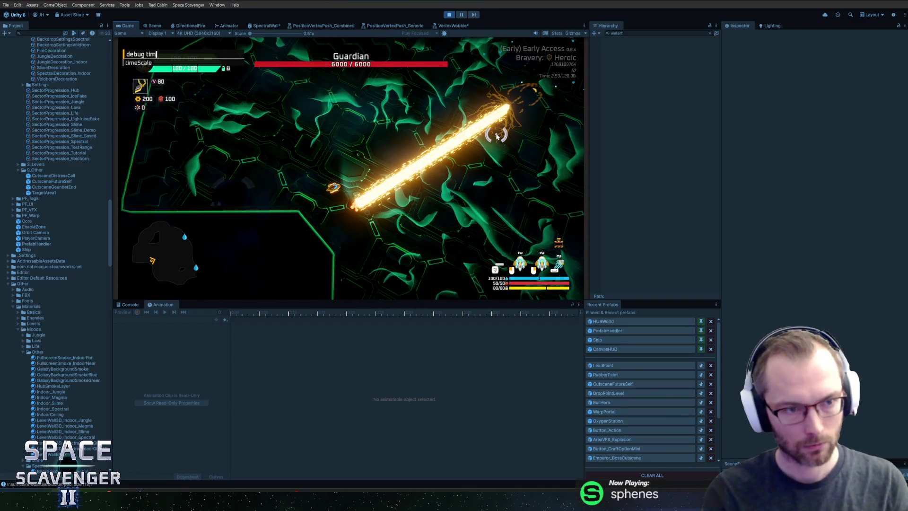
pyautogui.write('ebug')
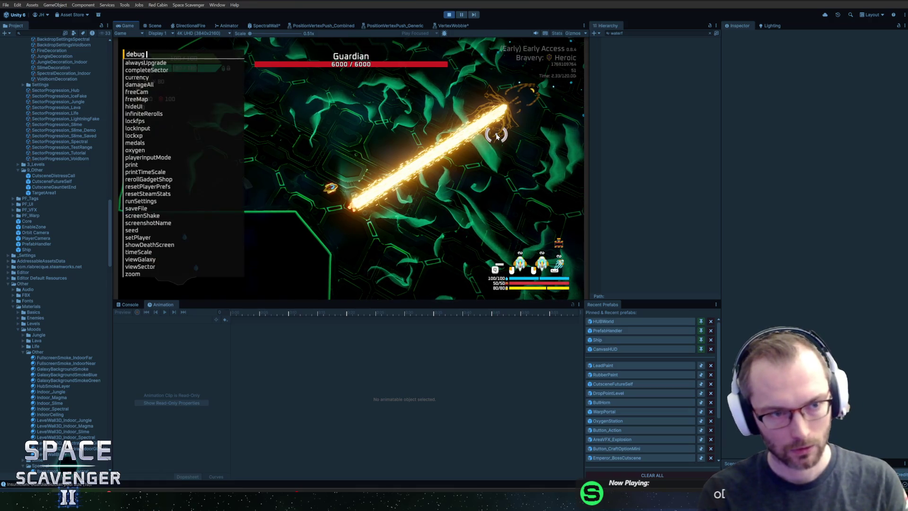
pyautogui.press('BackSpace')
pyautogui.press('BackSpace')
pyautogui.press('BackSpace')
pyautogui.write('settings audio master 0')
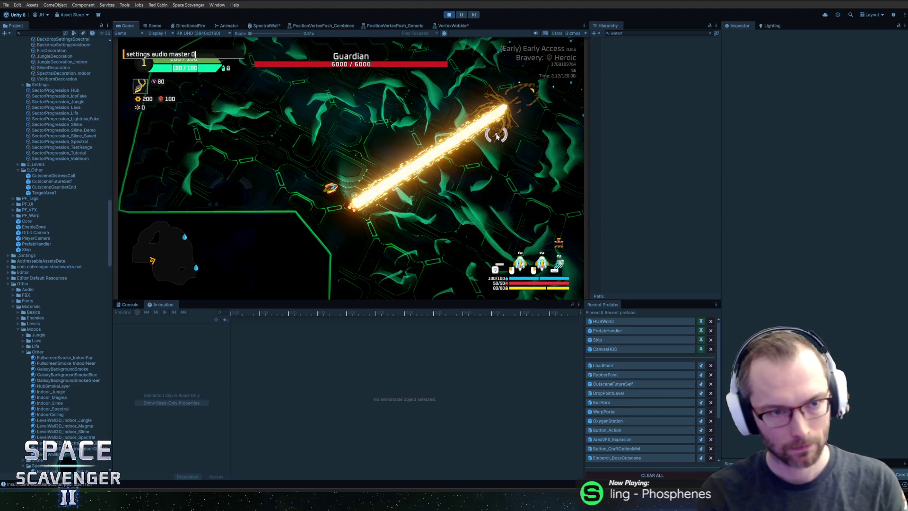
pyautogui.press('Return')
pyautogui.write('debug freq')
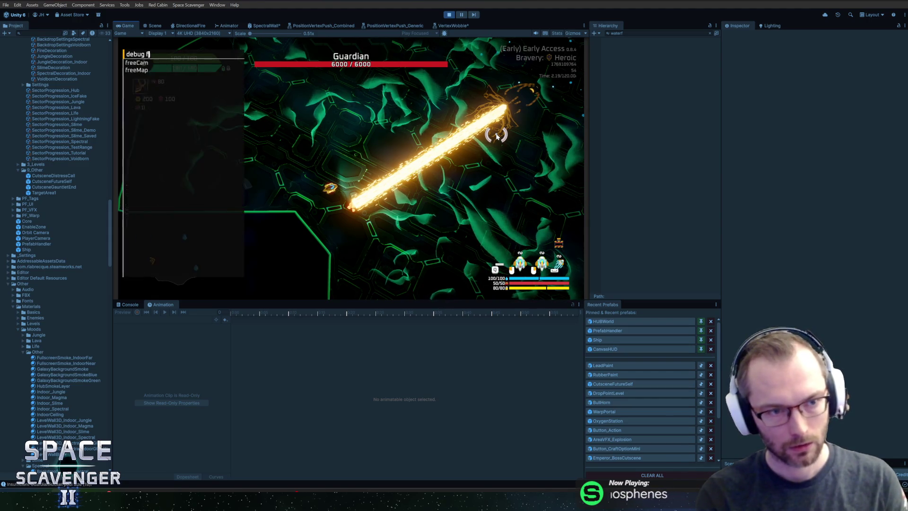
pyautogui.write('am')
pyautogui.press('Return')
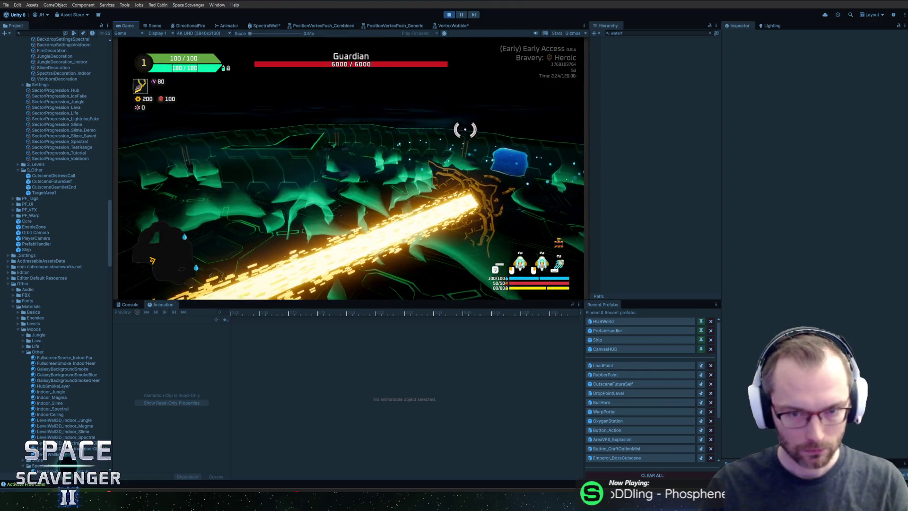
# Step: Hide the entire HUD with the 'debug hideUI all' command
pyautogui.press('`')
pyautogui.write('debug hidwe')
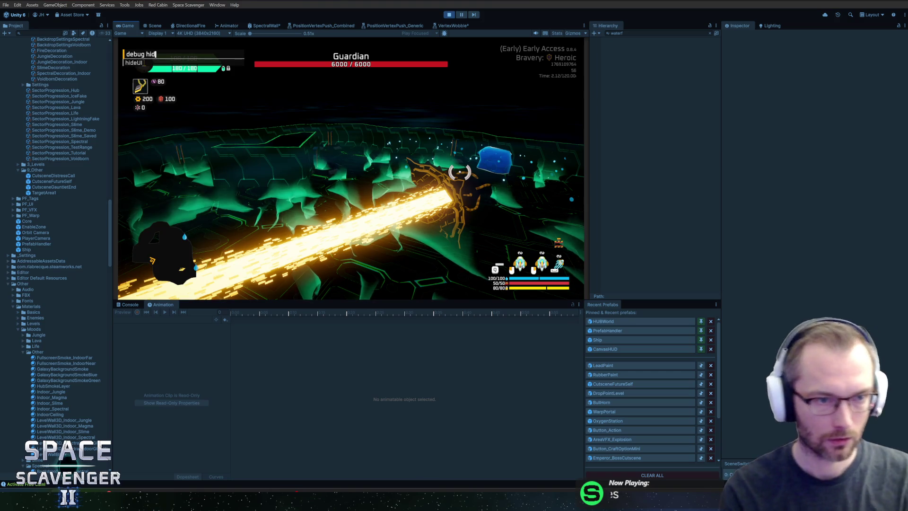
pyautogui.press('BackSpace')
pyautogui.press('BackSpace')
pyautogui.write('e')
pyautogui.press('Tab')
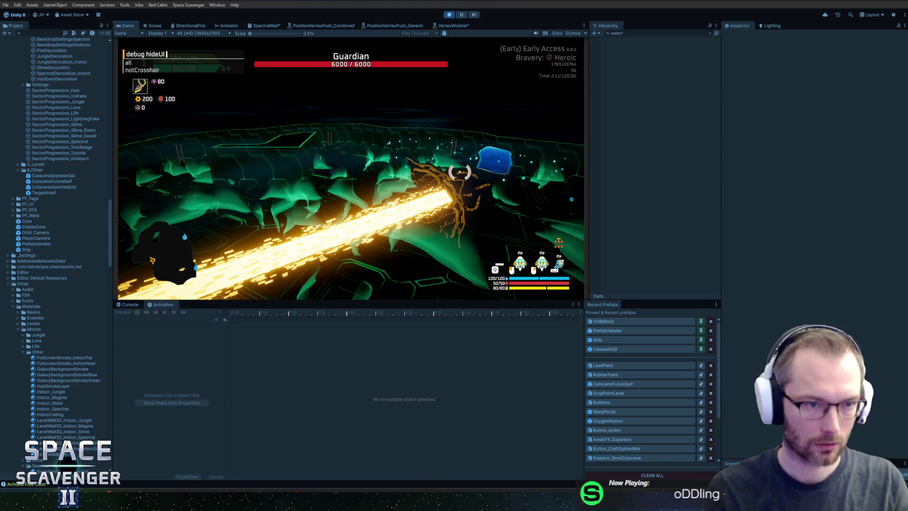
pyautogui.write('all')
pyautogui.press('Return')
# Step: Filter the Hierarchy for 'water', deactivate both Waterfall(Clone) objects, and stop play mode
pyautogui.click(646, 34)
pyautogui.write('ter')
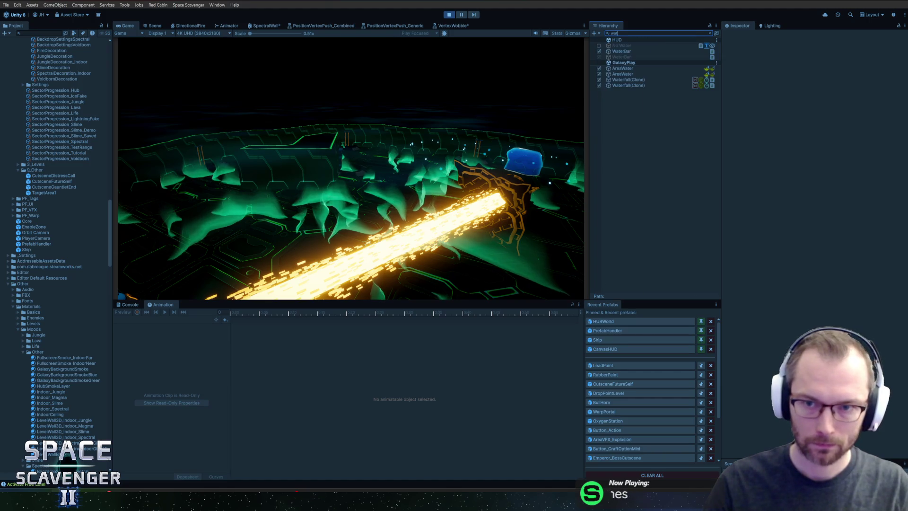
pyautogui.click(628, 46)
pyautogui.keyDown('shift'); pyautogui.click(628, 51); pyautogui.keyUp('shift')
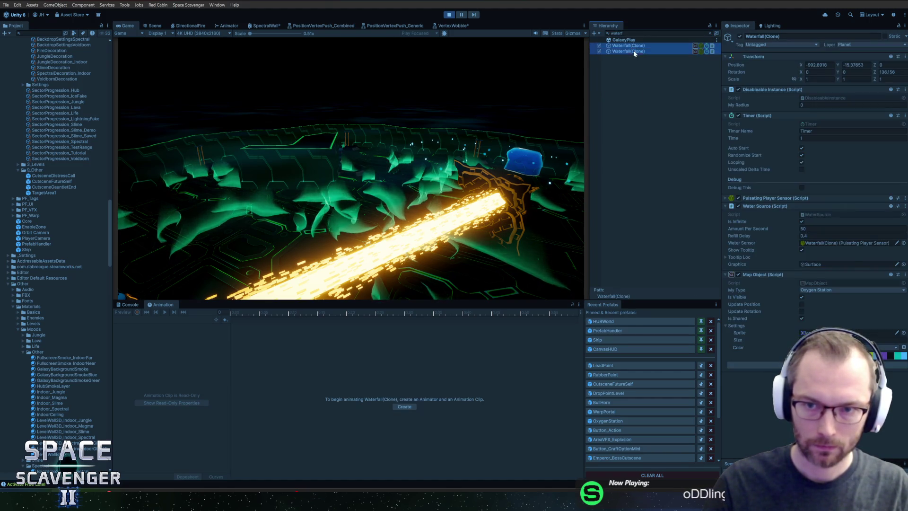
pyautogui.click(740, 36)
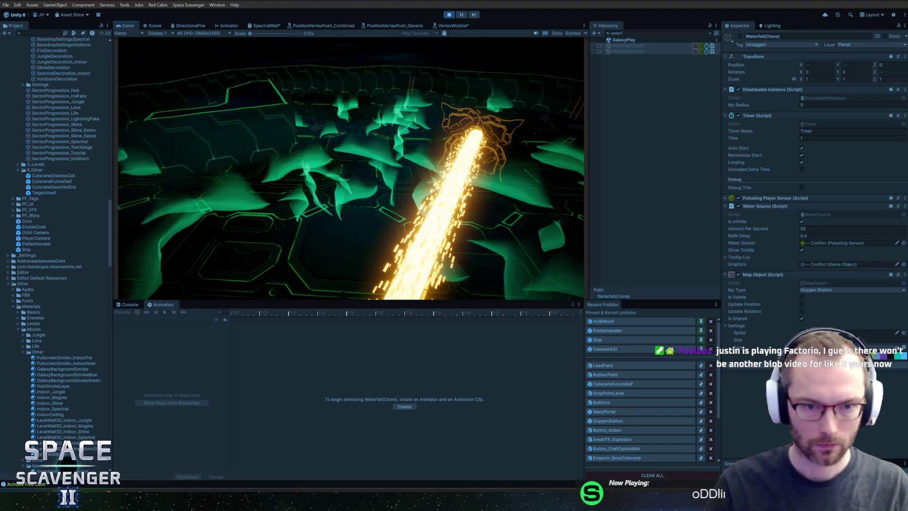
pyautogui.click(625, 161)
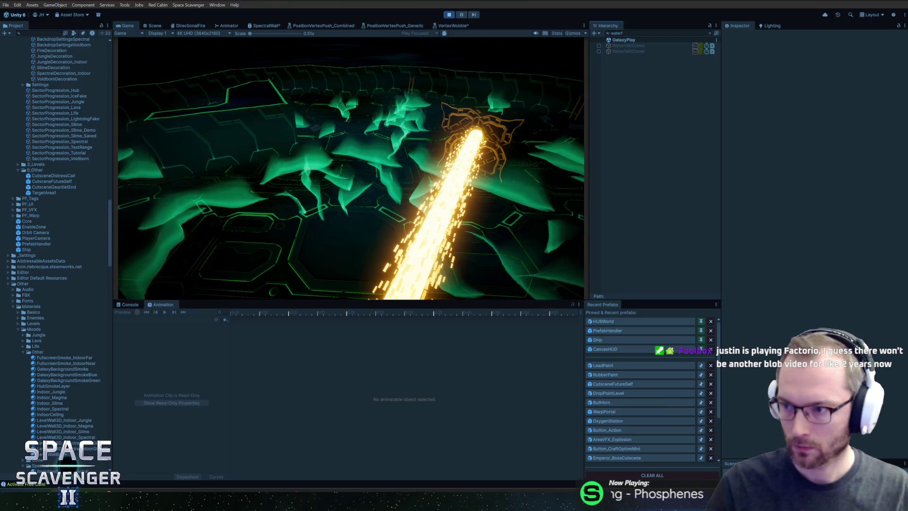
pyautogui.hotkey('ctrl', 'p')
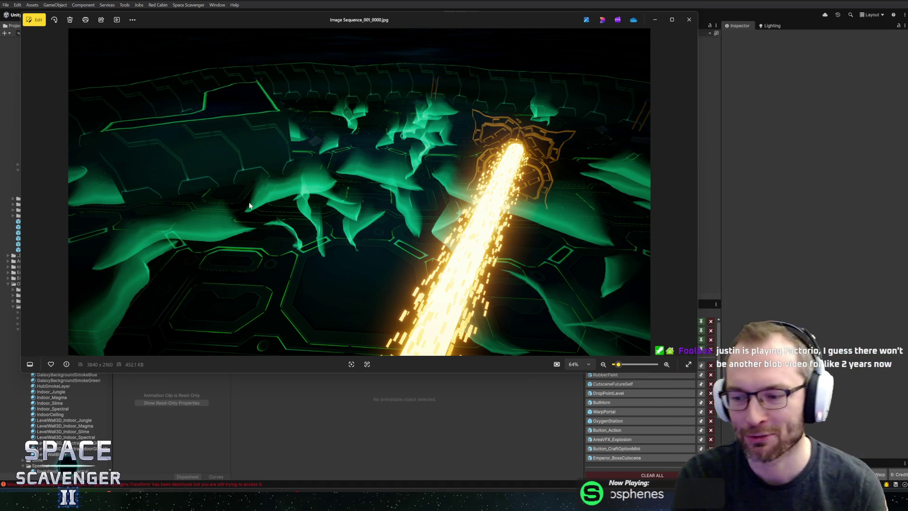
# Step: Enlarge the Photos window and copy the 3840x2160 captured frame to the clipboard
pyautogui.moveTo(334, 24)
pyautogui.mouseDown()
pyautogui.moveTo(320, 28)
pyautogui.moveTo(351, 30)
pyautogui.mouseUp()
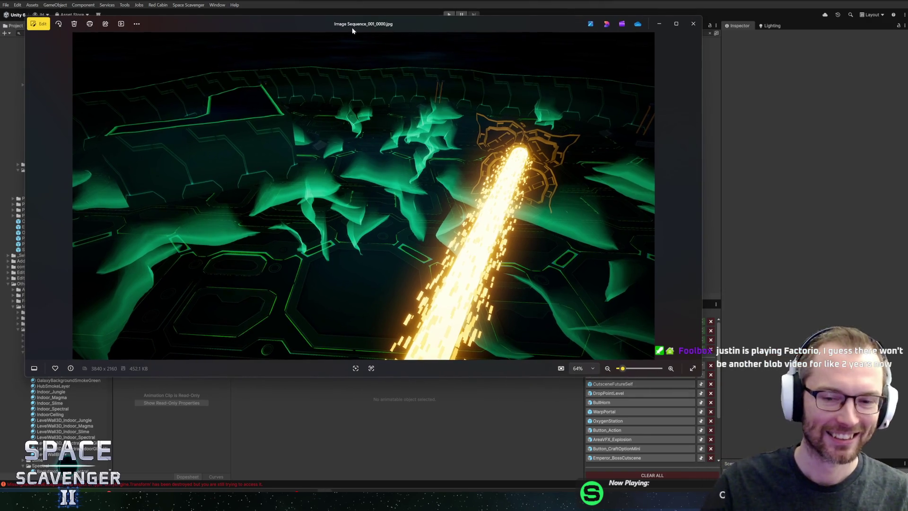
pyautogui.moveTo(696, 378); pyautogui.dragTo(819, 452)
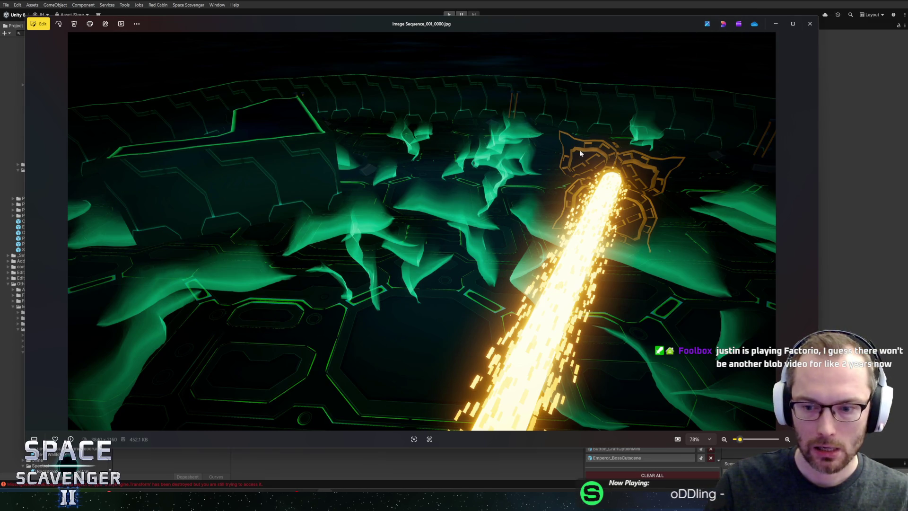
pyautogui.rightClick(556, 174)
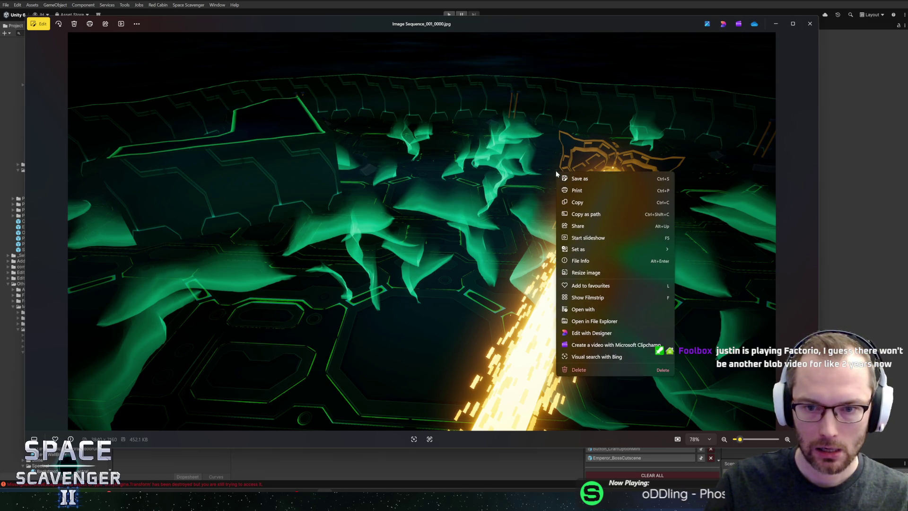
pyautogui.click(578, 203)
pyautogui.hotkey('alt', 'Tab')
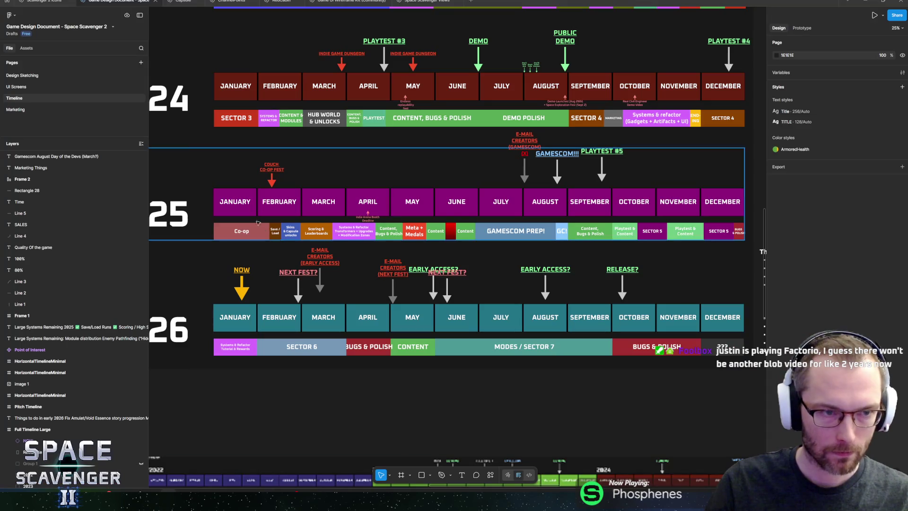
# Step: On the Scavenger 2 Icons Textures page, move Loading4K's new image layer below the vignette
pyautogui.click(43, 2)
pyautogui.click(19, 88)
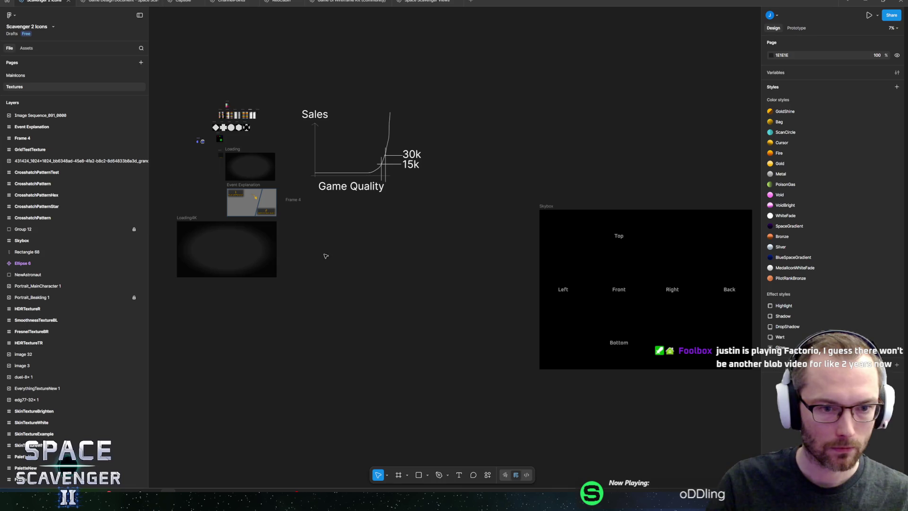
pyautogui.scroll(3, 345, 257)
pyautogui.click(300, 196)
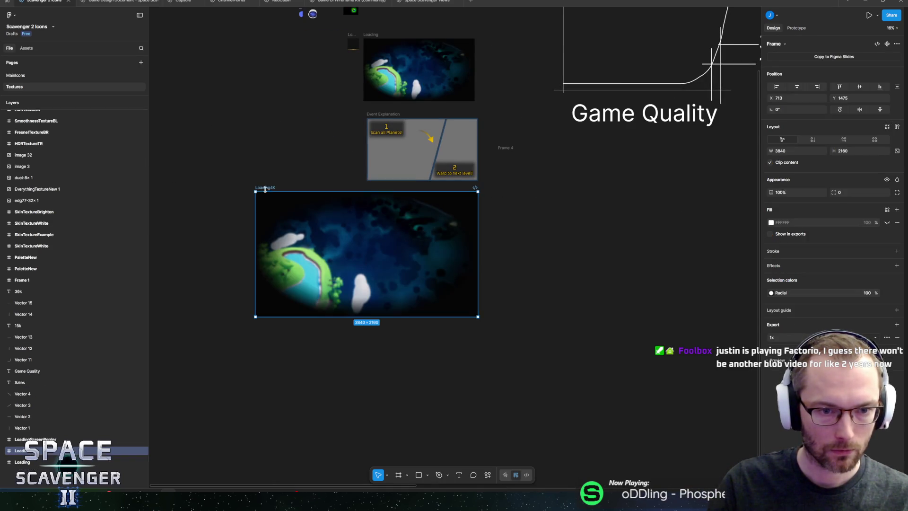
pyautogui.scroll(3, 311, 232)
pyautogui.click(311, 232)
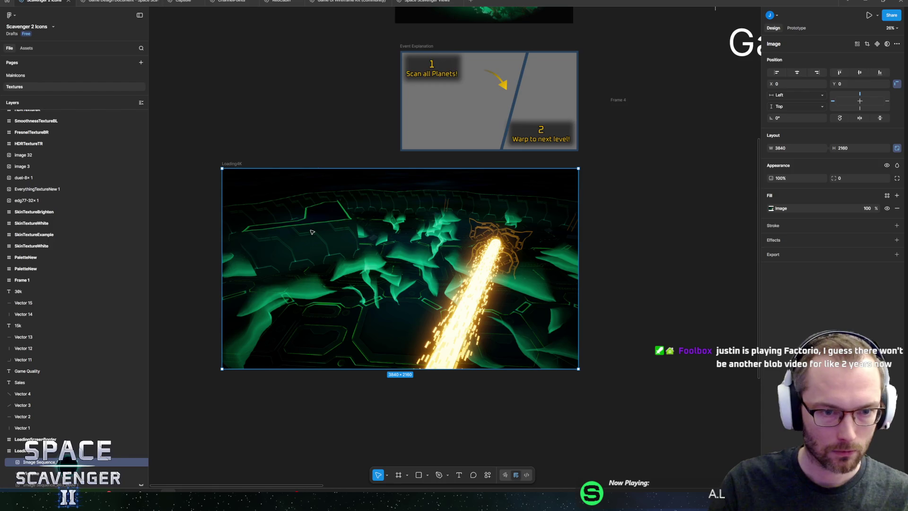
pyautogui.scroll(-5, 49, 367)
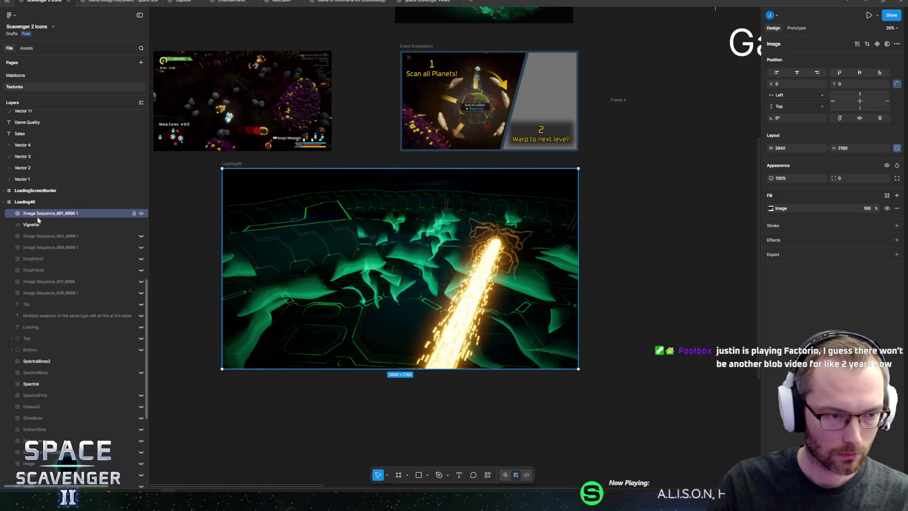
pyautogui.moveTo(38, 217); pyautogui.dragTo(39, 246)
pyautogui.moveTo(41, 360); pyautogui.dragTo(43, 361)
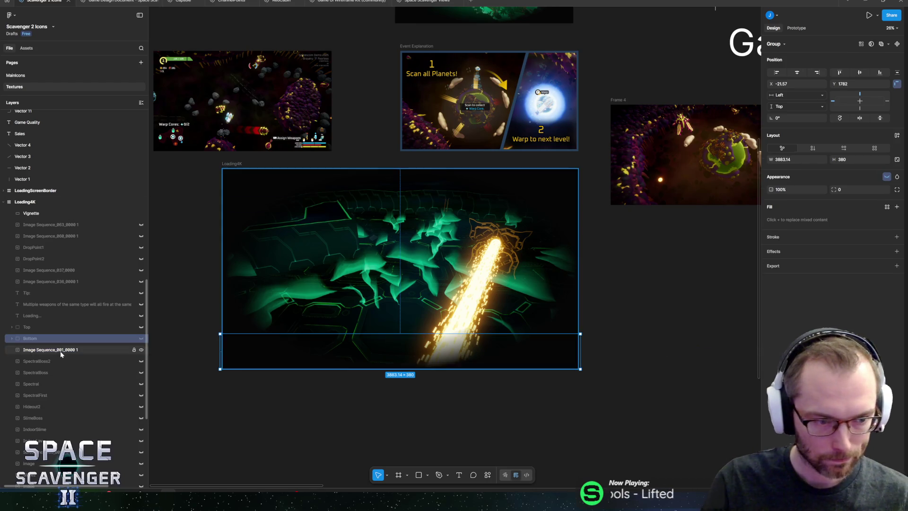
# Step: Select the Loading4K frame and export it
pyautogui.scroll(3, 386, 290)
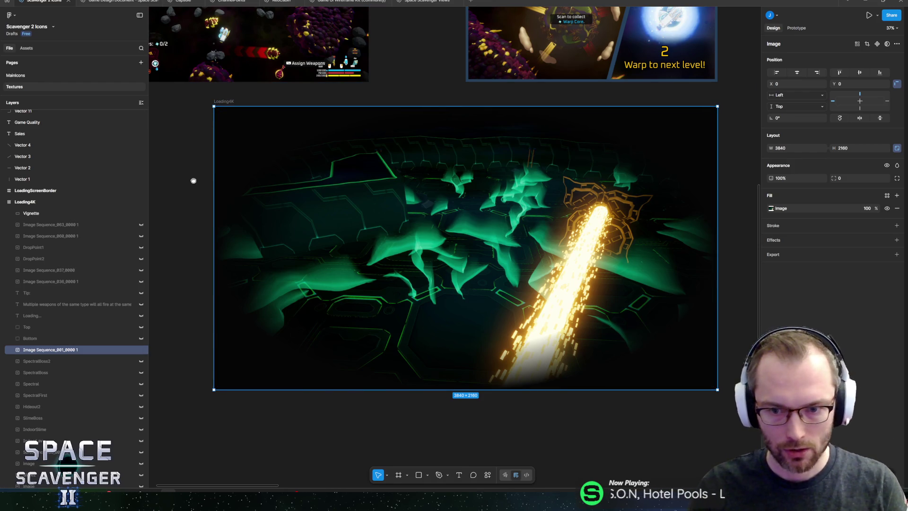
pyautogui.moveTo(194, 181); pyautogui.dragTo(186, 190)
pyautogui.click(195, 159)
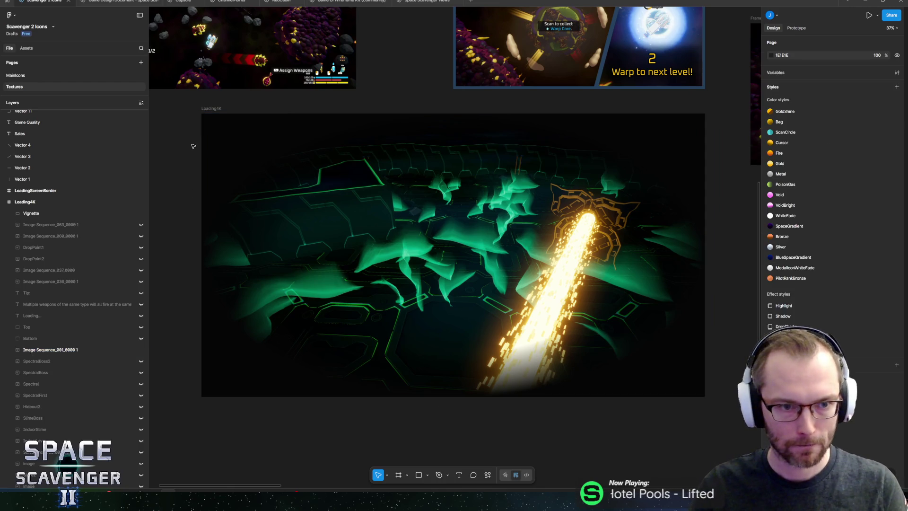
pyautogui.click(213, 109)
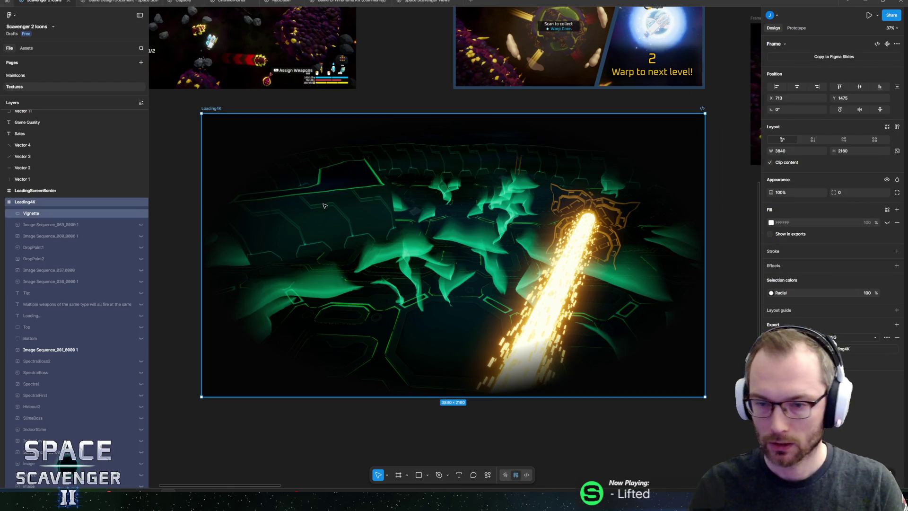
pyautogui.scroll(-1, 352, 209)
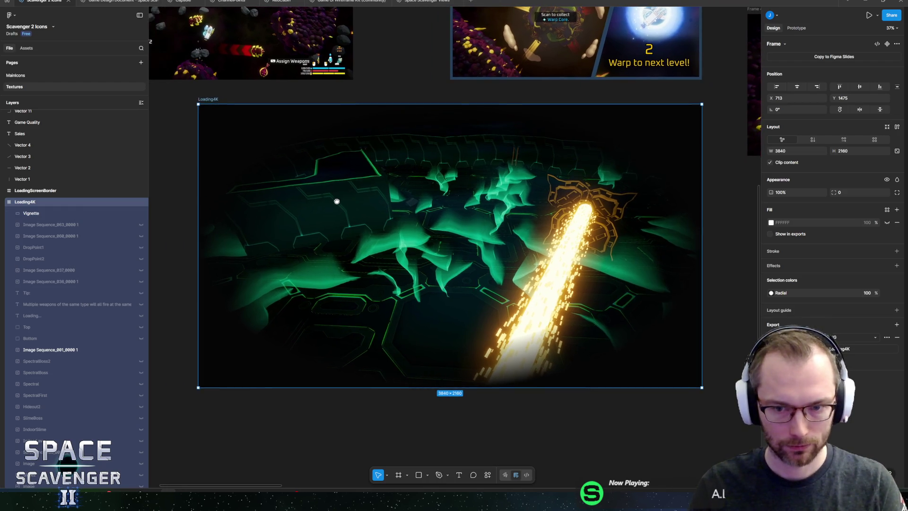
pyautogui.scroll(1, 393, 189)
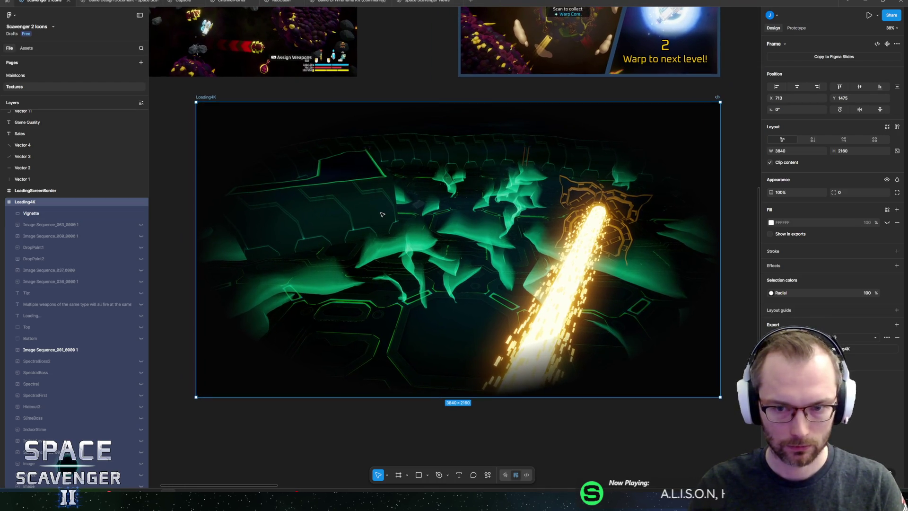
pyautogui.scroll(-2, 405, 174)
pyautogui.moveTo(405, 174); pyautogui.dragTo(402, 180)
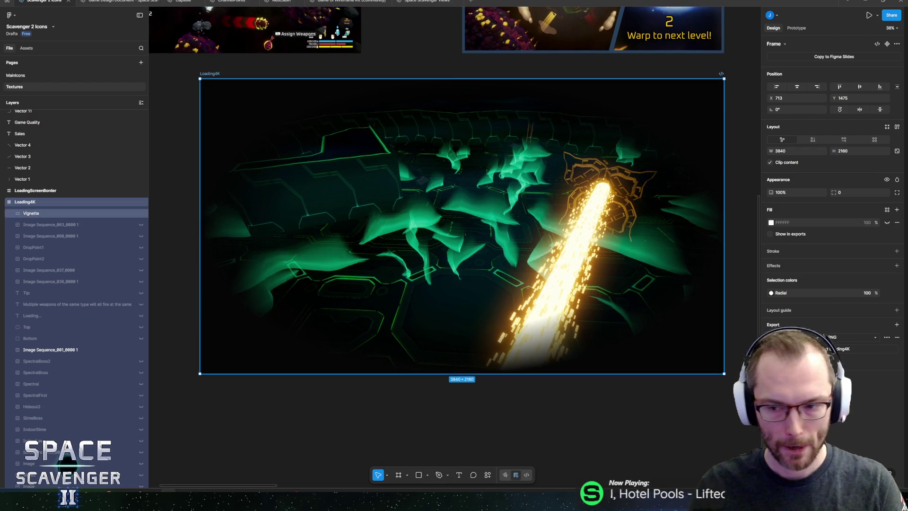
pyautogui.click(839, 350)
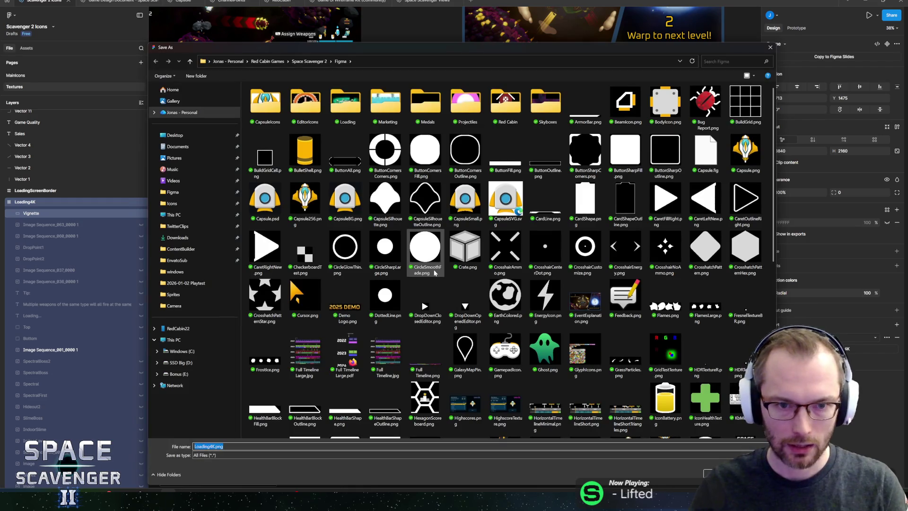
# Step: Save the export as IndoorLoadingSpectral.png in the Loading folder
pyautogui.moveTo(373, 46); pyautogui.dragTo(360, 24)
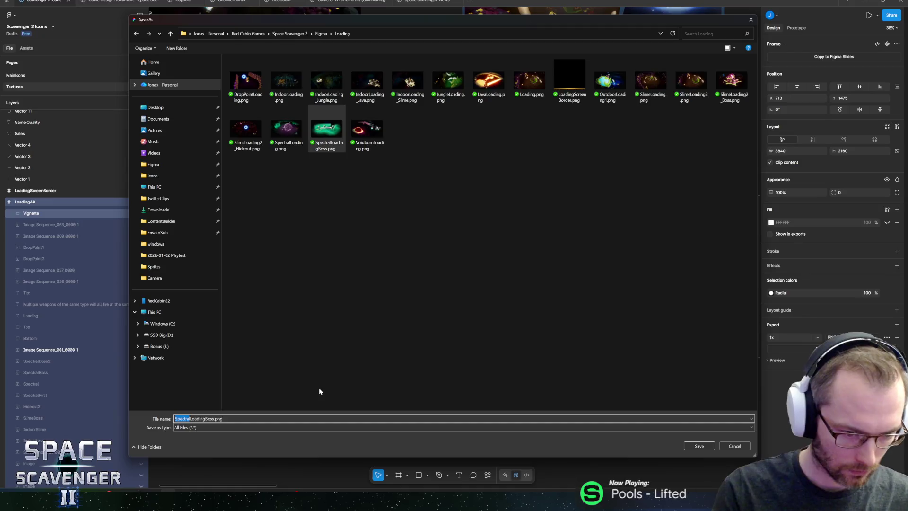
pyautogui.write('Indoor')
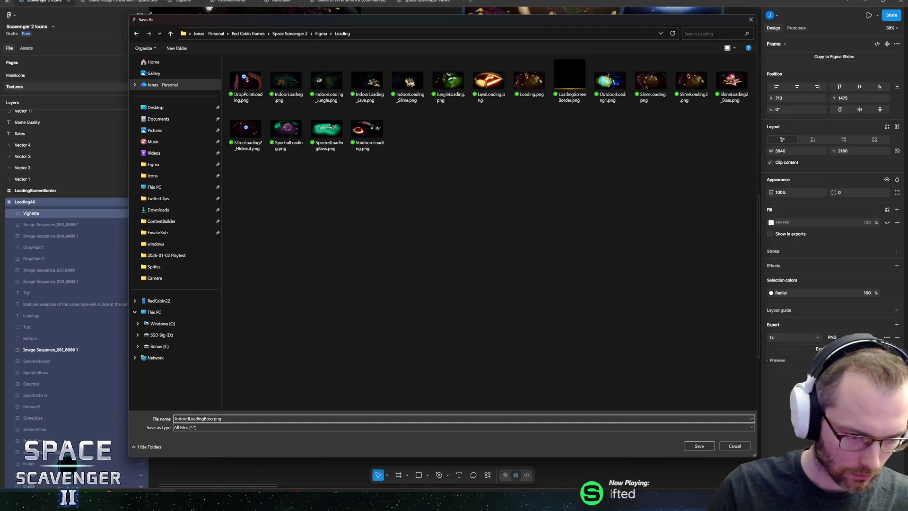
pyautogui.click(204, 419)
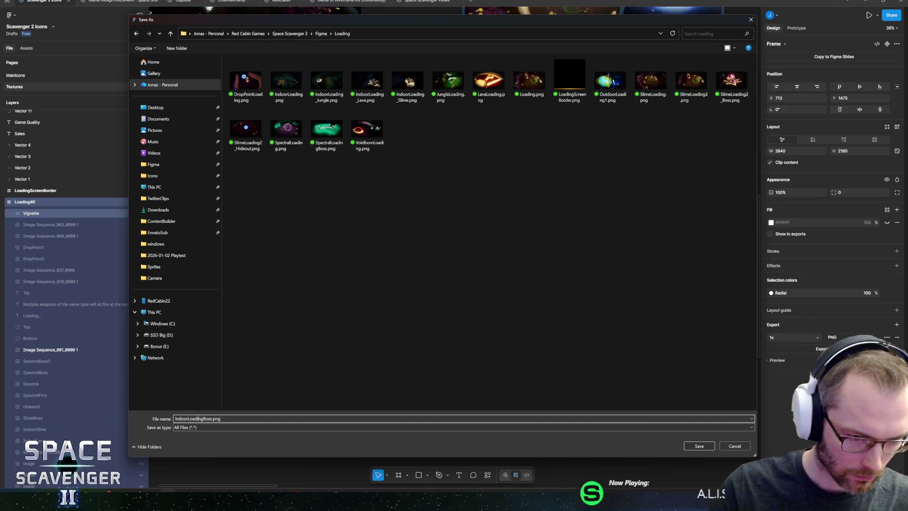
pyautogui.hotkey('shift', 'Right')
pyautogui.hotkey('shift', 'Right')
pyautogui.hotkey('shift', 'Right')
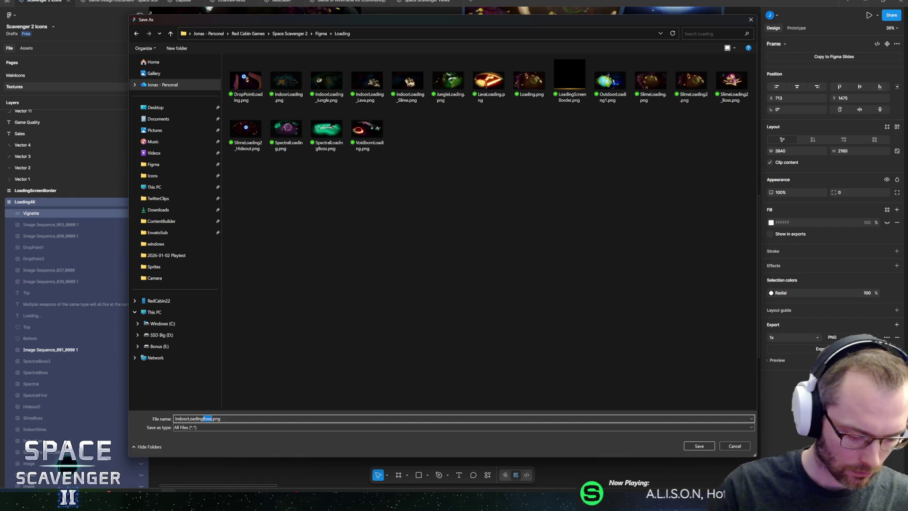
pyautogui.write('Spectral')
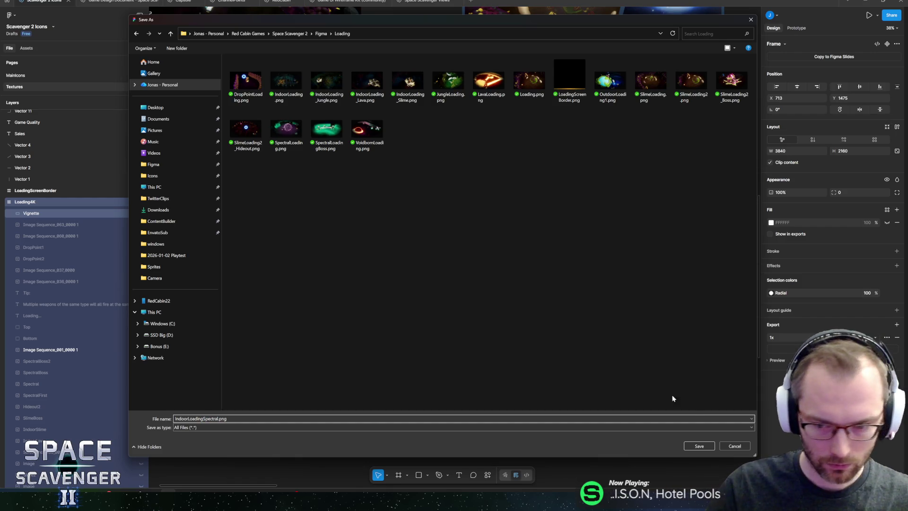
pyautogui.click(691, 447)
pyautogui.hotkey('alt', 'Tab')
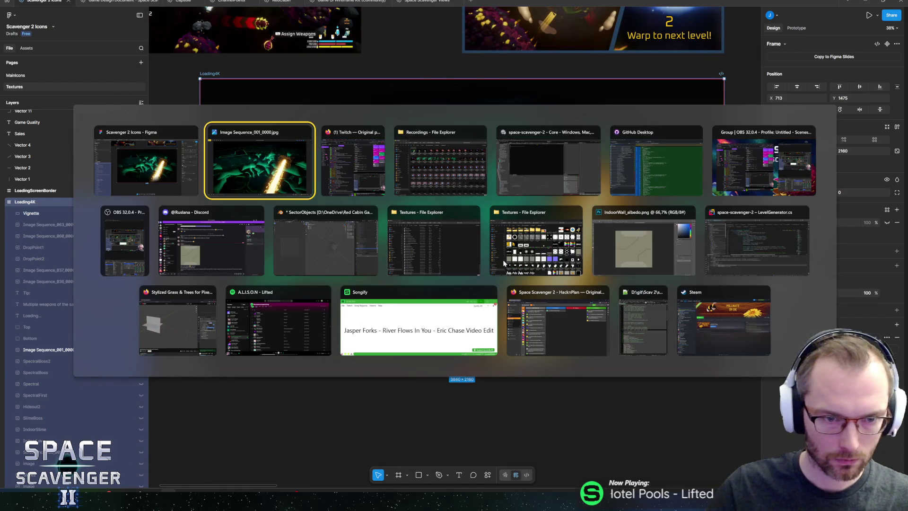
# Step: Cycle through the open windows and bring the Unity editor to the front
pyautogui.hotkey('alt', 'Tab')
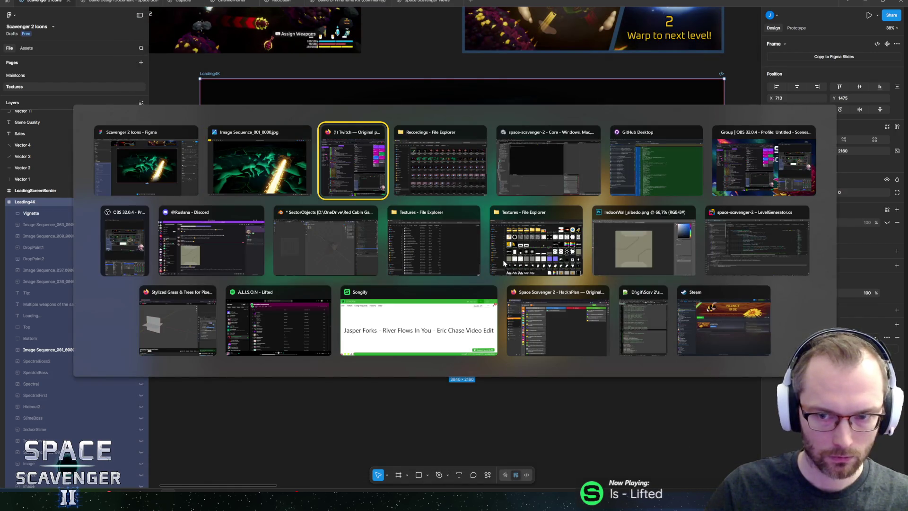
pyautogui.press('Escape')
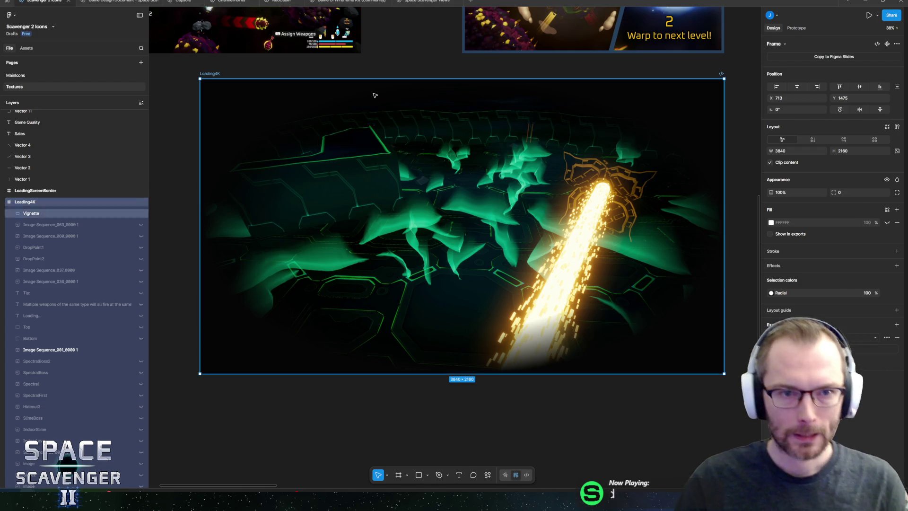
pyautogui.hotkey('alt', 'Tab')
pyautogui.hotkey('alt', 'Tab')
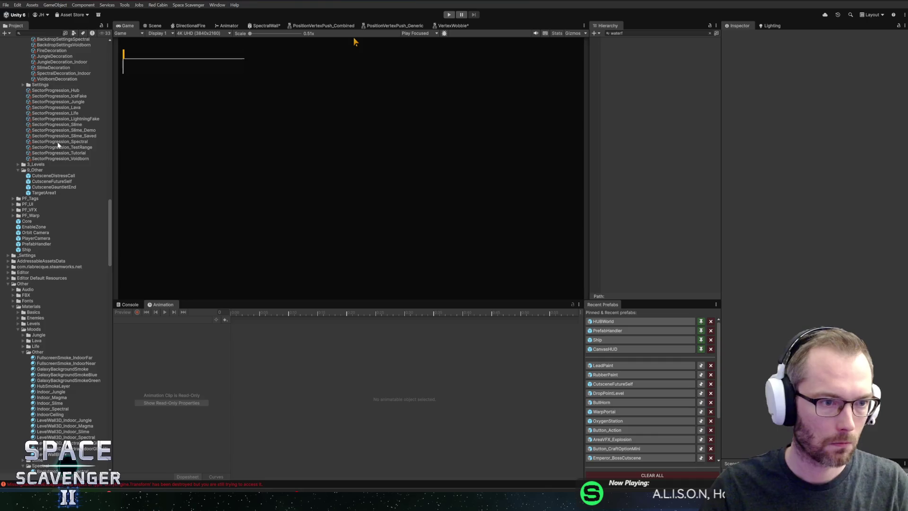
# Step: Inspect the JungleDecoration_Indoor wall decoration settings
pyautogui.scroll(10, 61, 136)
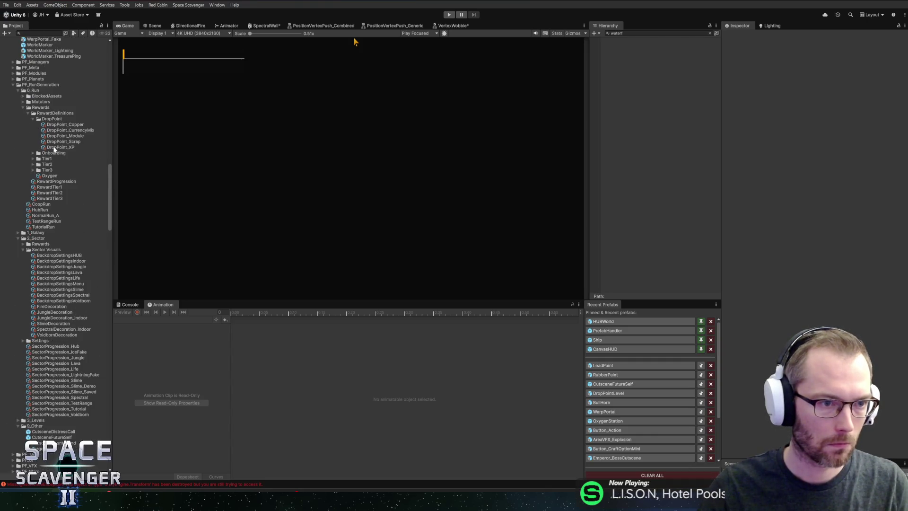
pyautogui.scroll(-2, 45, 271)
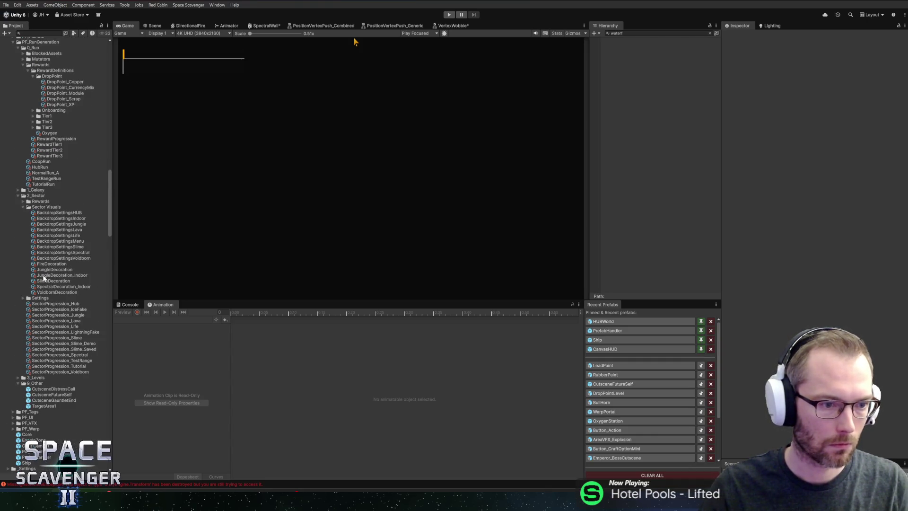
pyautogui.click(47, 271)
pyautogui.click(48, 275)
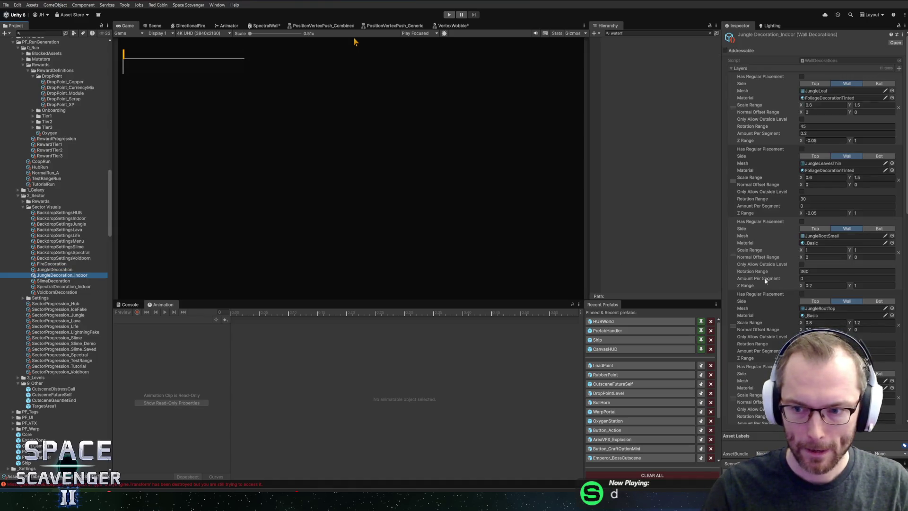
# Step: Inspect the Level_Indoor_114_Spectral level settings in the 3_Levels folder
pyautogui.scroll(-10, 778, 293)
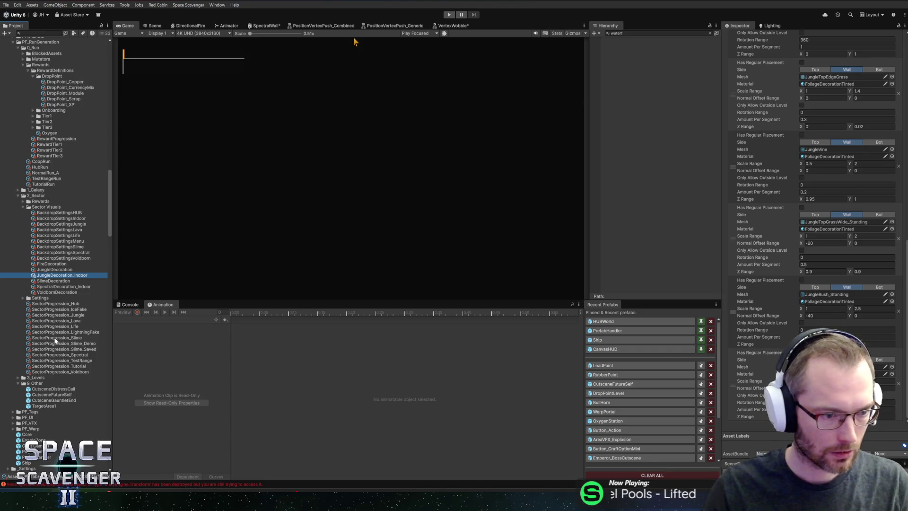
pyautogui.click(18, 378)
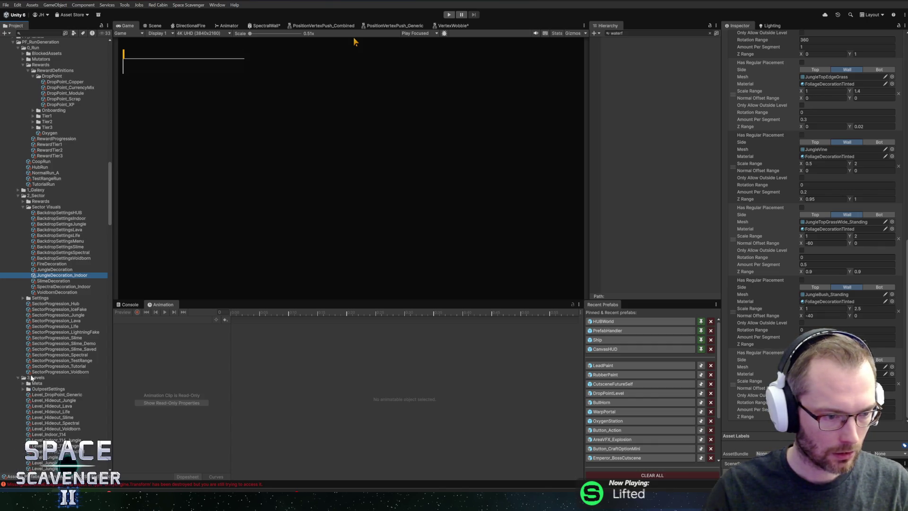
pyautogui.scroll(-10, 55, 260)
pyautogui.click(58, 260)
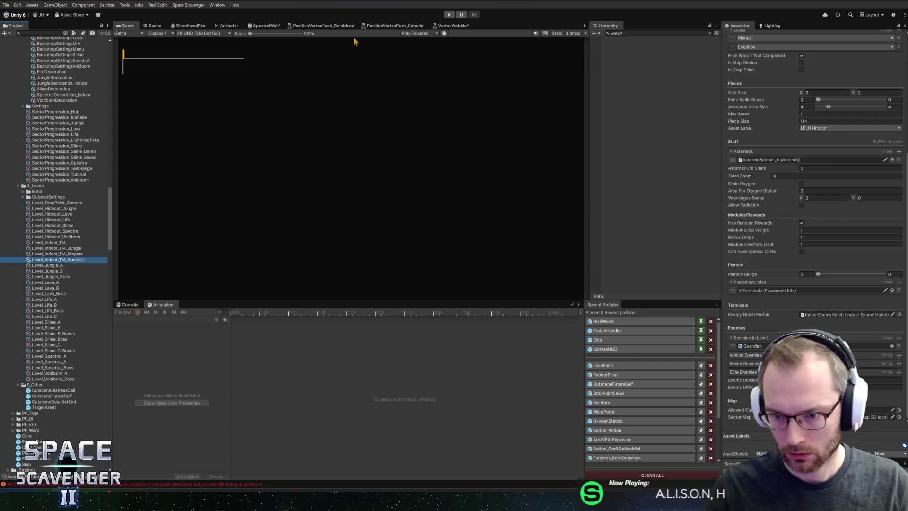
pyautogui.scroll(12, 44, 235)
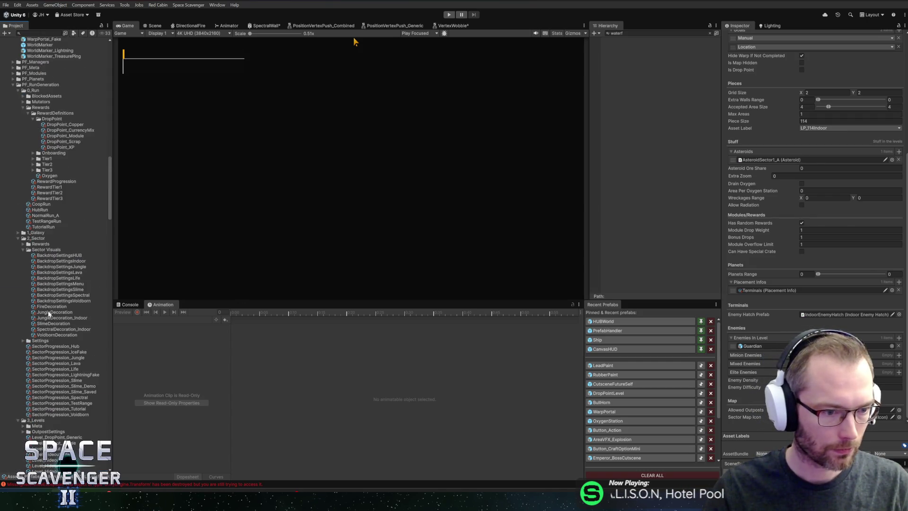
pyautogui.scroll(-5, 48, 313)
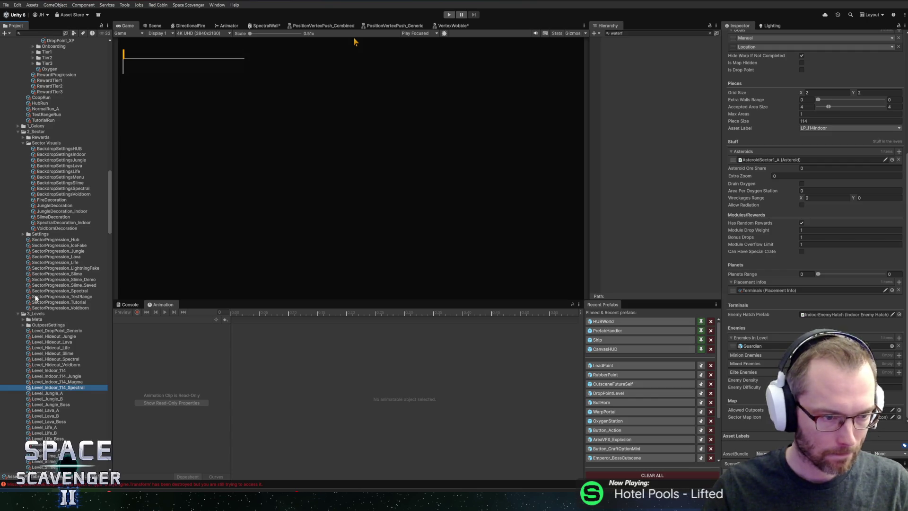
pyautogui.click(19, 314)
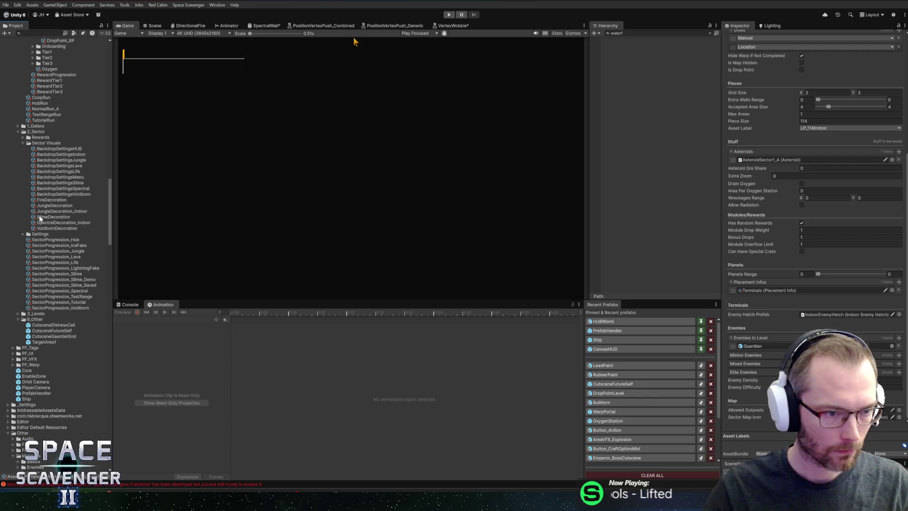
# Step: Review the SectorSettings_Indoor_Spectral settings in the Settings folder
pyautogui.scroll(5, 35, 218)
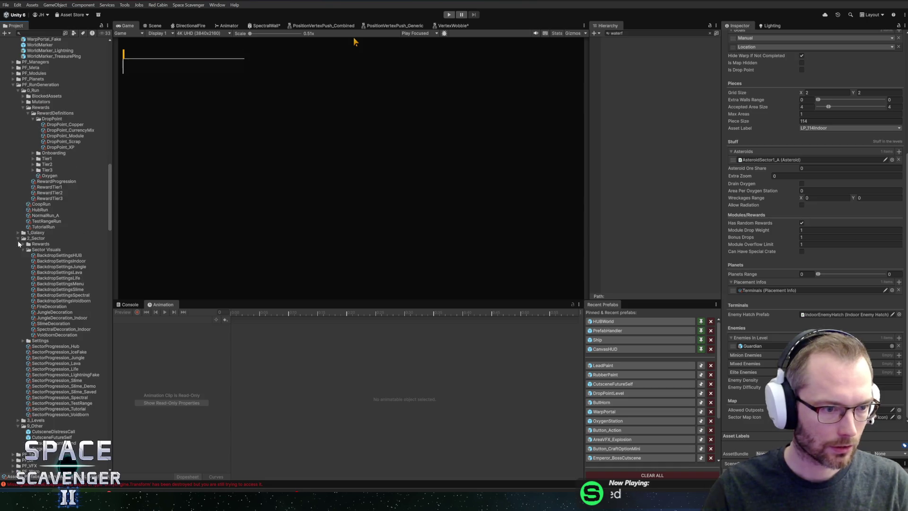
pyautogui.scroll(-4, 33, 285)
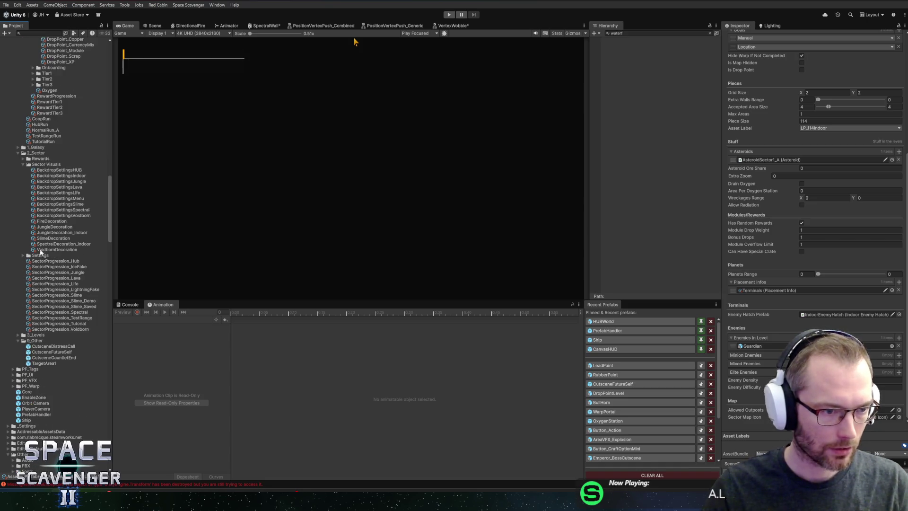
pyautogui.click(23, 255)
pyautogui.click(68, 295)
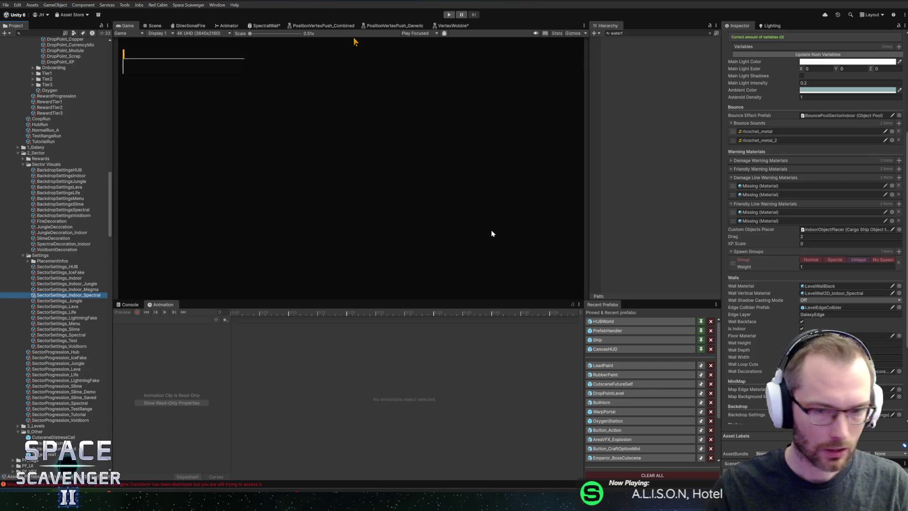
pyautogui.scroll(-10, 806, 213)
pyautogui.scroll(-3, 813, 213)
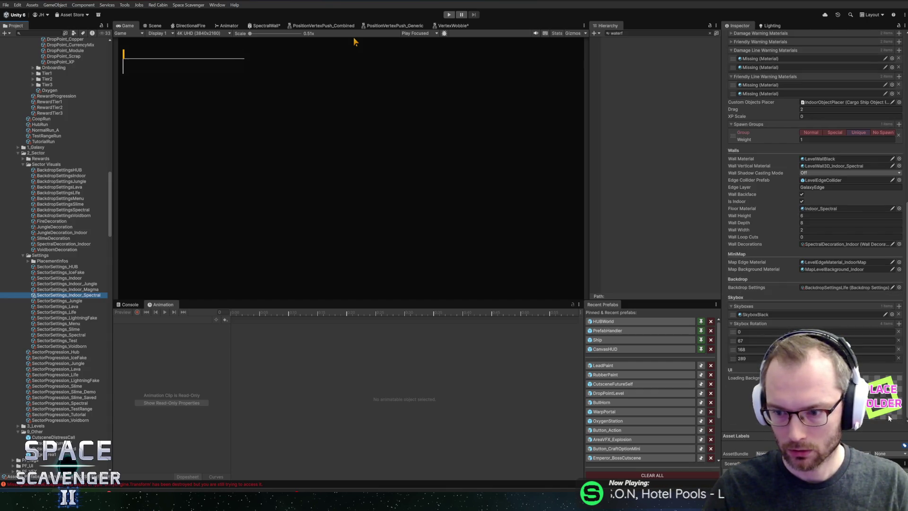
pyautogui.scroll(-10, 50, 205)
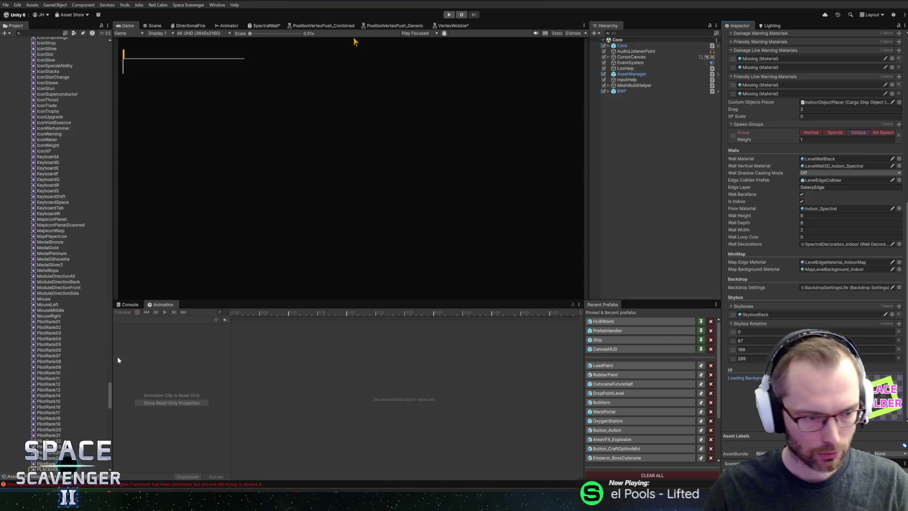
pyautogui.scroll(10, 51, 206)
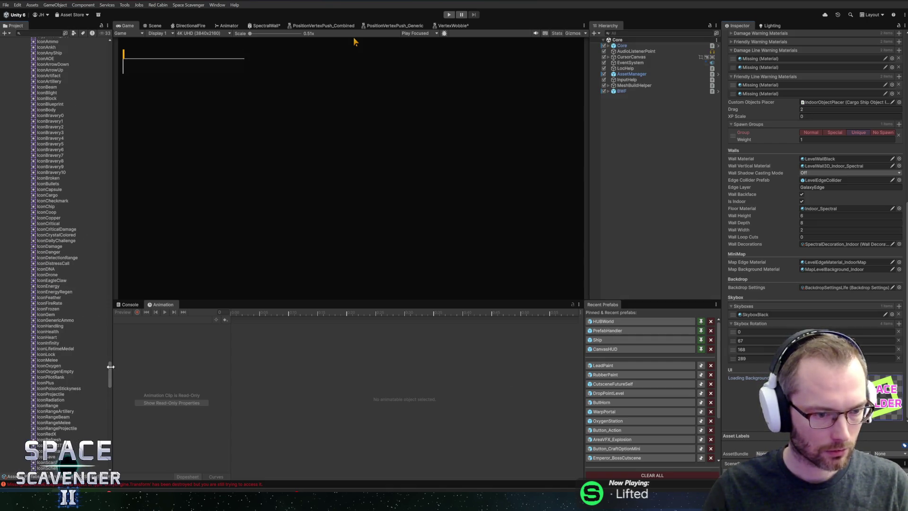
# Step: Collapse the Glyphicons and Icons folders and view IndoorLoading_Lava's import settings
pyautogui.moveTo(112, 370)
pyautogui.mouseDown()
pyautogui.moveTo(97, 239)
pyautogui.moveTo(135, 345)
pyautogui.moveTo(129, 140)
pyautogui.mouseUp()
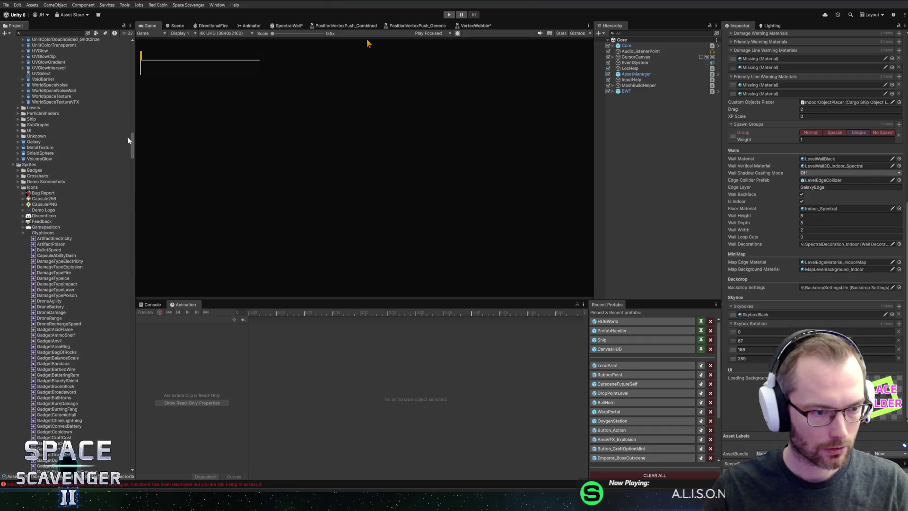
pyautogui.click(22, 233)
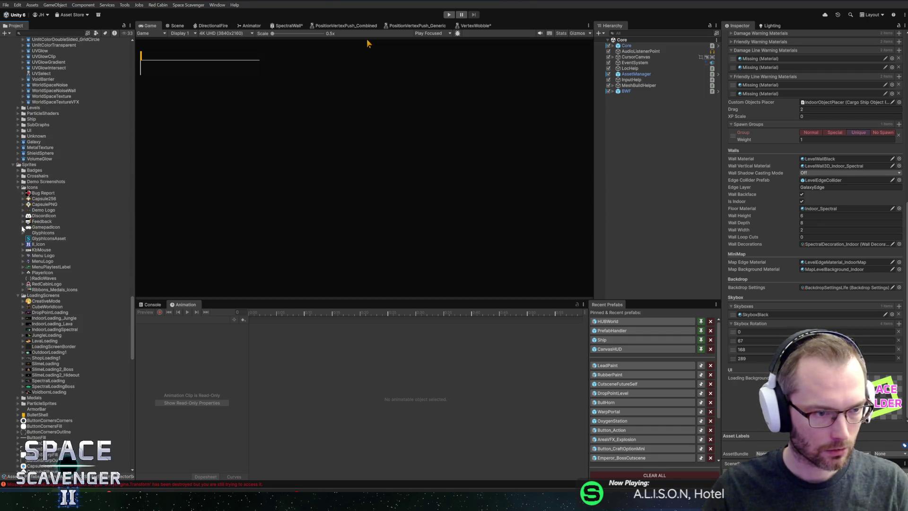
pyautogui.click(18, 188)
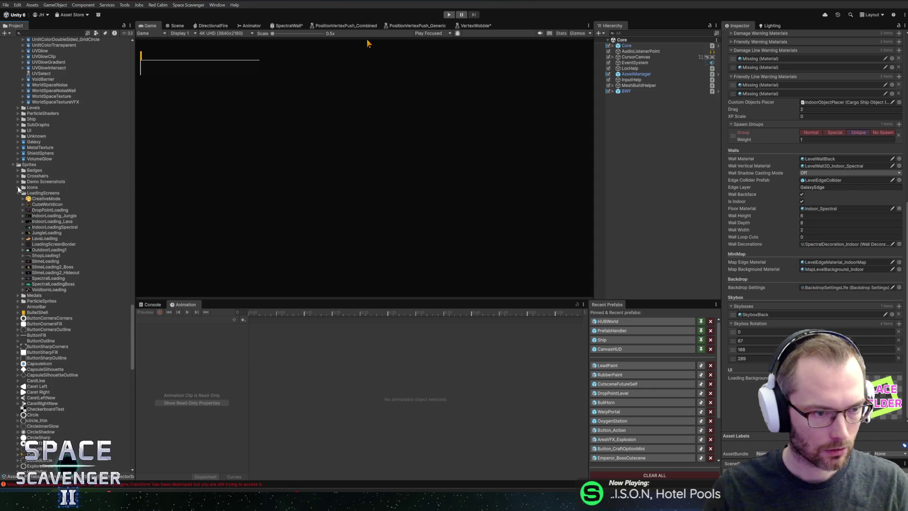
pyautogui.click(38, 221)
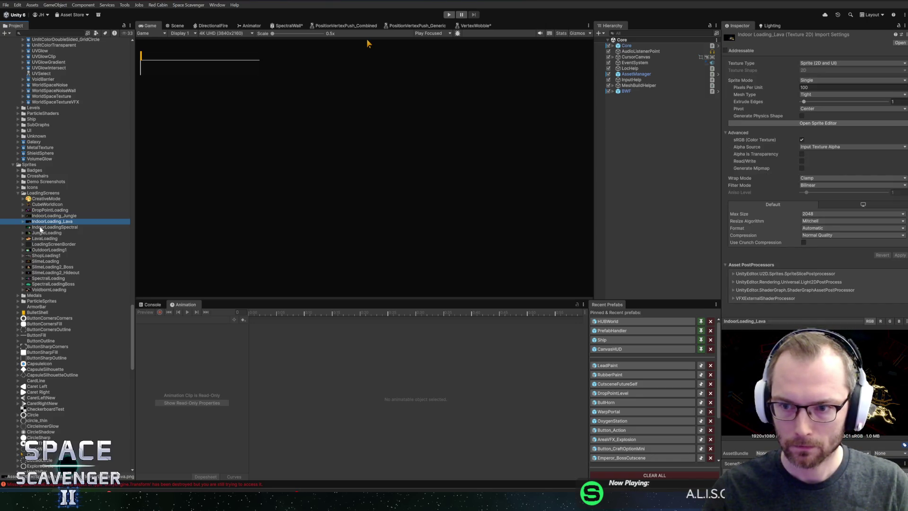
# Step: Make IndoorLoadingSpectral a Single-mode Sprite (2D and UI) at Max Size 4096 and apply
pyautogui.click(41, 229)
pyautogui.click(810, 62)
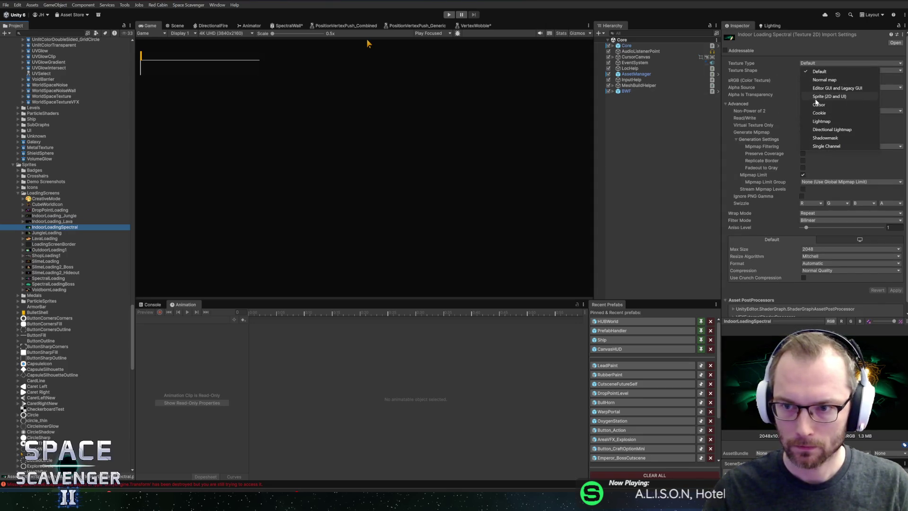
pyautogui.click(827, 96)
pyautogui.click(816, 81)
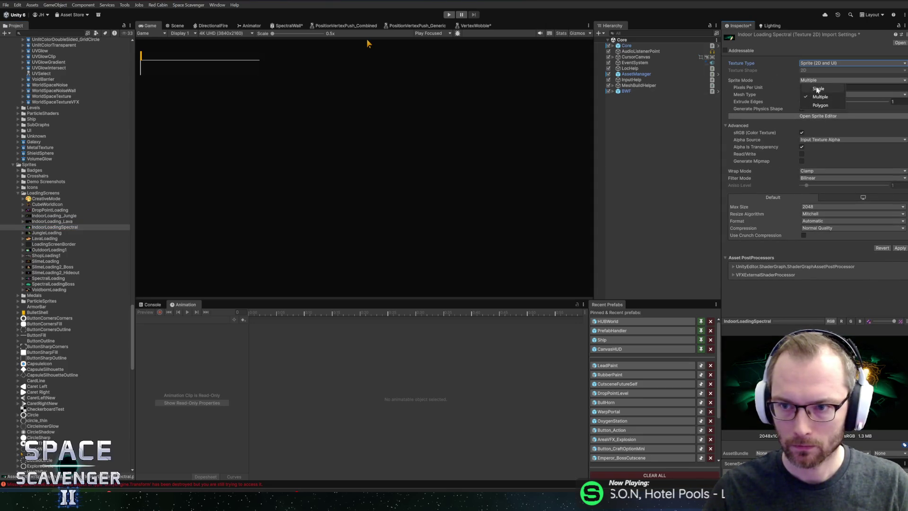
pyautogui.click(817, 89)
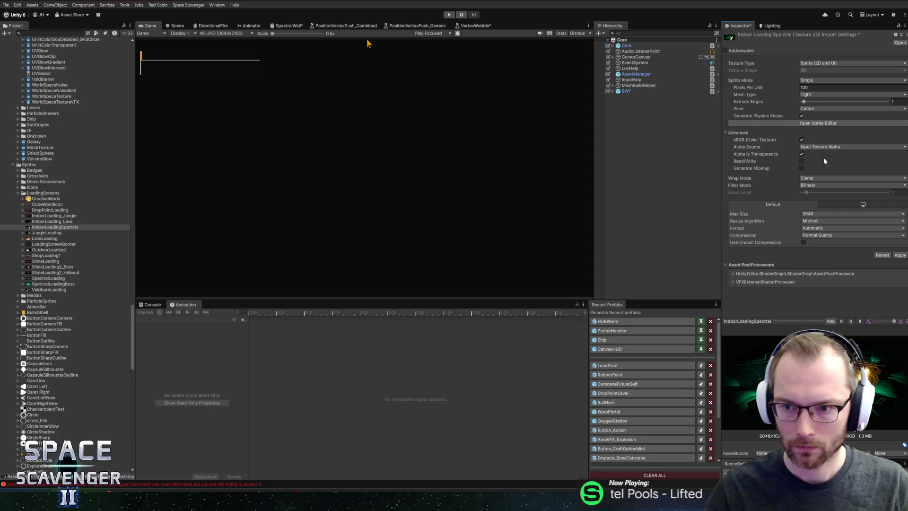
pyautogui.click(807, 214)
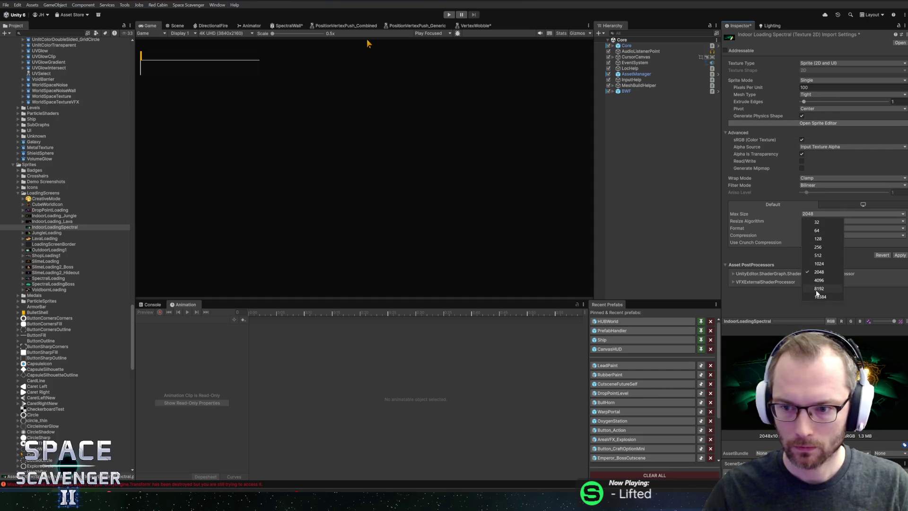
pyautogui.click(820, 280)
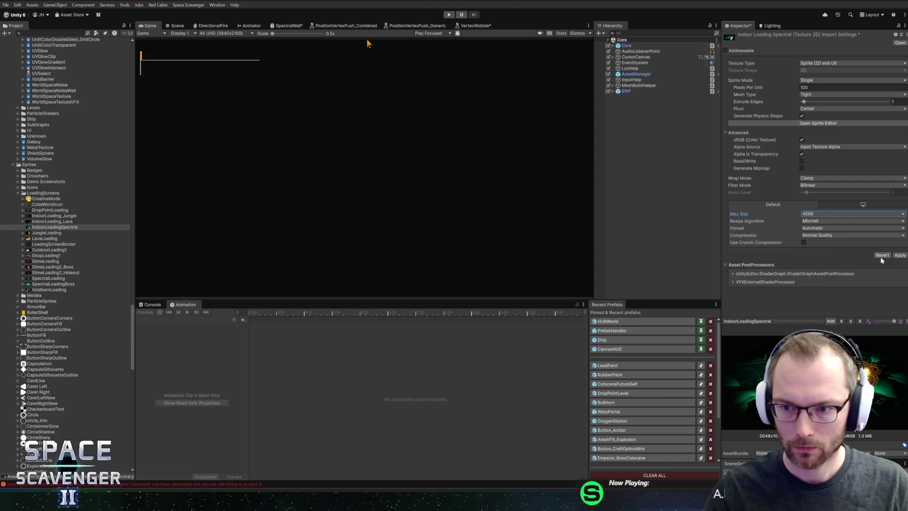
pyautogui.click(897, 255)
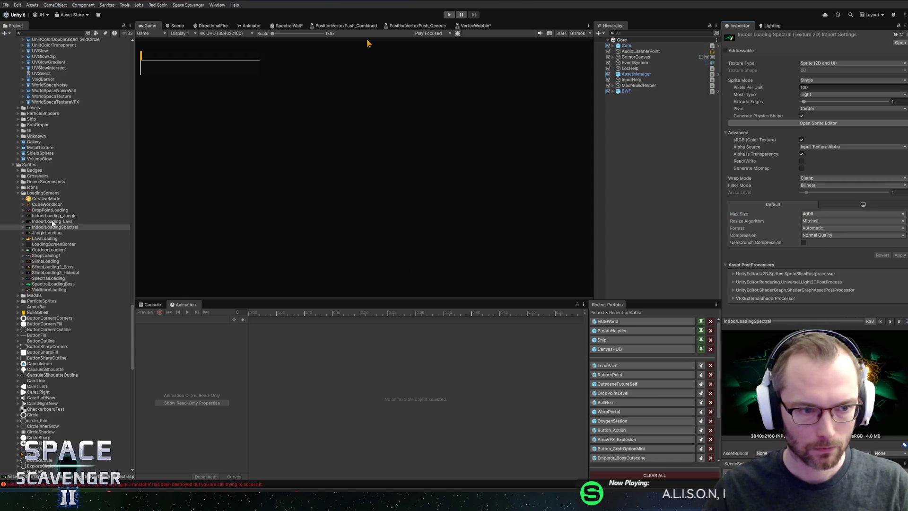
# Step: Turn off Generate Physics Shape and Alpha Is Transparency, set Max Size 2048, and apply
pyautogui.click(53, 222)
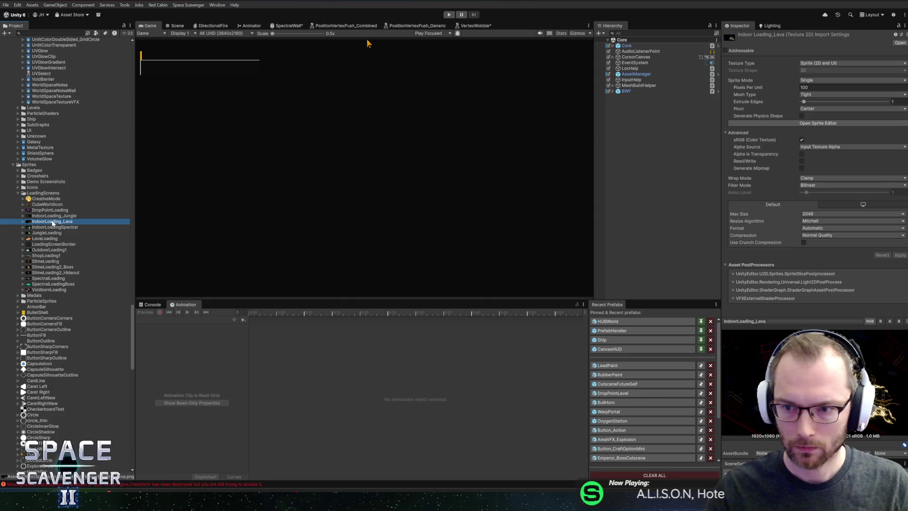
pyautogui.click(53, 229)
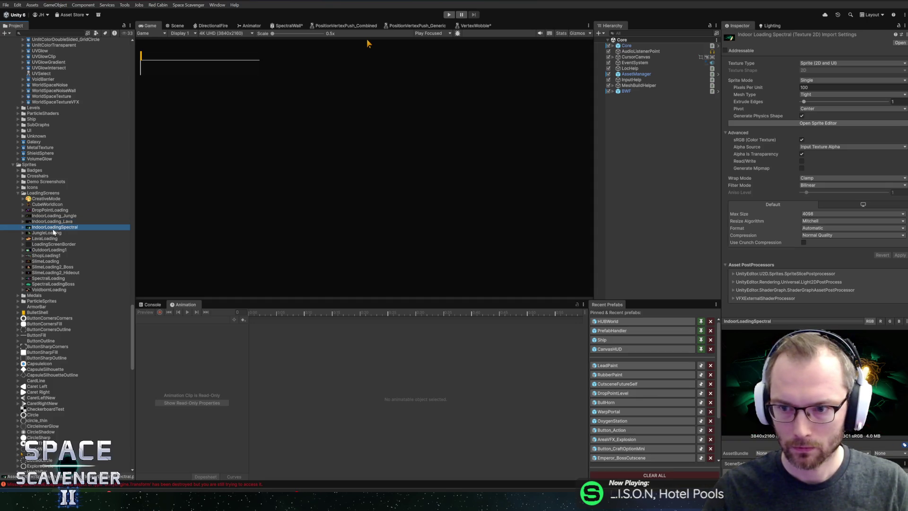
pyautogui.click(802, 154)
pyautogui.click(802, 117)
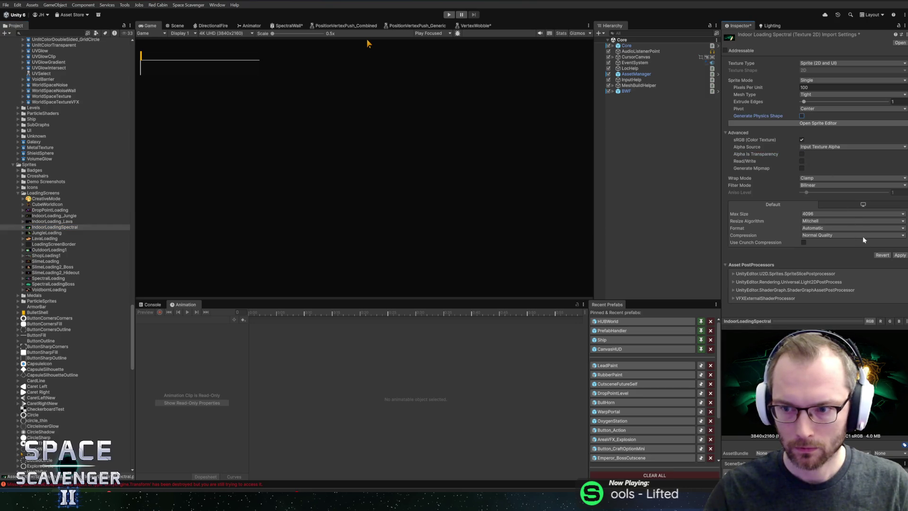
pyautogui.click(851, 214)
pyautogui.click(820, 269)
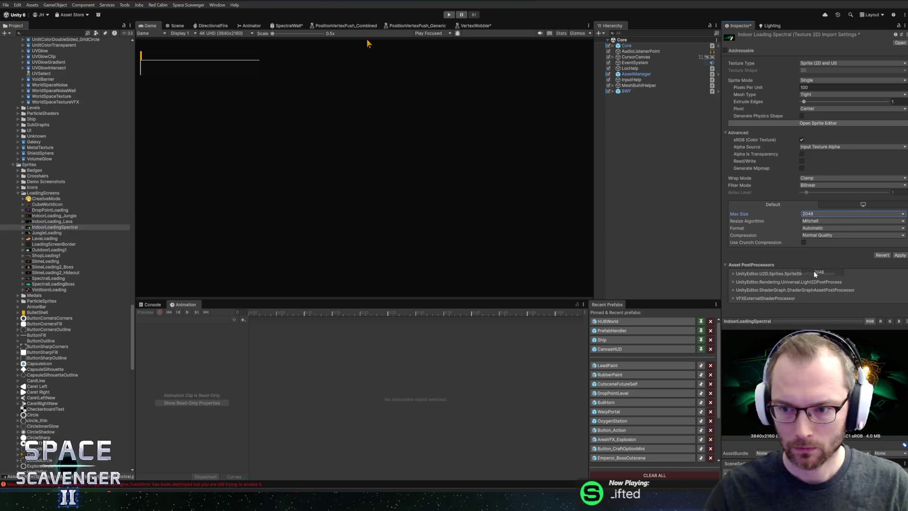
pyautogui.click(892, 255)
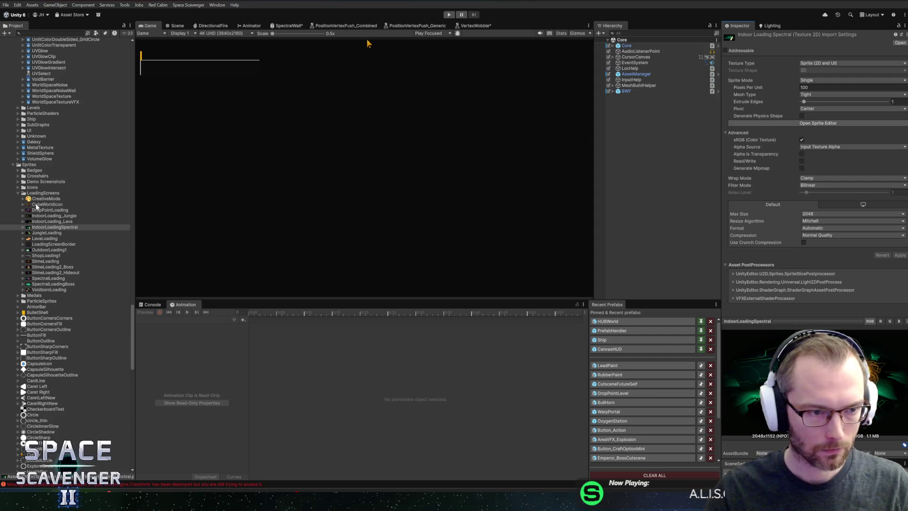
pyautogui.click(36, 211)
pyautogui.press('Down')
pyautogui.press('Down')
pyautogui.press('Down')
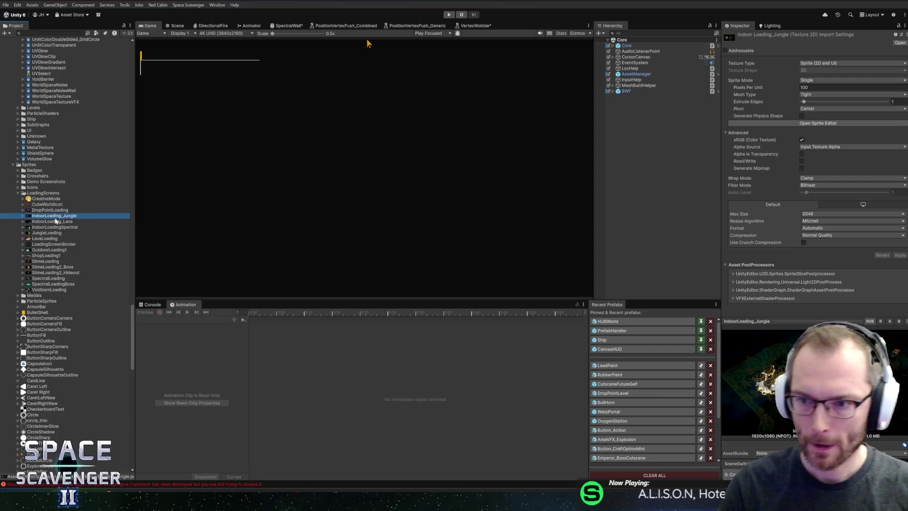
# Step: Compare the import settings of ShopLoading1, SlimeLoading2_Hideout, SpectralLoading, SpectralLoadingBoss and OutdoorLoading1
pyautogui.press('Down')
pyautogui.press('Down')
pyautogui.press('Down')
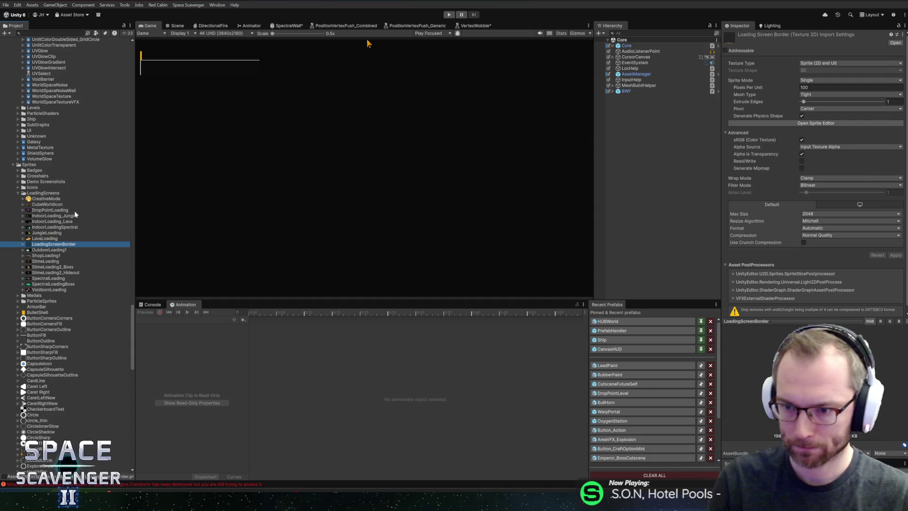
pyautogui.press('Down')
pyautogui.press('Down')
pyautogui.press('Down')
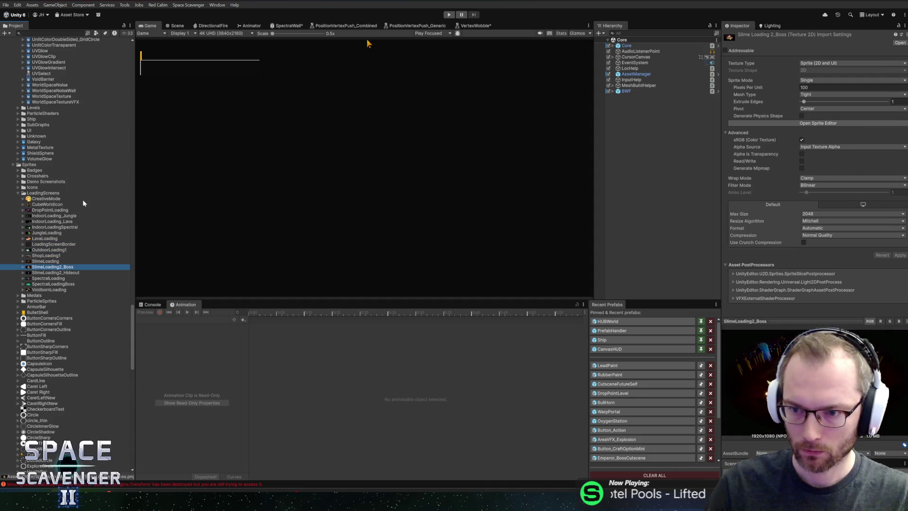
pyautogui.press('Down')
pyautogui.press('Down')
pyautogui.press('Up')
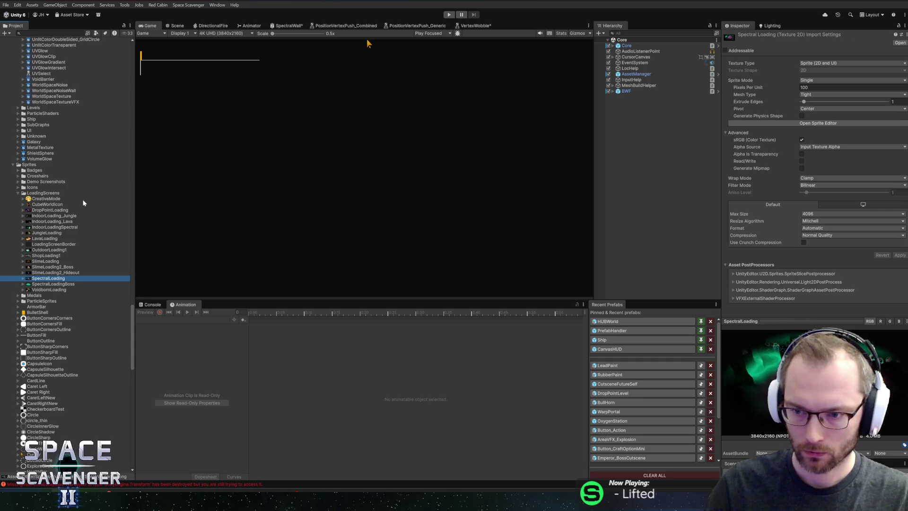
pyautogui.press('Up')
pyautogui.press('Down')
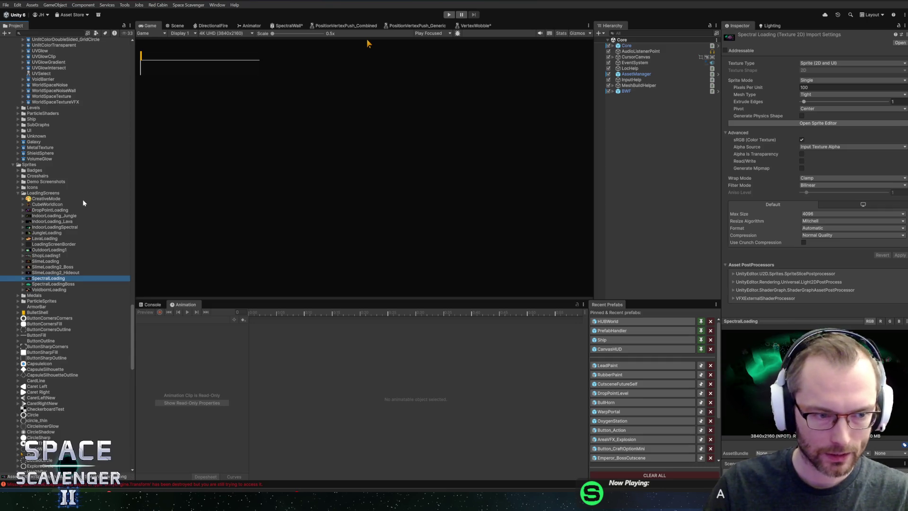
pyautogui.press('Down')
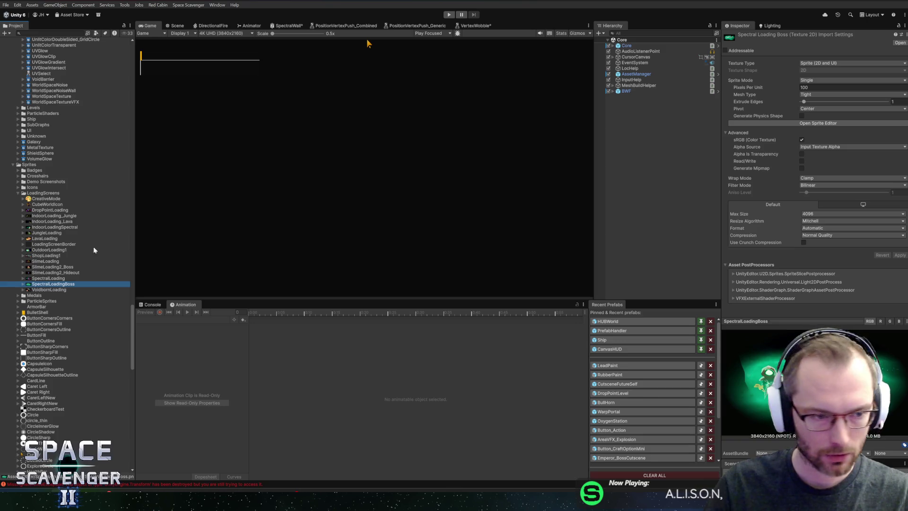
pyautogui.press('Down')
pyautogui.press('Up')
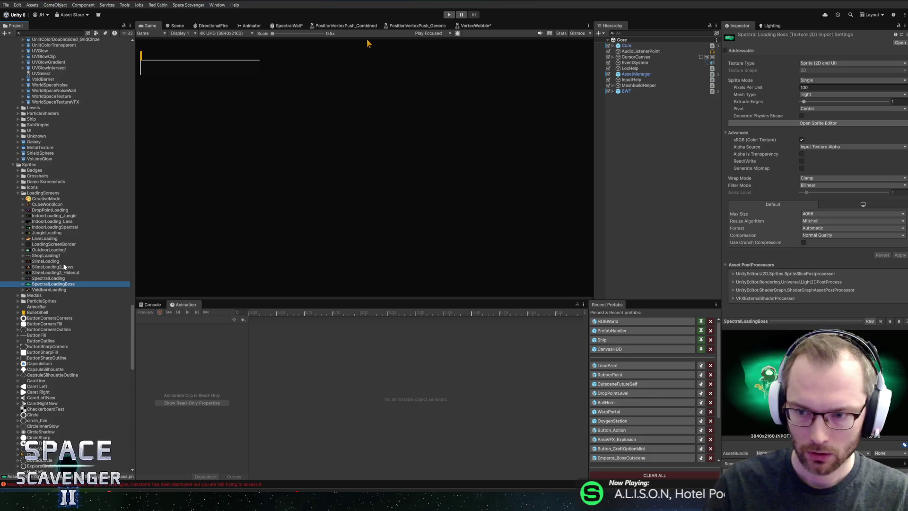
pyautogui.press('Up')
pyautogui.press('Up')
pyautogui.press('Up')
pyautogui.press('Up')
pyautogui.press('Up')
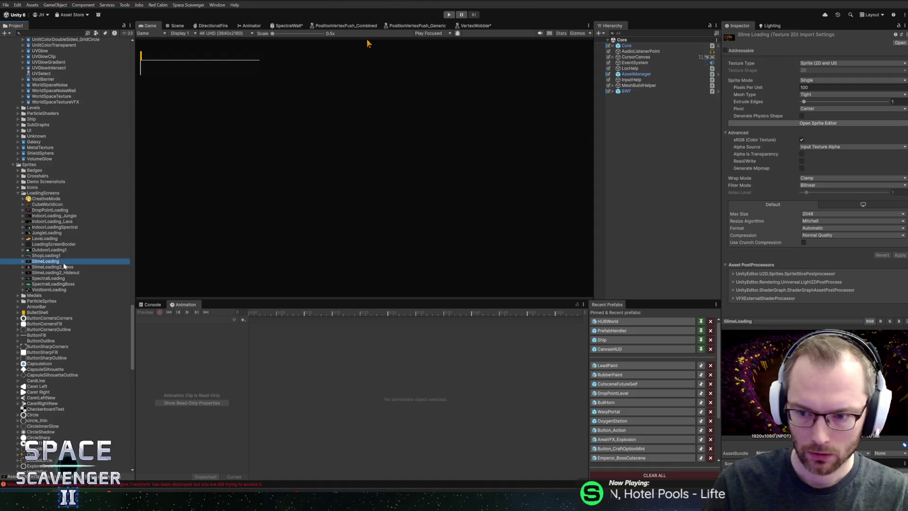
pyautogui.press('Up')
pyautogui.press('Up')
pyautogui.press('Up')
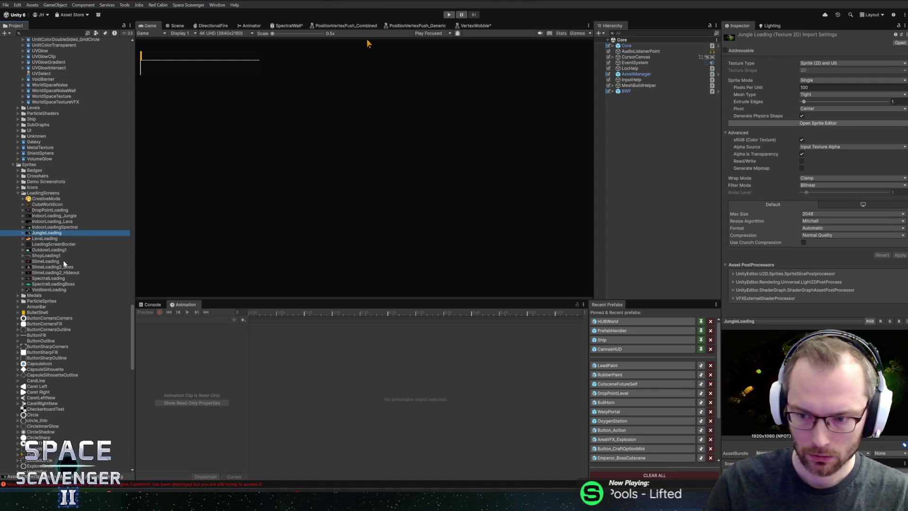
pyautogui.press('Down')
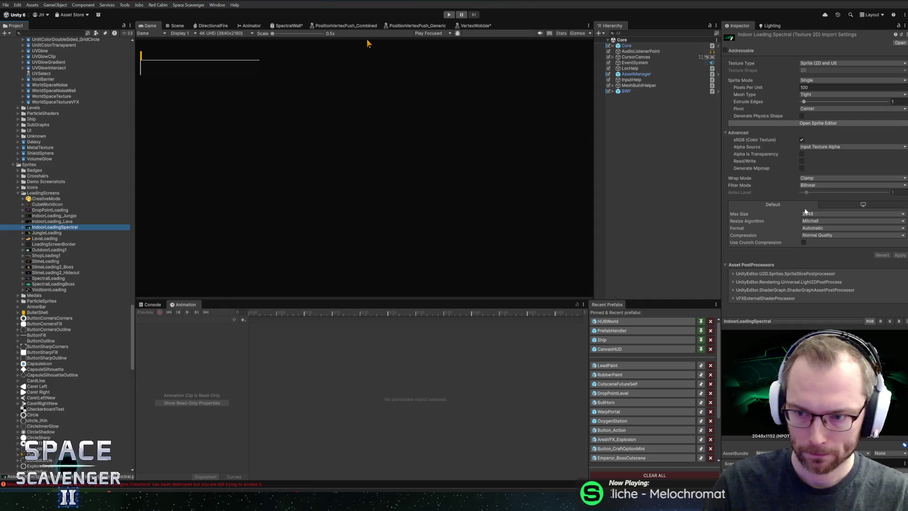
# Step: Set IndoorLoadingSpectral's Max Size back to 4096 and apply
pyautogui.click(805, 213)
pyautogui.click(814, 277)
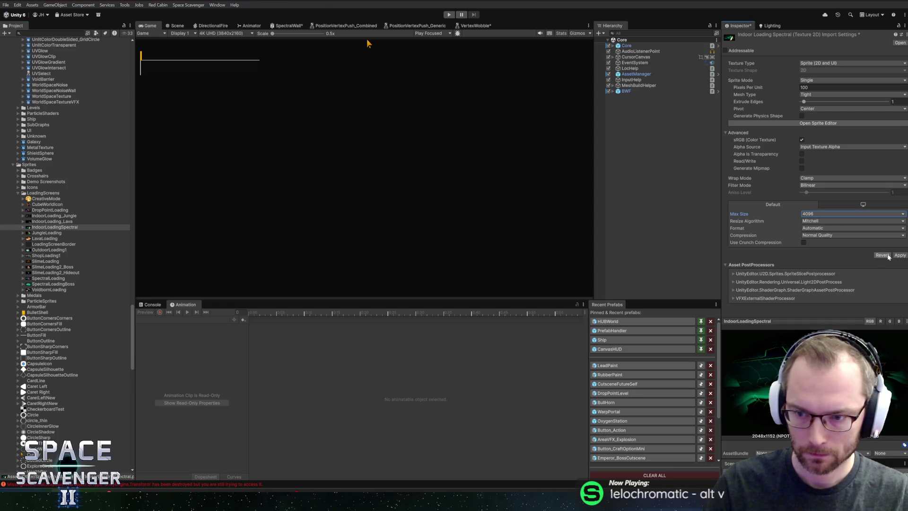
pyautogui.click(900, 254)
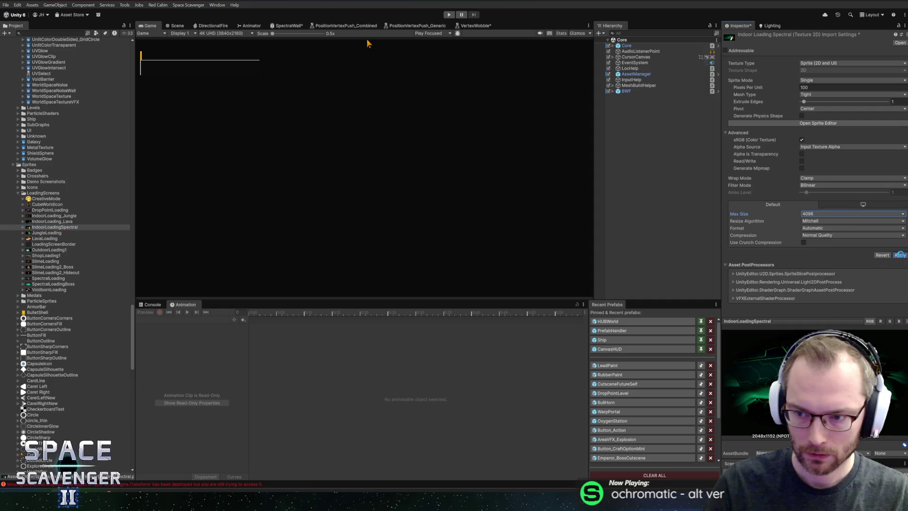
pyautogui.click(37, 284)
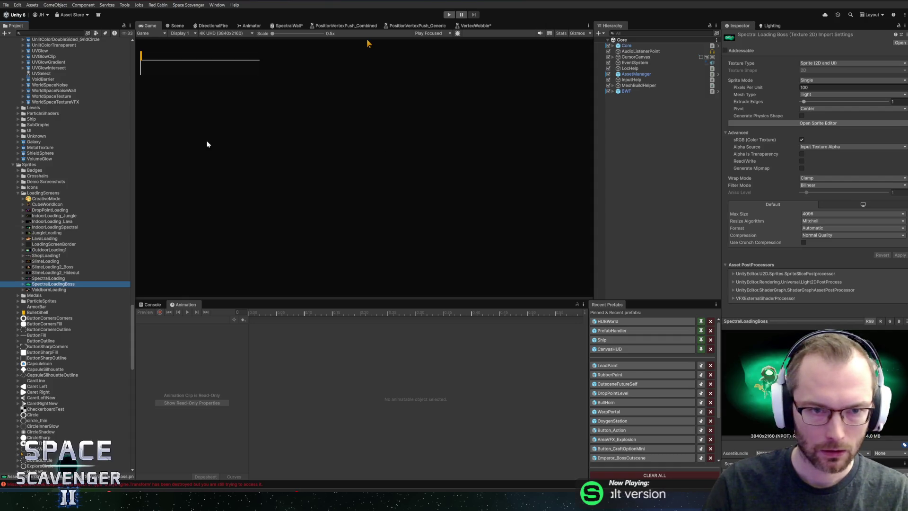
pyautogui.scroll(15, 85, 189)
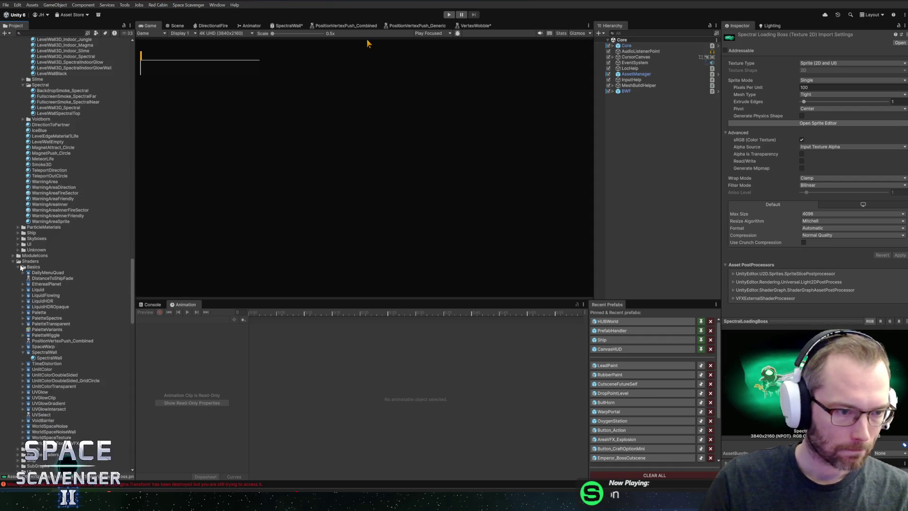
# Step: Make IndoorLoadingSpectral the loading background in SectorSettings_Indoor_Spectral
pyautogui.click(21, 262)
pyautogui.scroll(15, 59, 219)
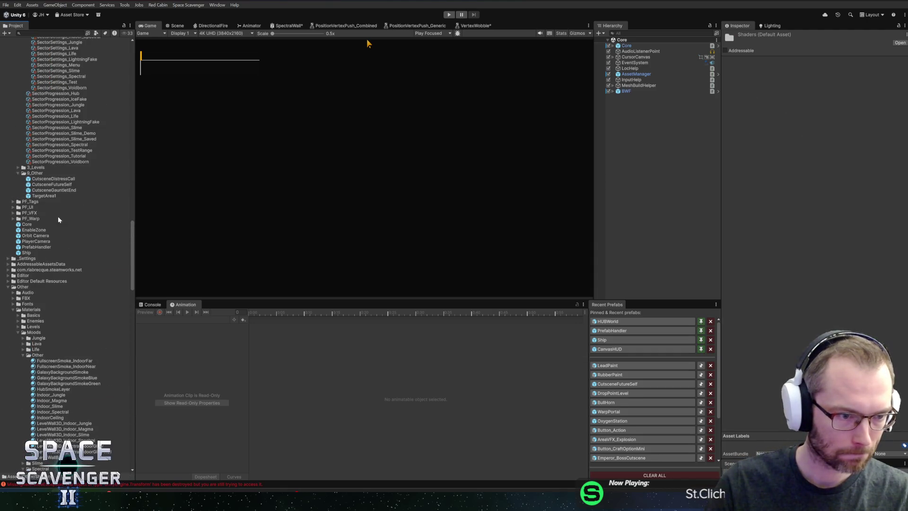
pyautogui.scroll(15, 68, 209)
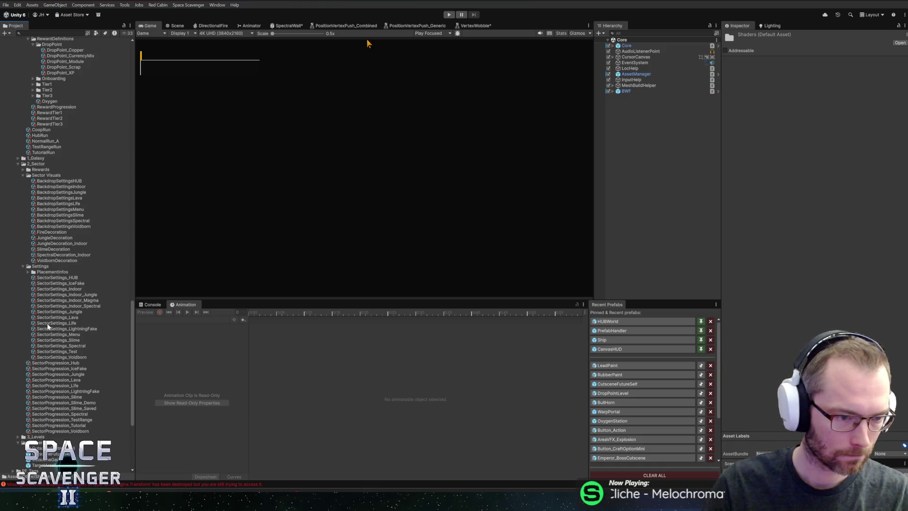
pyautogui.click(66, 306)
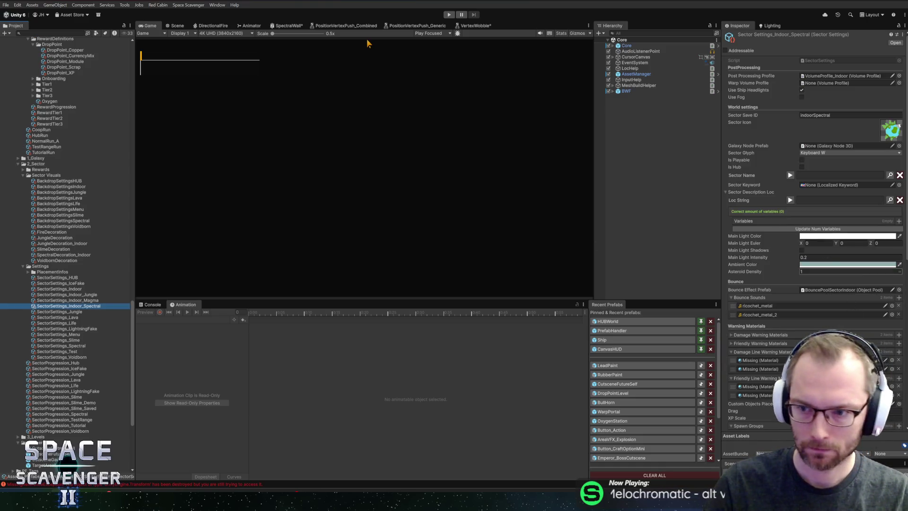
pyautogui.scroll(-5, 813, 189)
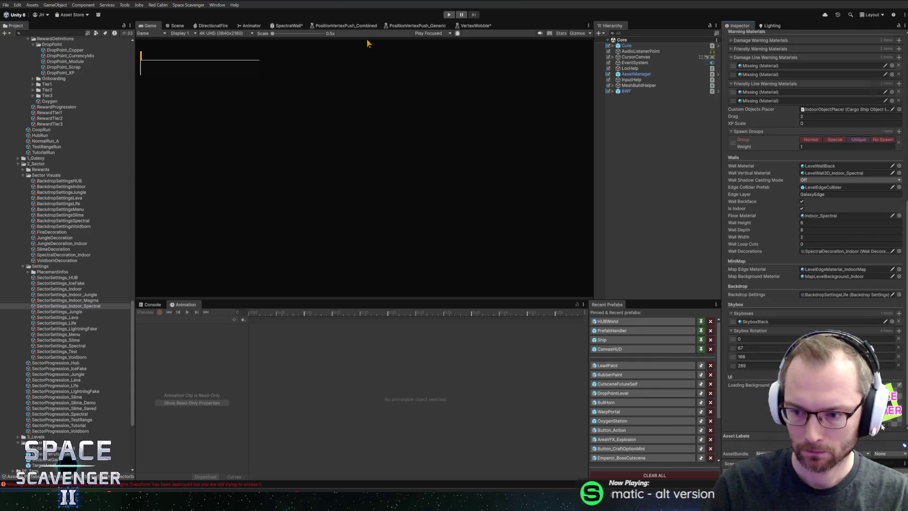
pyautogui.click(899, 384)
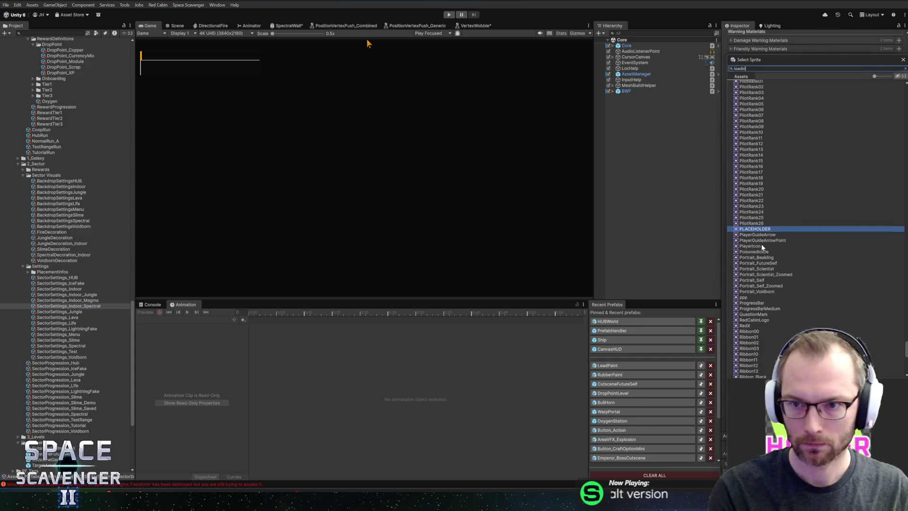
pyautogui.write('g')
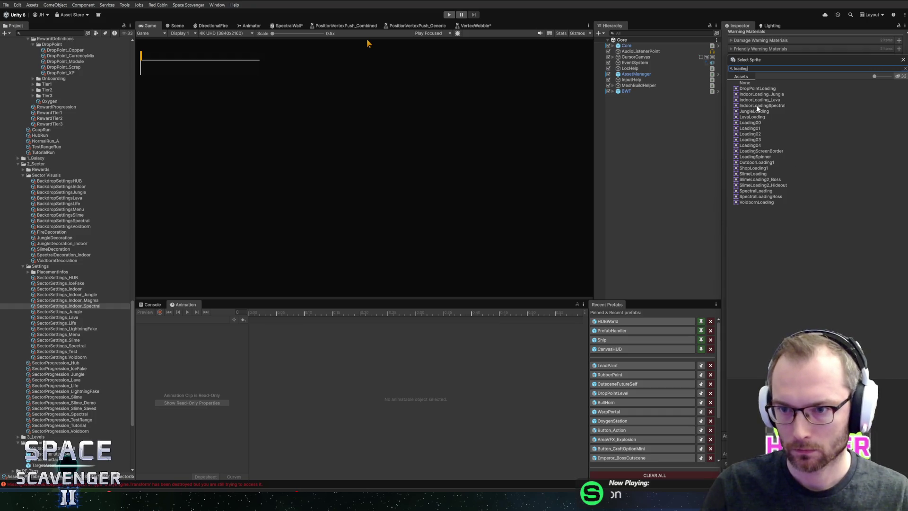
pyautogui.doubleClick(757, 106)
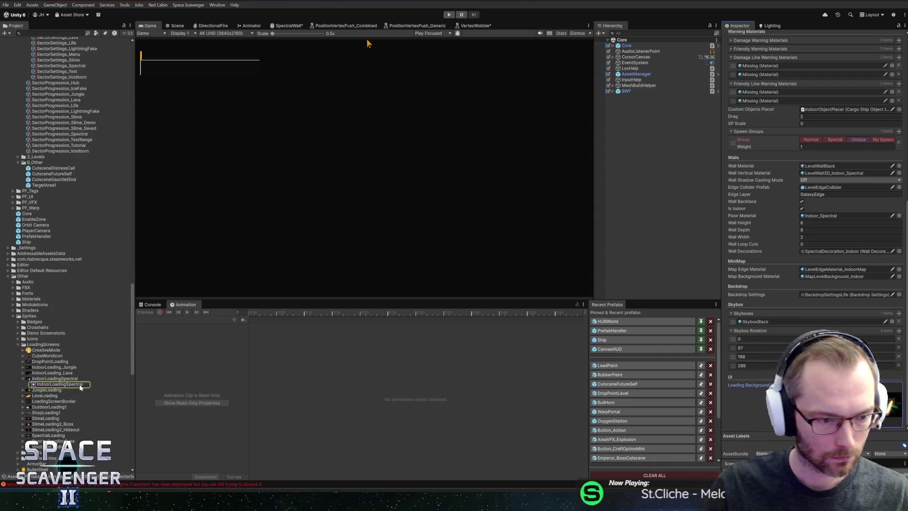
# Step: Rename the IndoorLoadingSpectral sprite to IndoorLoading_Spectral
pyautogui.click(56, 384)
pyautogui.press('Up')
pyautogui.press('Up')
pyautogui.press('Up')
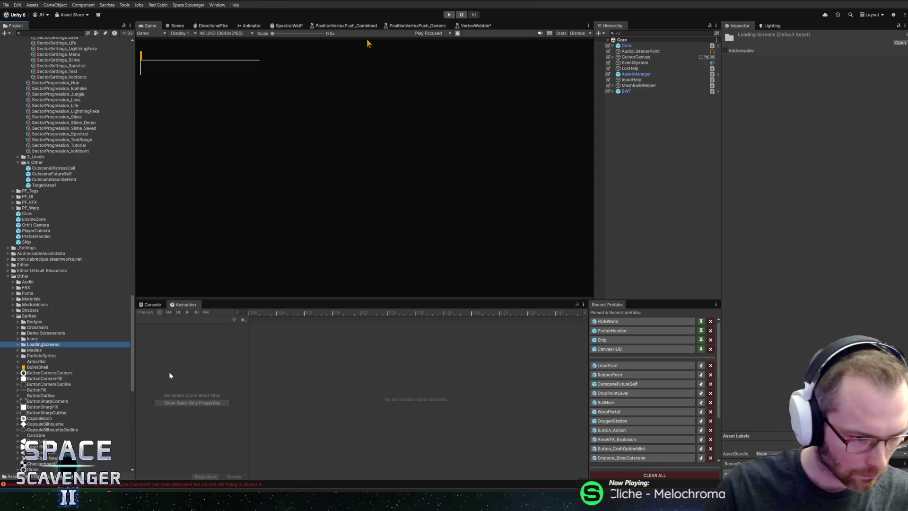
pyautogui.press('Down')
pyautogui.press('Down')
pyautogui.press('Down')
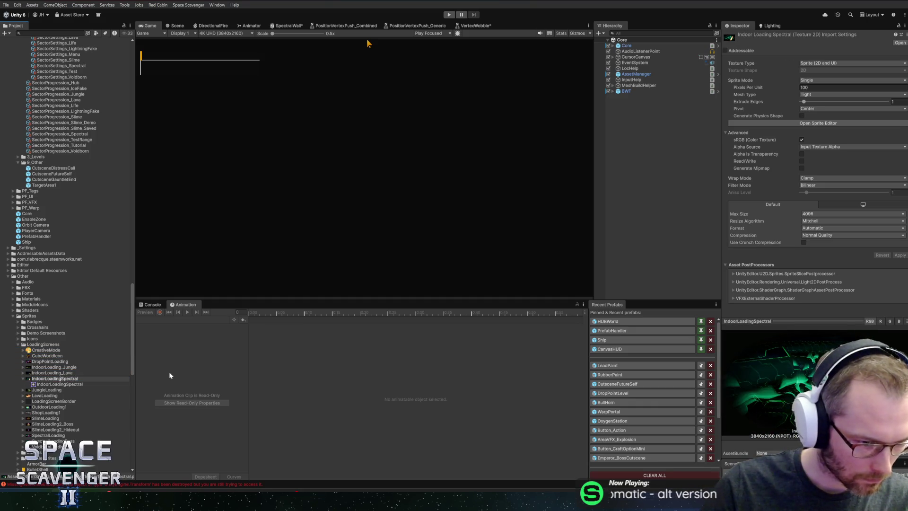
pyautogui.press('F2')
pyautogui.write('_')
pyautogui.press('Return')
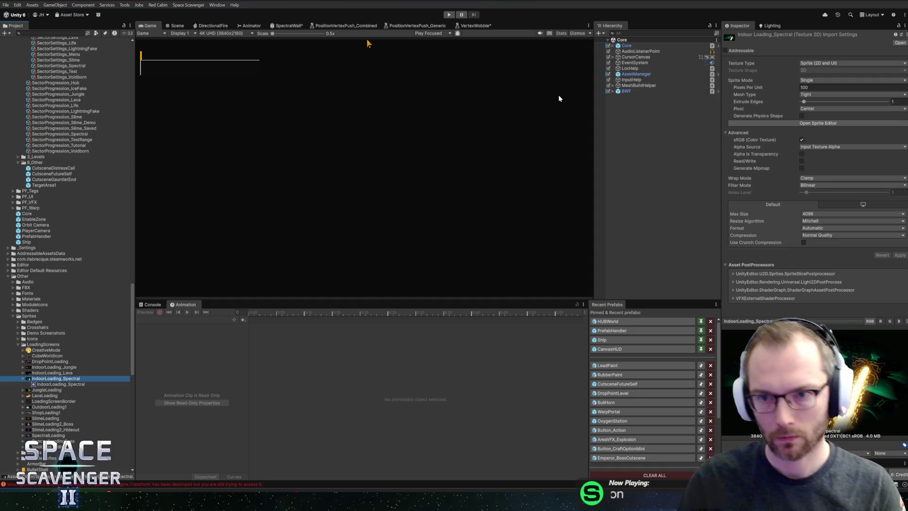
pyautogui.click(447, 14)
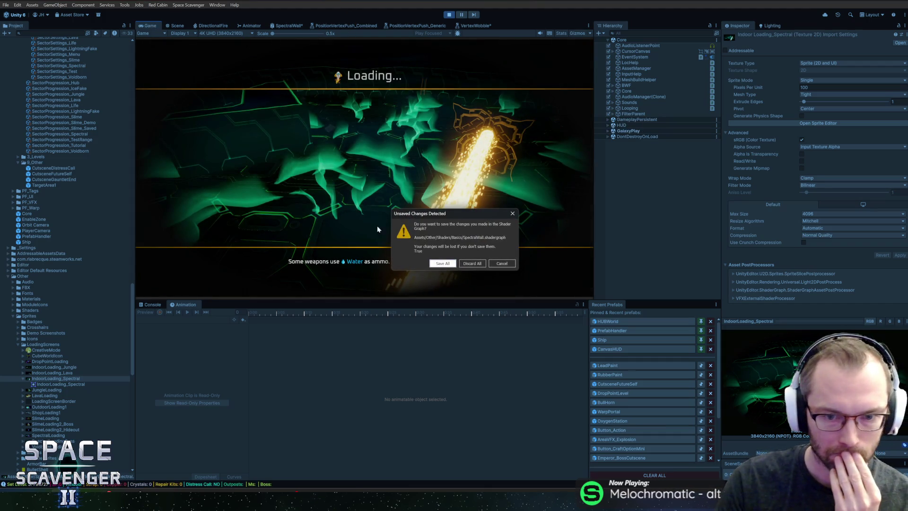
# Step: Cancel the unsaved-changes prompt, stop Play mode, and bring up the VertexWobble shader graph
pyautogui.click(501, 263)
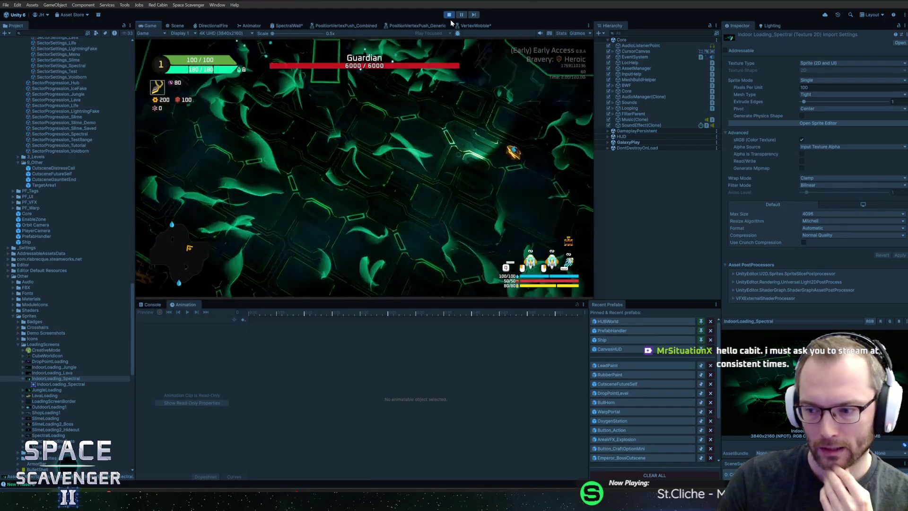
pyautogui.click(449, 15)
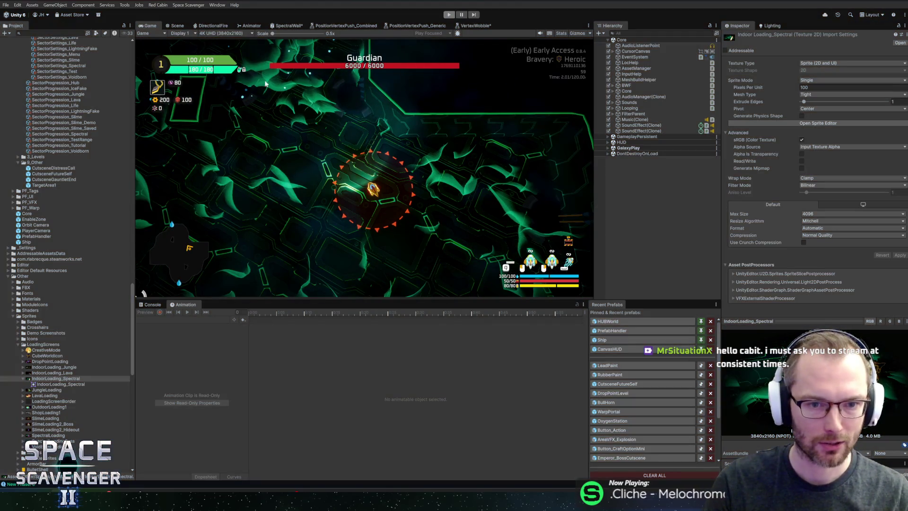
pyautogui.click(476, 26)
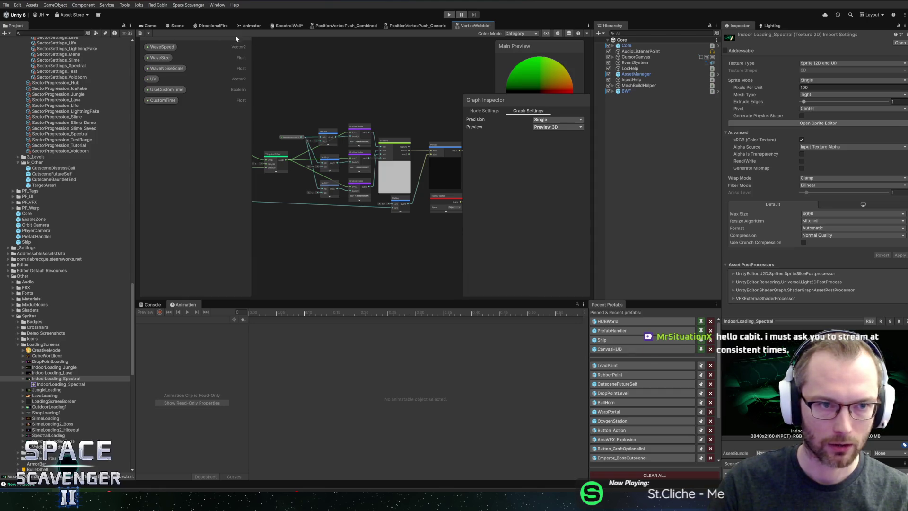
# Step: Look over the SpectralWall shader graph, then return to the Game view
pyautogui.click(286, 27)
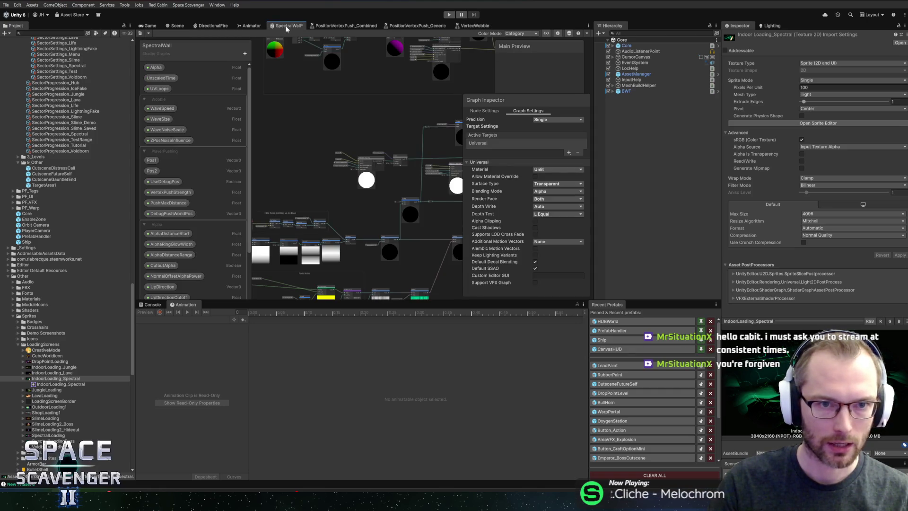
pyautogui.click(146, 27)
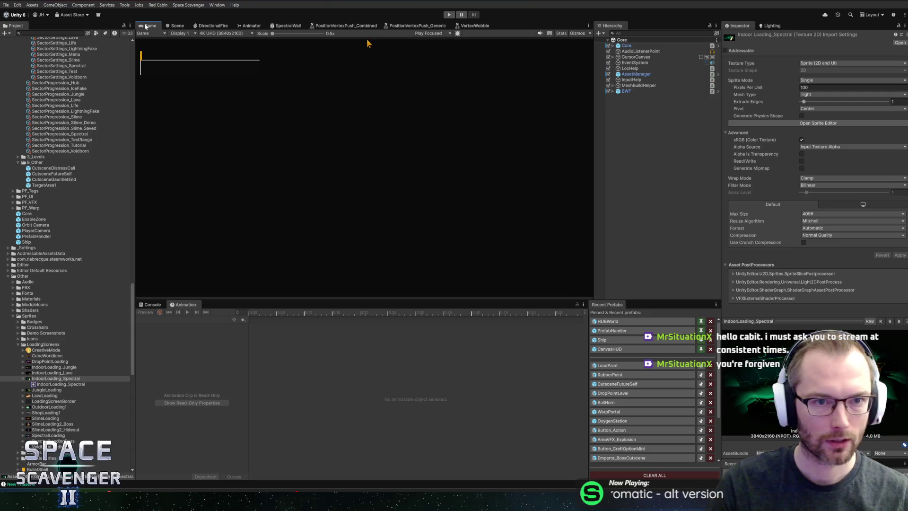
# Step: Play the game maximized, warp through the portal to a new sector, then restore the layout
pyautogui.hotkey('ctrl', 'p')
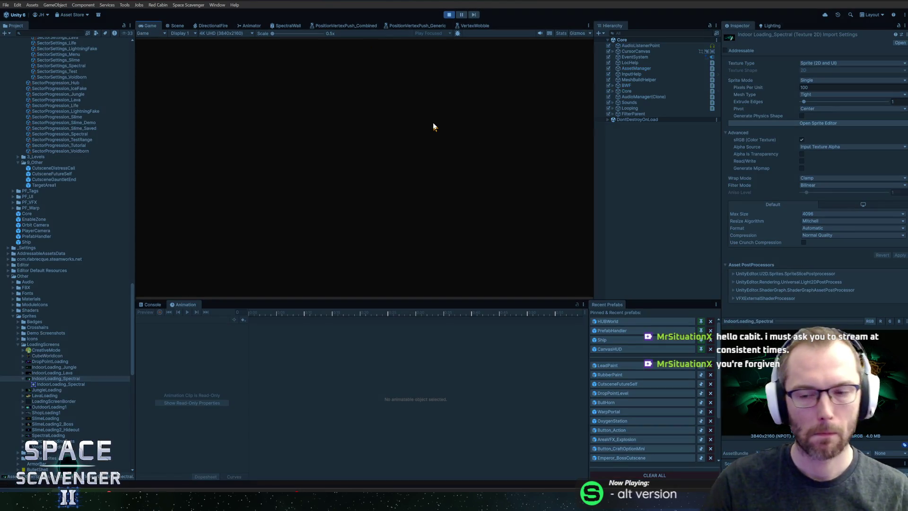
pyautogui.doubleClick(144, 27)
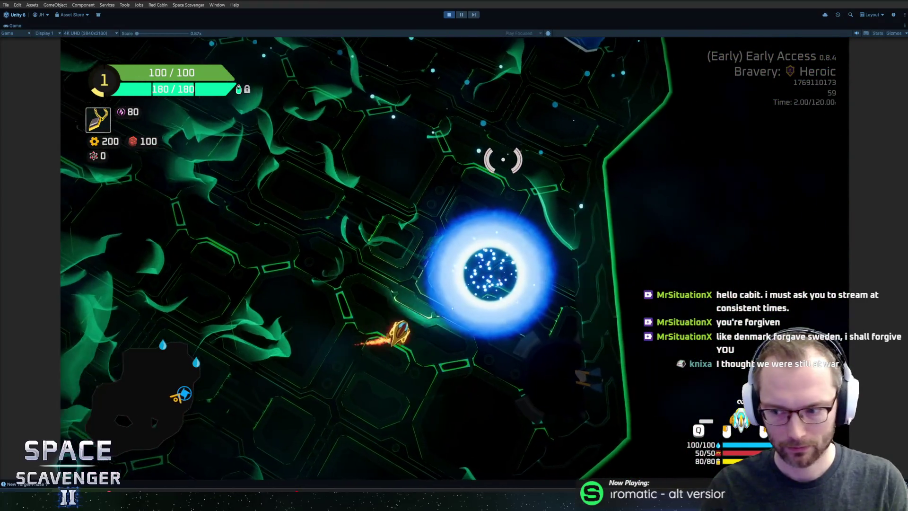
pyautogui.press('f')
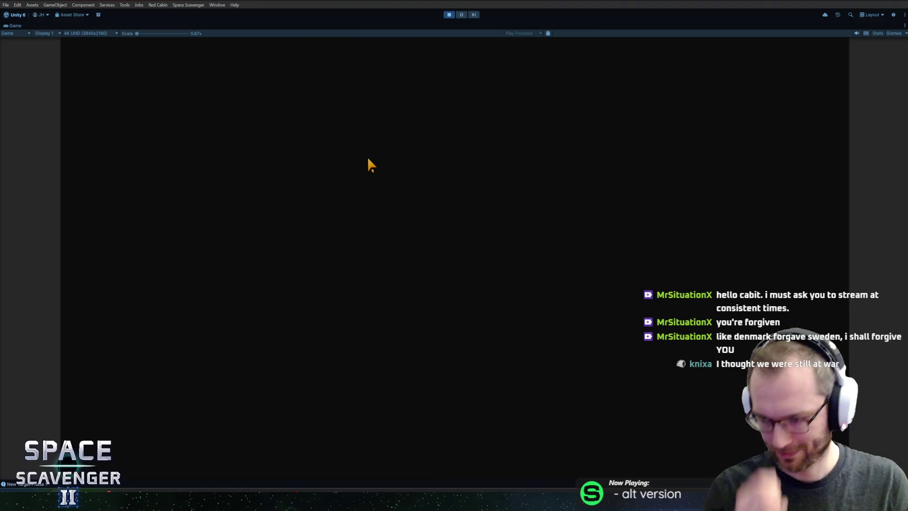
pyautogui.click(362, 316)
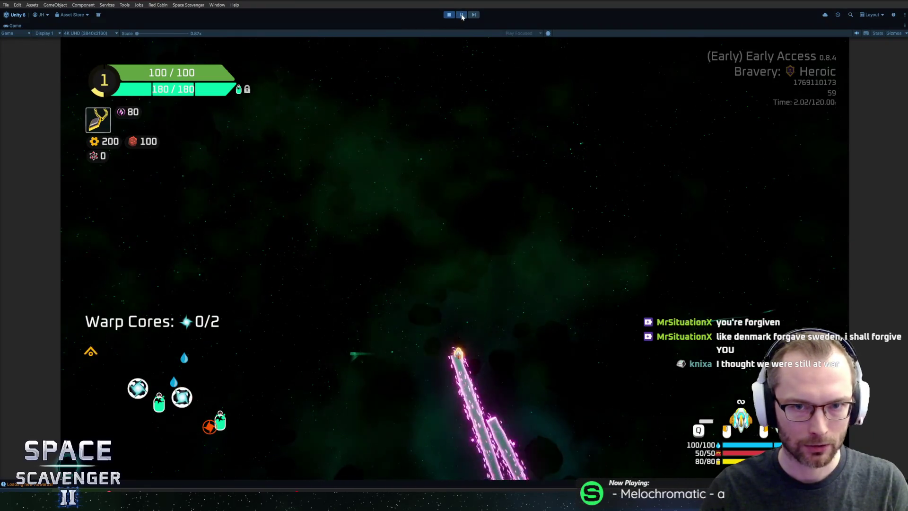
pyautogui.hotkey('shift', 'space')
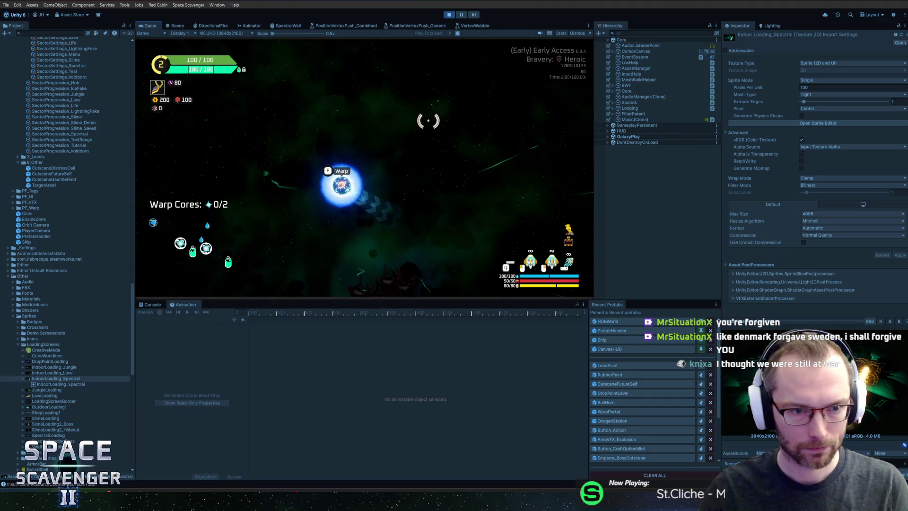
# Step: Compare the SpectralWall graph with the PositionVertexPush and Animator views, and check the running game
pyautogui.click(289, 27)
pyautogui.scroll(5, 377, 188)
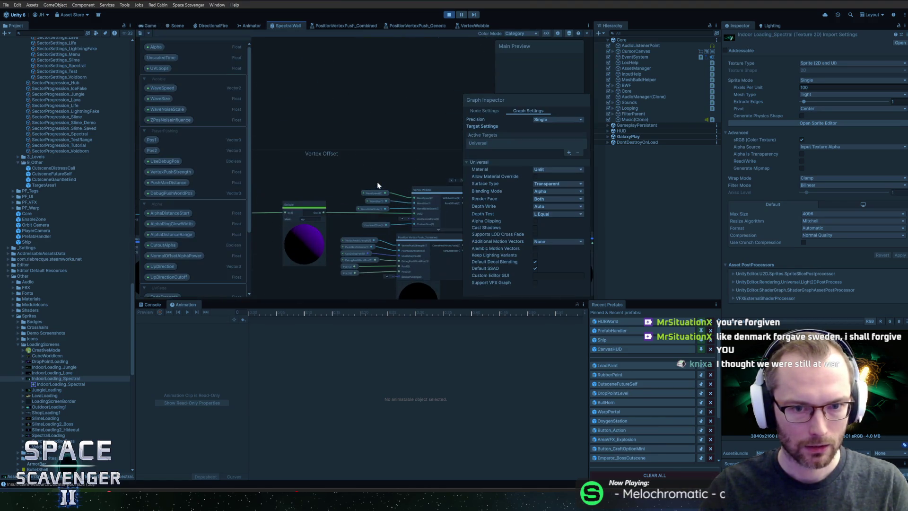
pyautogui.click(316, 26)
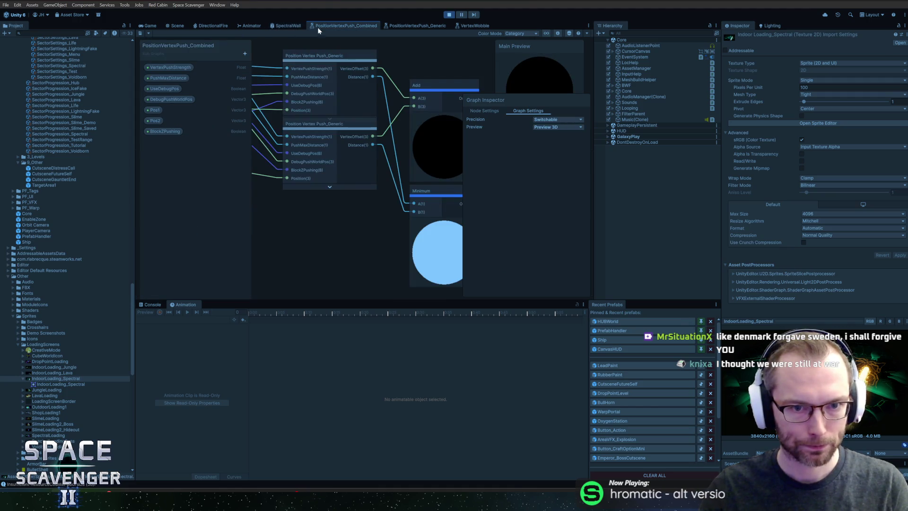
pyautogui.click(255, 27)
pyautogui.click(288, 26)
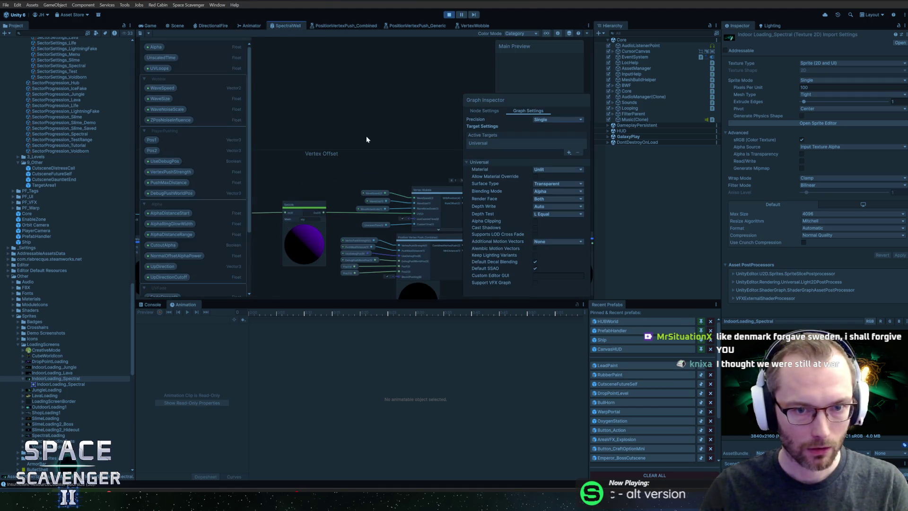
pyautogui.scroll(5, 384, 140)
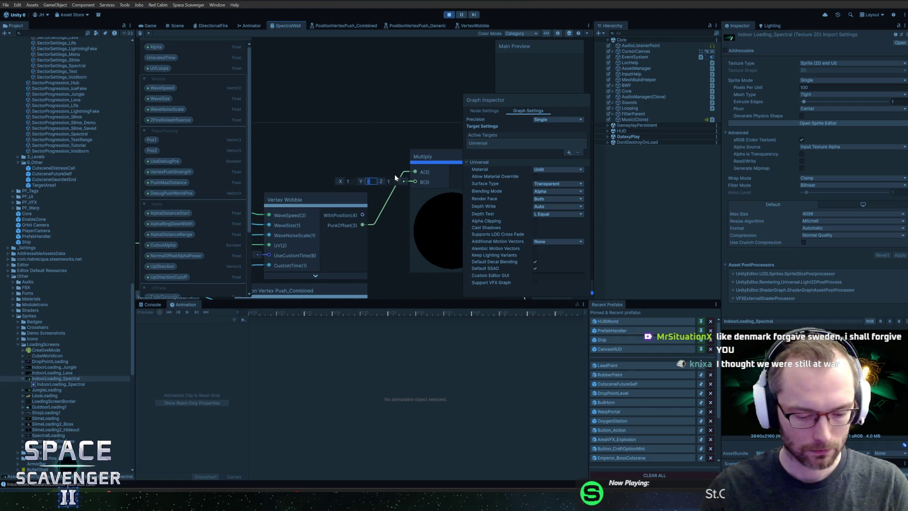
pyautogui.click(150, 26)
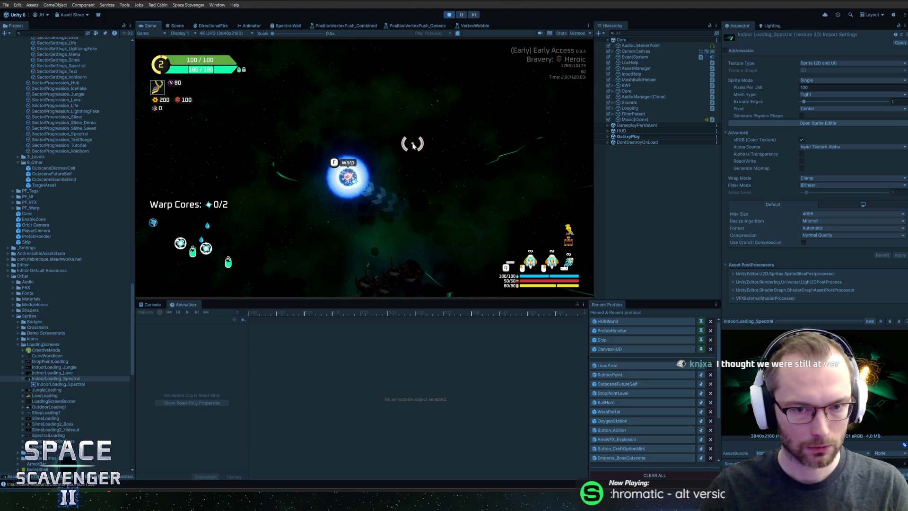
# Step: Set the Multiply vector X to 0 (0, 0, 1), save the SpectralWall graph, and check the game
pyautogui.click(300, 26)
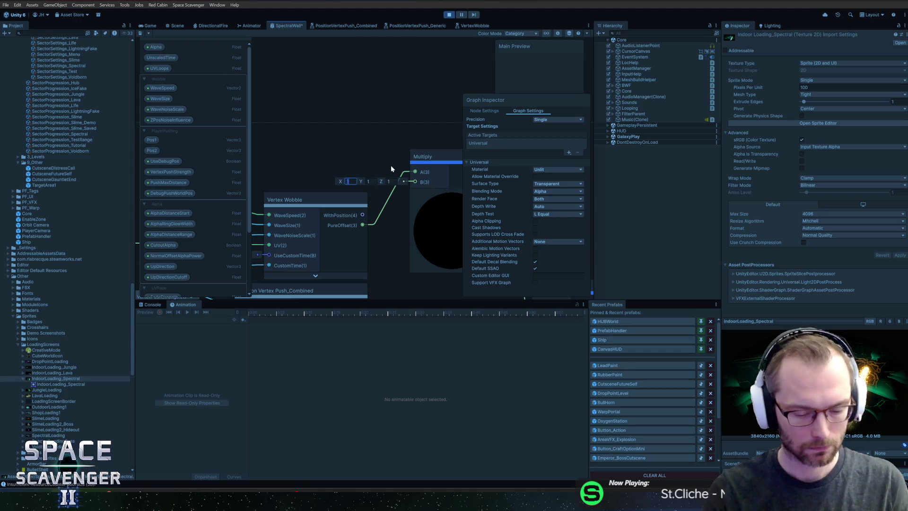
pyautogui.write('0')
pyautogui.press('Tab')
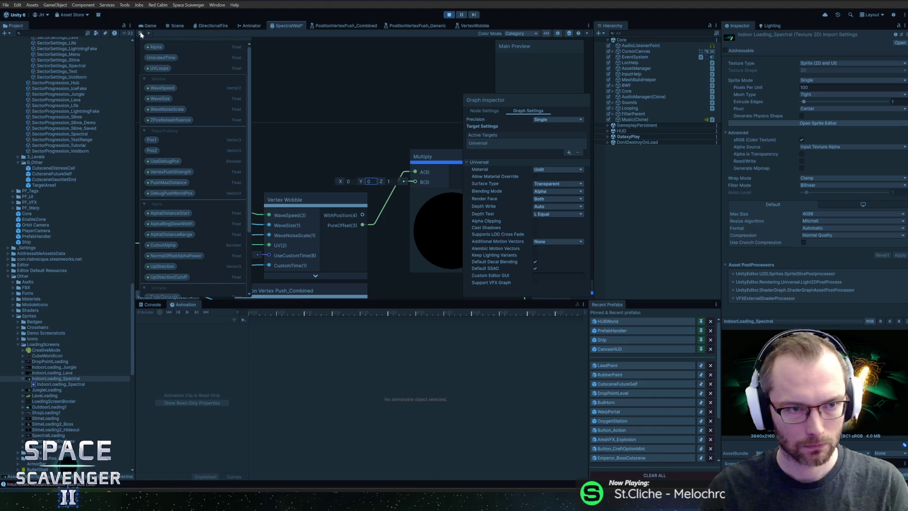
pyautogui.click(138, 32)
pyautogui.click(149, 25)
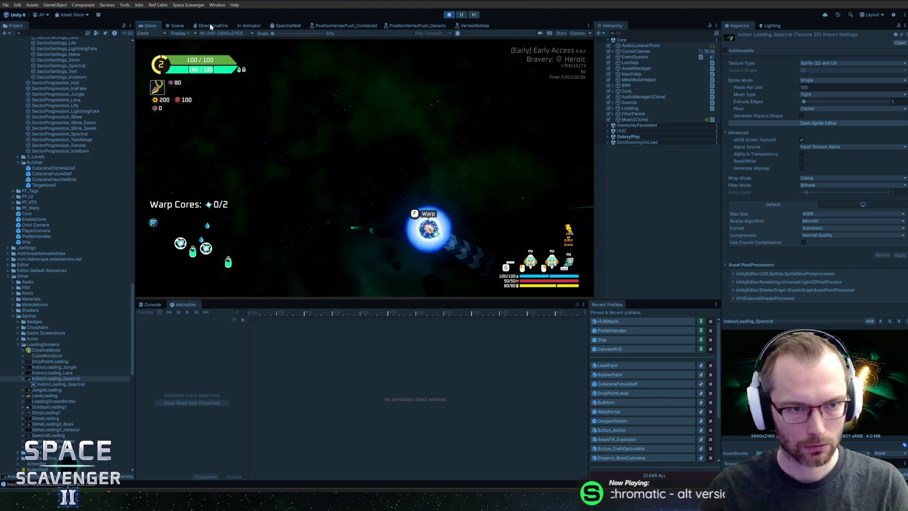
pyautogui.click(279, 27)
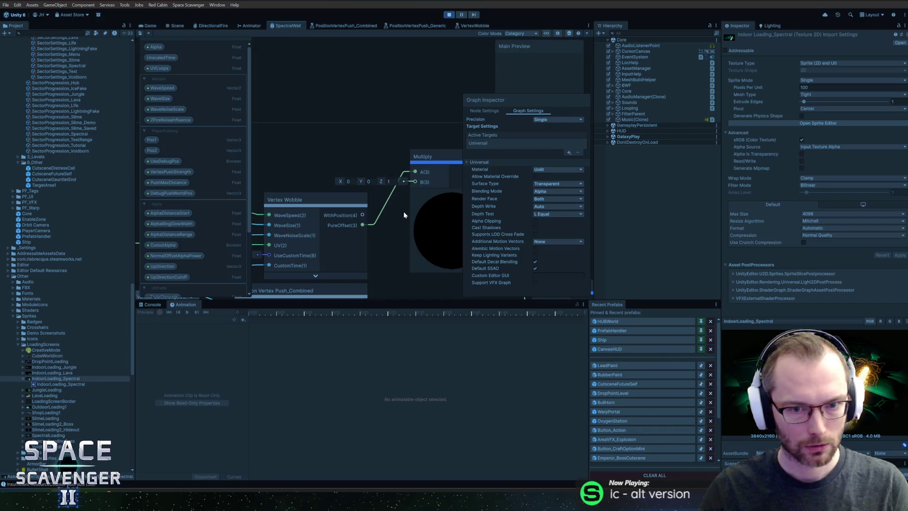
pyautogui.moveTo(401, 239)
pyautogui.mouseDown()
pyautogui.moveTo(317, 182)
pyautogui.moveTo(291, 89)
pyautogui.moveTo(426, 172)
pyautogui.moveTo(385, 206)
pyautogui.moveTo(401, 206)
pyautogui.mouseUp()
# Step: Inspect VertexWobble's Gradient Noise, Position, Normal Vector and Multiply nodes, then return to SpectralWall
pyautogui.click(462, 26)
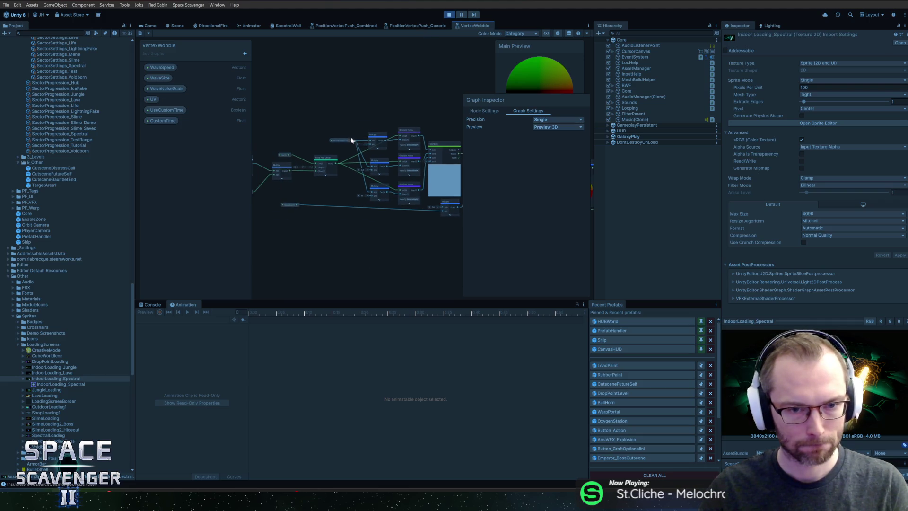
pyautogui.scroll(5, 351, 140)
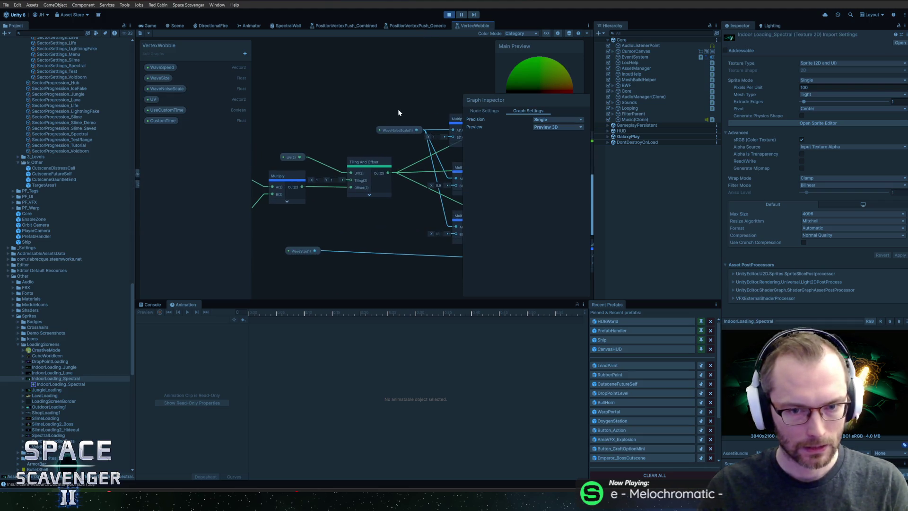
pyautogui.moveTo(398, 109); pyautogui.dragTo(267, 81)
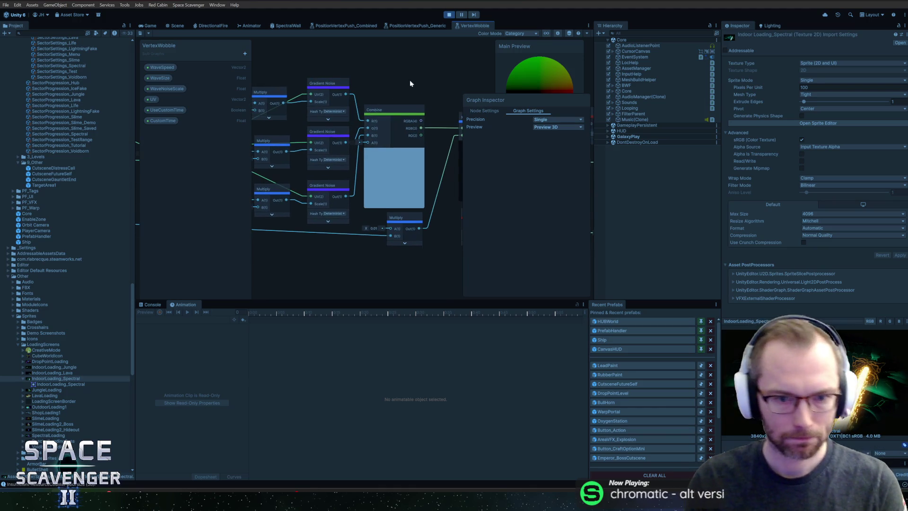
pyautogui.moveTo(410, 79); pyautogui.dragTo(282, 90)
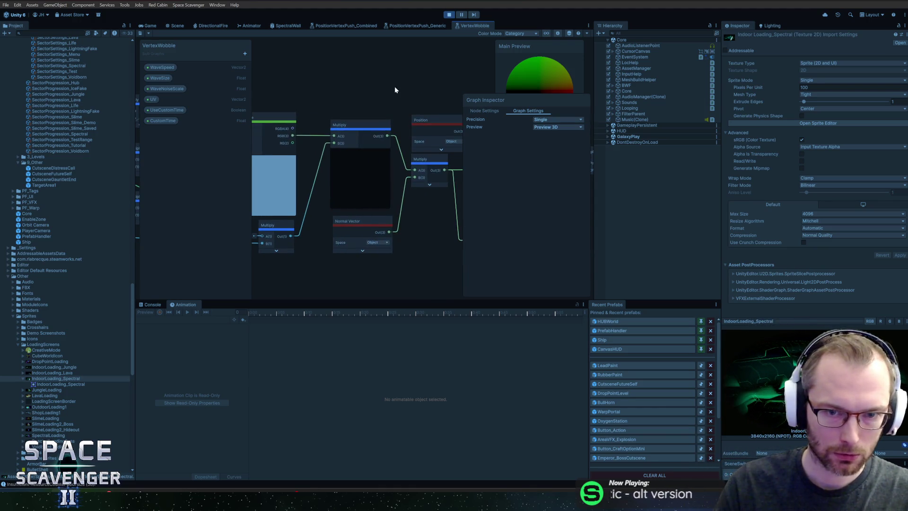
pyautogui.moveTo(395, 90)
pyautogui.mouseDown()
pyautogui.moveTo(289, 106)
pyautogui.moveTo(361, 97)
pyautogui.mouseUp()
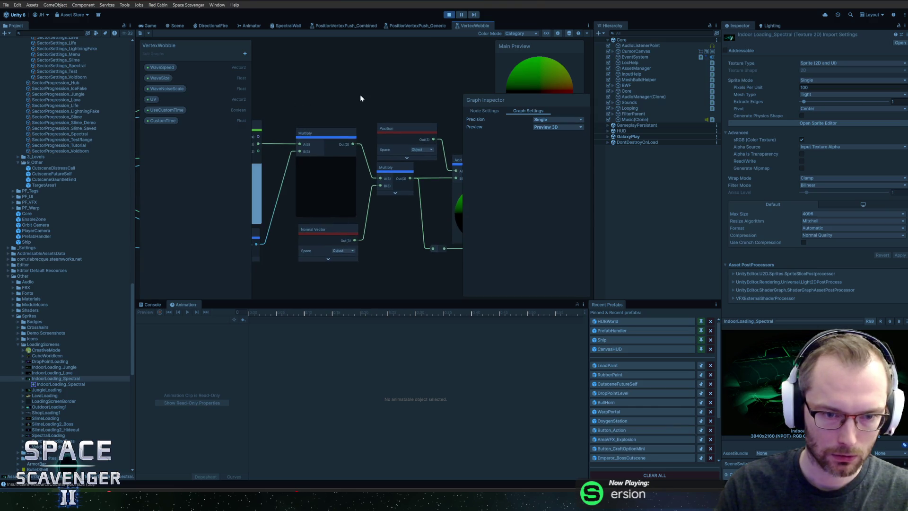
pyautogui.scroll(-10, 373, 94)
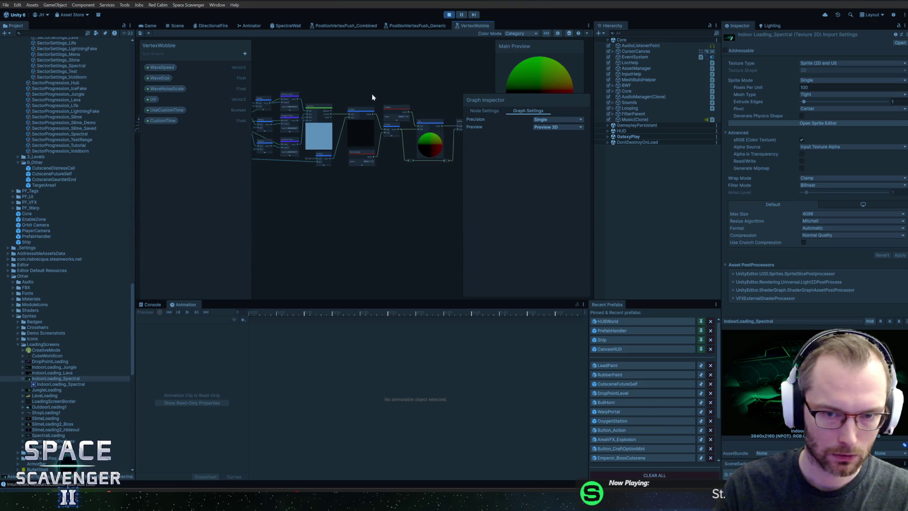
pyautogui.click(424, 28)
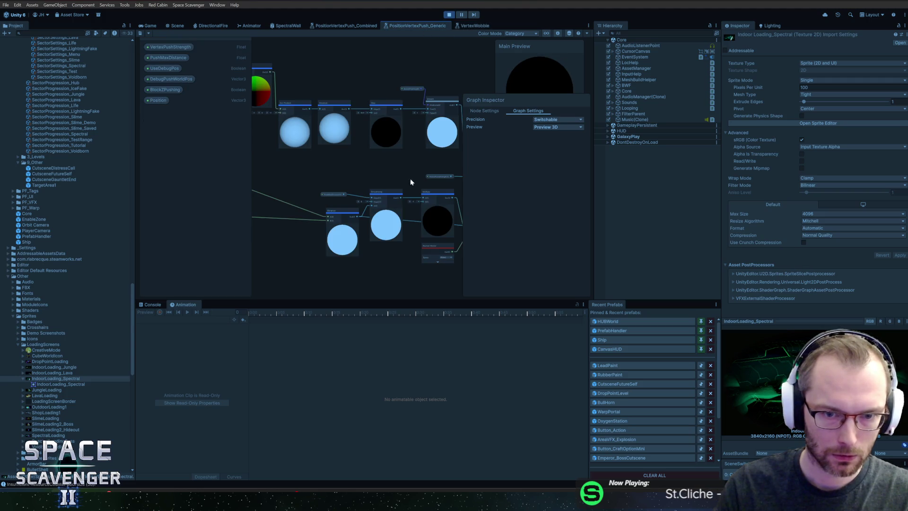
pyautogui.scroll(-5, 326, 237)
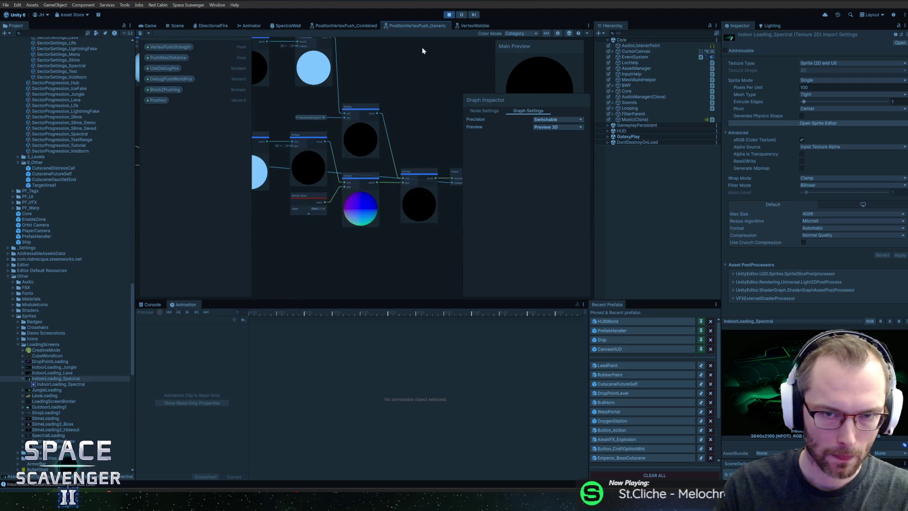
pyautogui.click(464, 29)
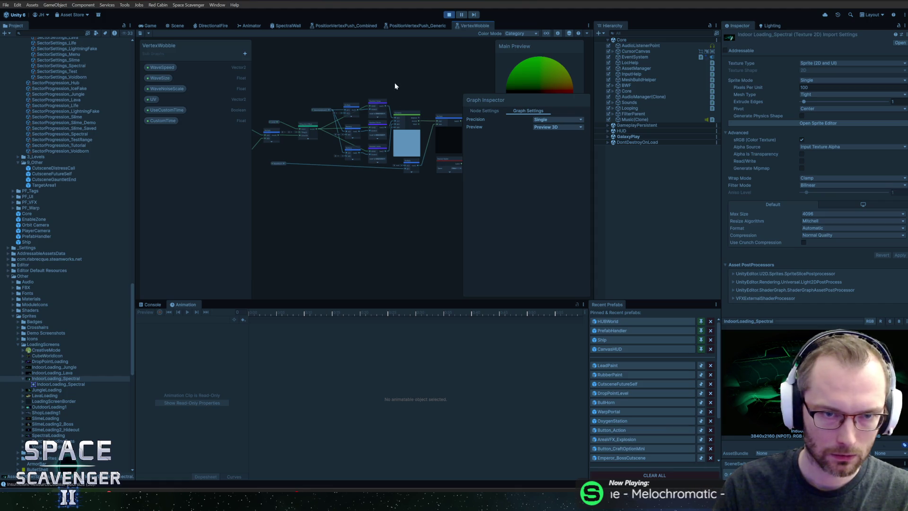
pyautogui.click(293, 26)
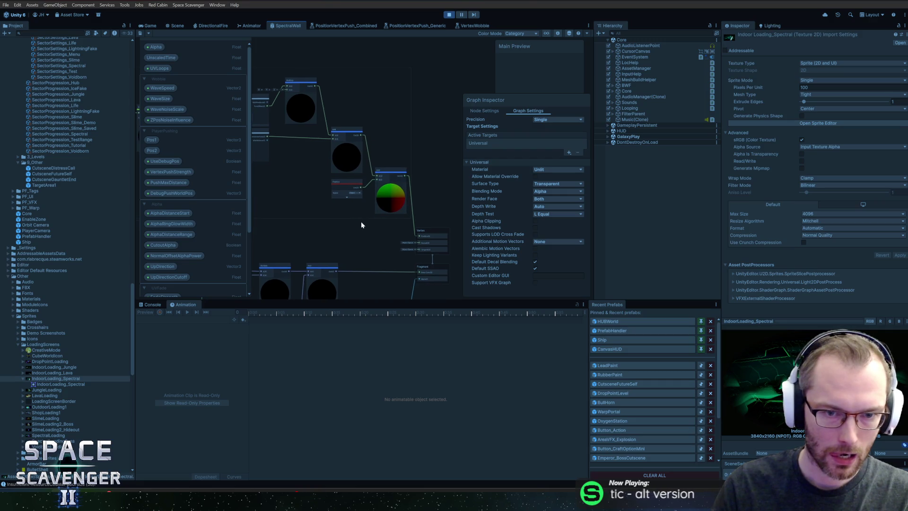
# Step: Wire a node output into the colour node, save the graph, and check the walls in game
pyautogui.moveTo(268, 137); pyautogui.dragTo(376, 177)
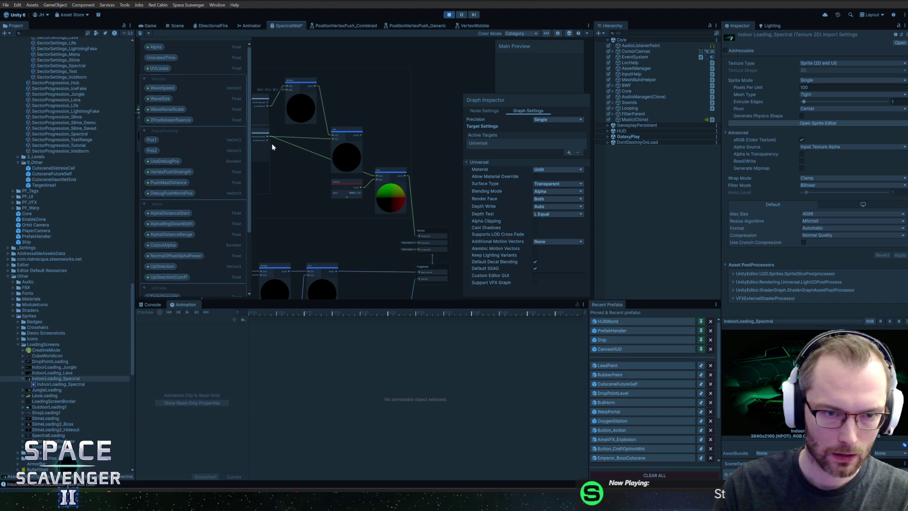
pyautogui.scroll(3, 279, 150)
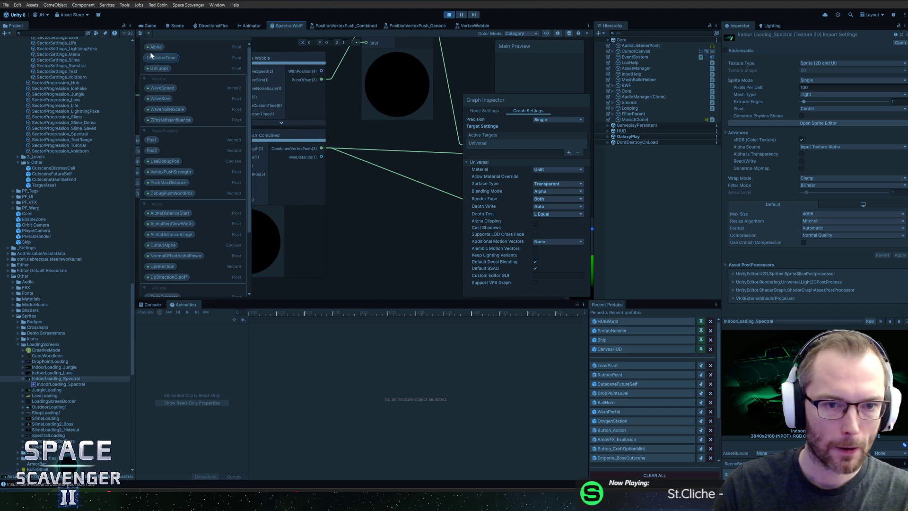
pyautogui.click(141, 33)
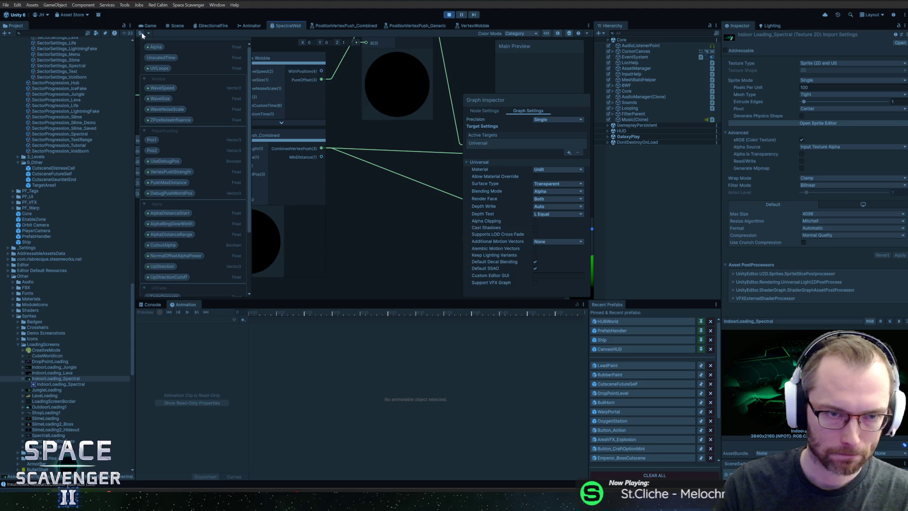
pyautogui.click(148, 26)
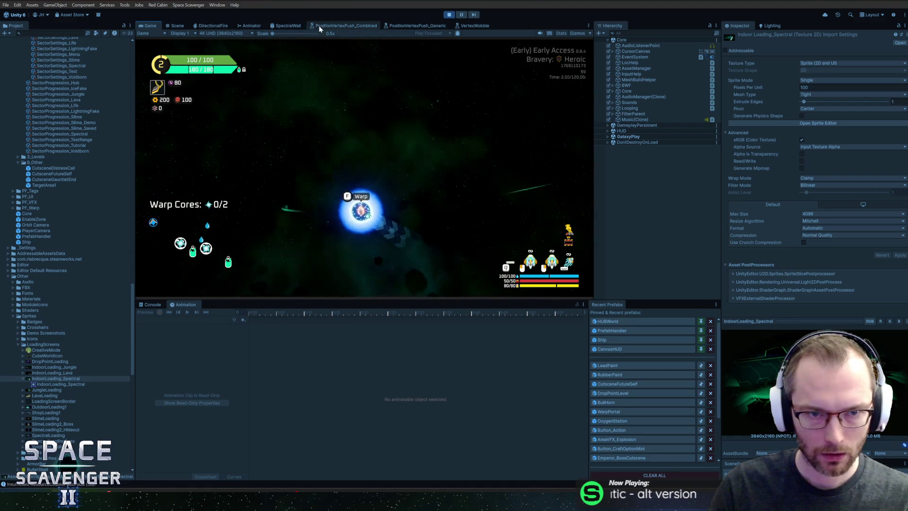
pyautogui.click(294, 26)
# Step: Connect the Multiply output to the lower Add node, save, and check the result in game
pyautogui.scroll(-3, 395, 168)
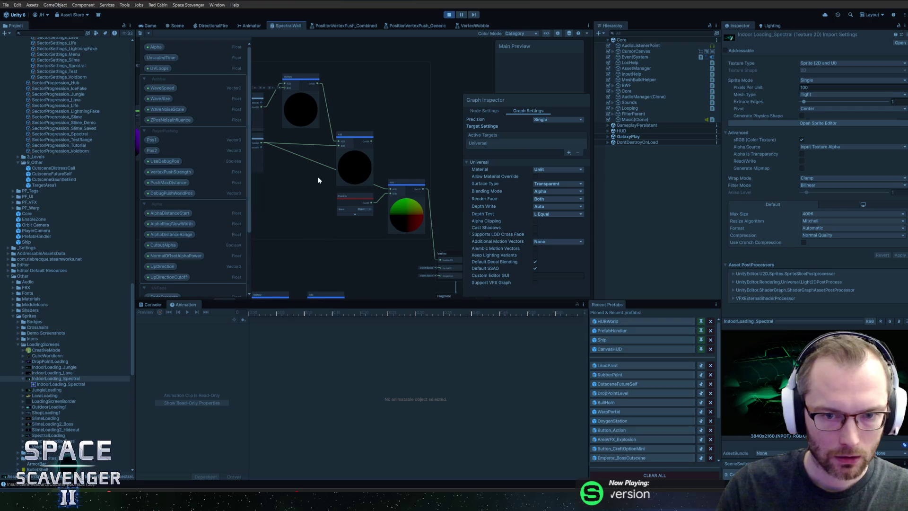
pyautogui.scroll(3, 331, 170)
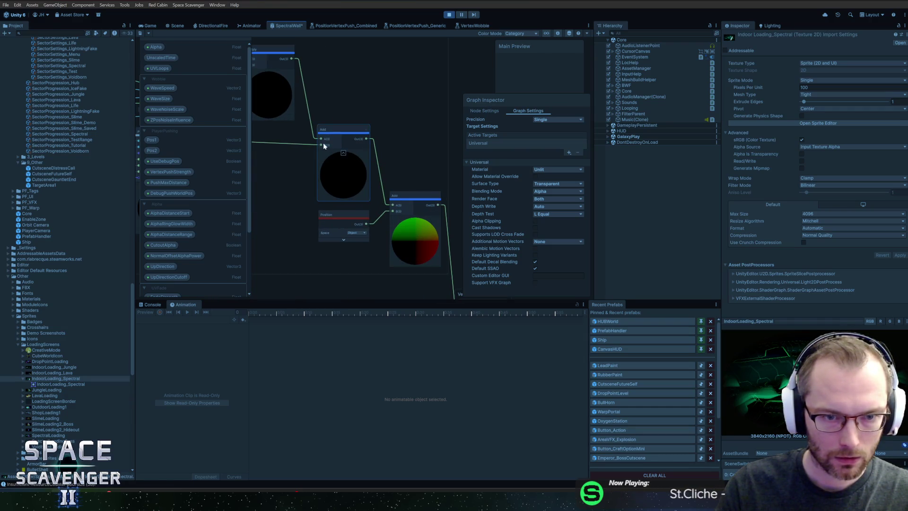
pyautogui.moveTo(289, 58)
pyautogui.mouseDown()
pyautogui.moveTo(362, 124)
pyautogui.moveTo(395, 208)
pyautogui.mouseUp()
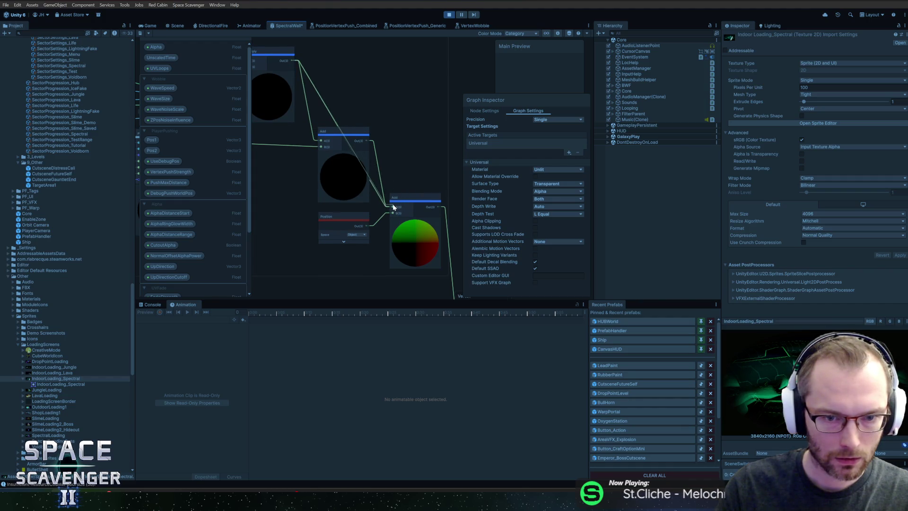
pyautogui.click(141, 33)
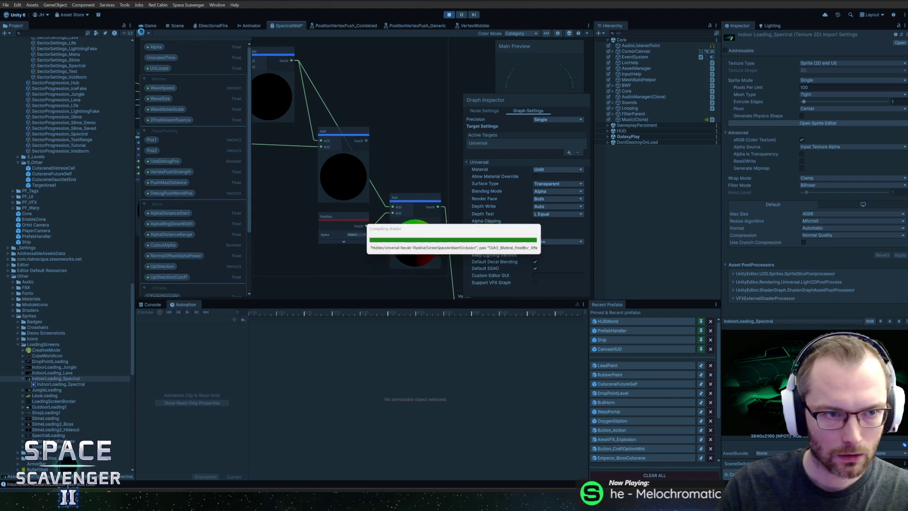
pyautogui.click(150, 26)
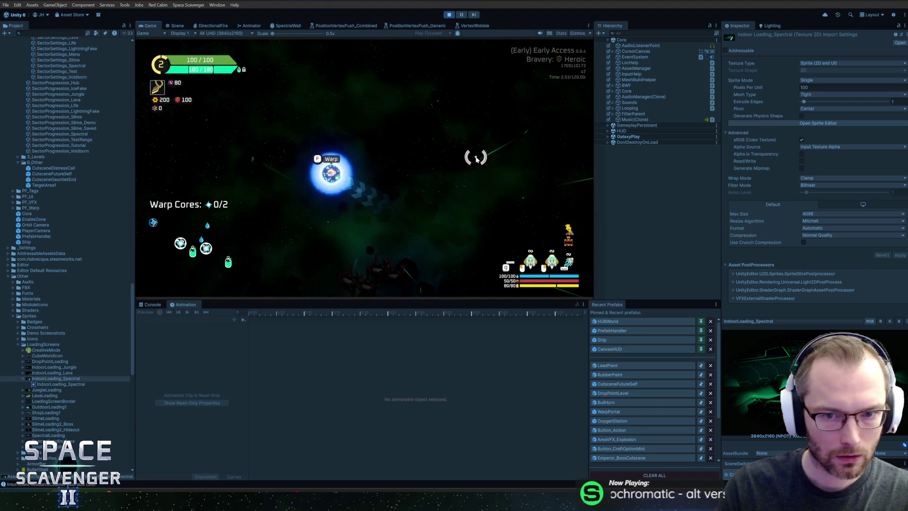
pyautogui.click(286, 25)
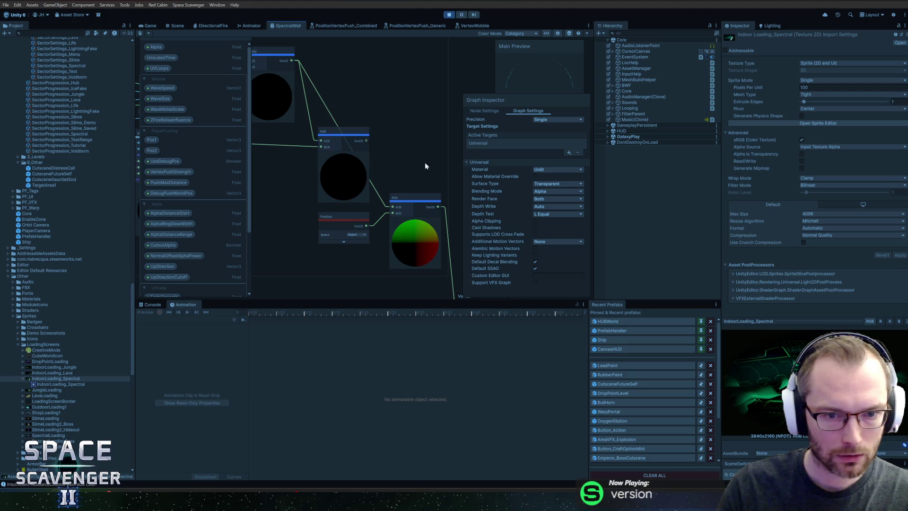
pyautogui.scroll(-5, 425, 162)
pyautogui.scroll(4, 395, 134)
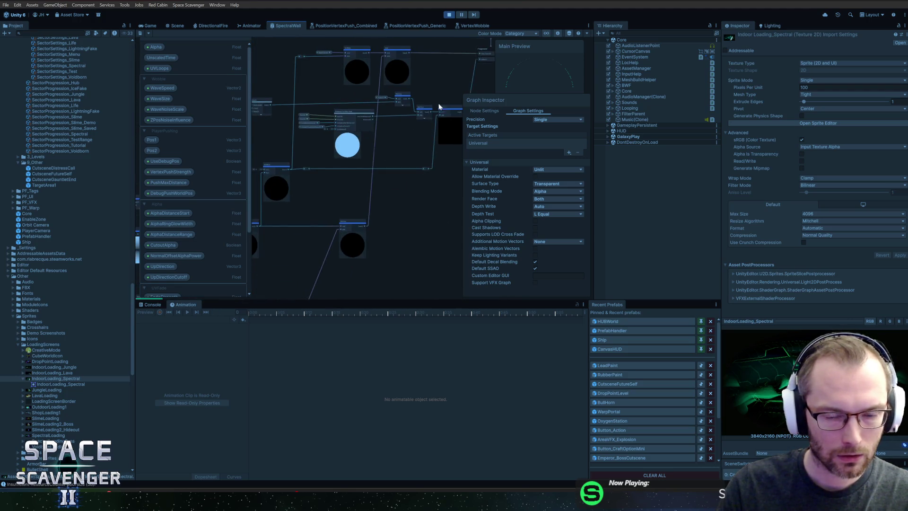
# Step: Filter the Hierarchy by '3d' and select a LevelWall3D(Clone) wall
pyautogui.moveTo(328, 203)
pyautogui.mouseDown()
pyautogui.moveTo(377, 178)
pyautogui.moveTo(475, 193)
pyautogui.mouseUp()
pyautogui.click(652, 34)
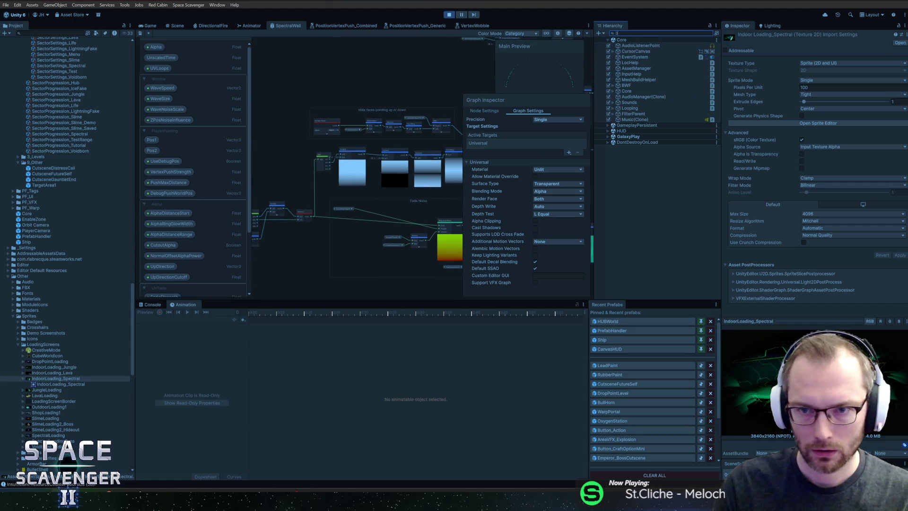
pyautogui.write('3d')
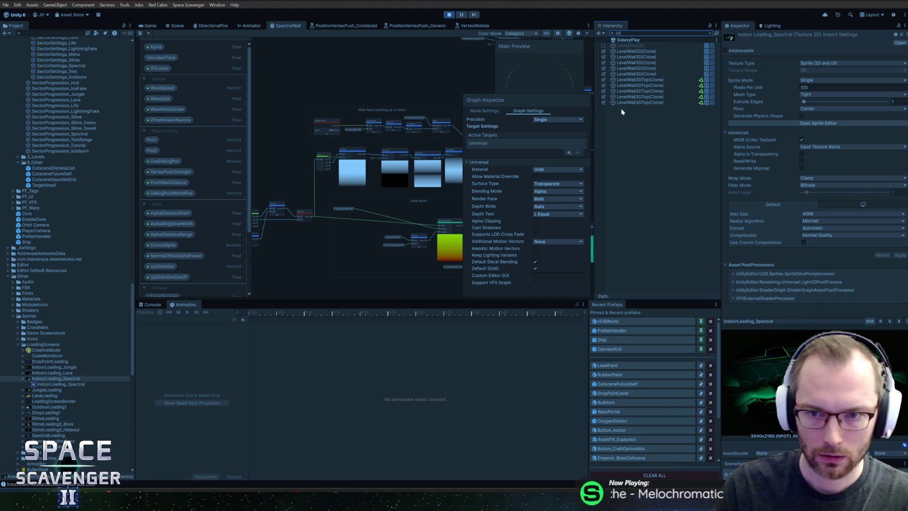
pyautogui.click(648, 81)
pyautogui.click(645, 52)
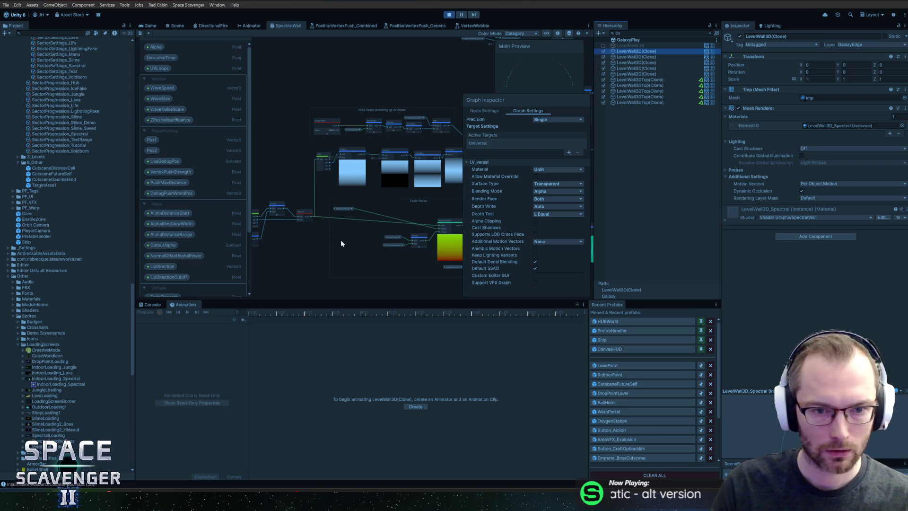
# Step: Expand the wall's LevelWall3D_Spectral material properties and preview the green walls in game
pyautogui.moveTo(333, 235); pyautogui.dragTo(297, 183)
pyautogui.scroll(-2, 369, 246)
pyautogui.scroll(6, 318, 167)
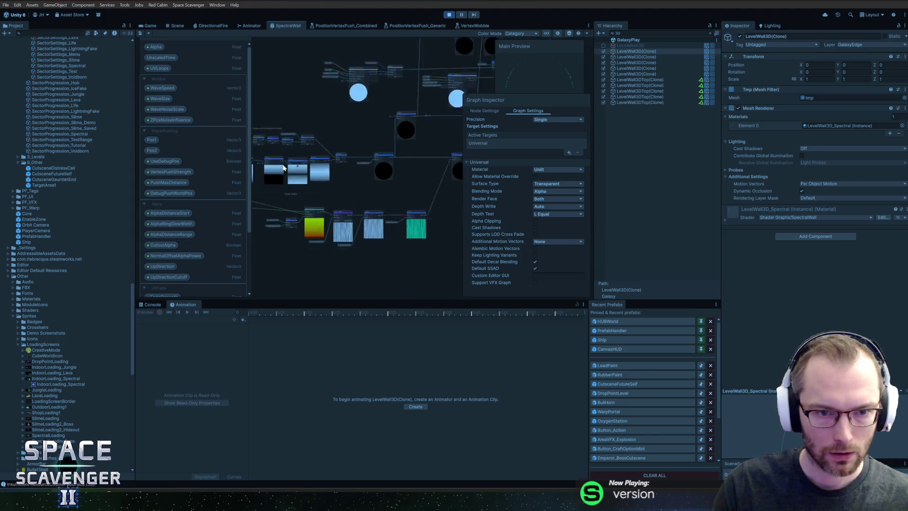
pyautogui.scroll(-3, 353, 132)
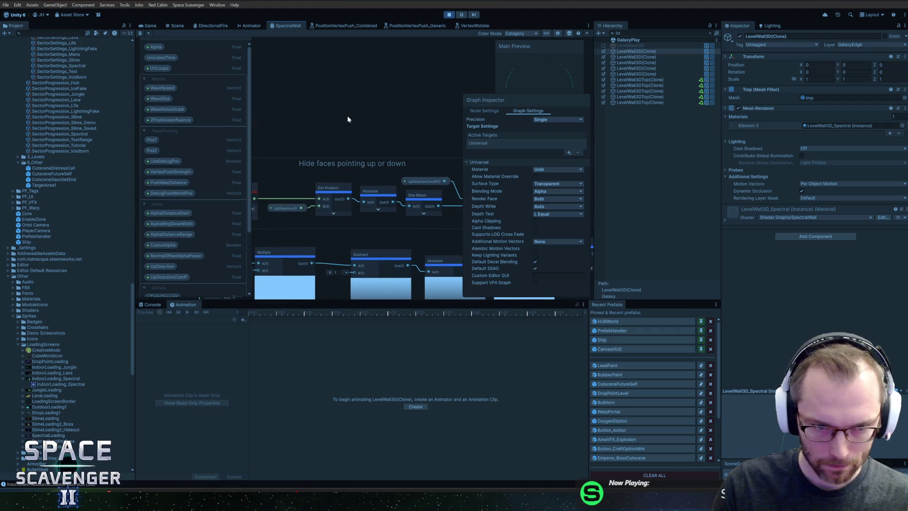
pyautogui.moveTo(347, 115); pyautogui.dragTo(367, 124)
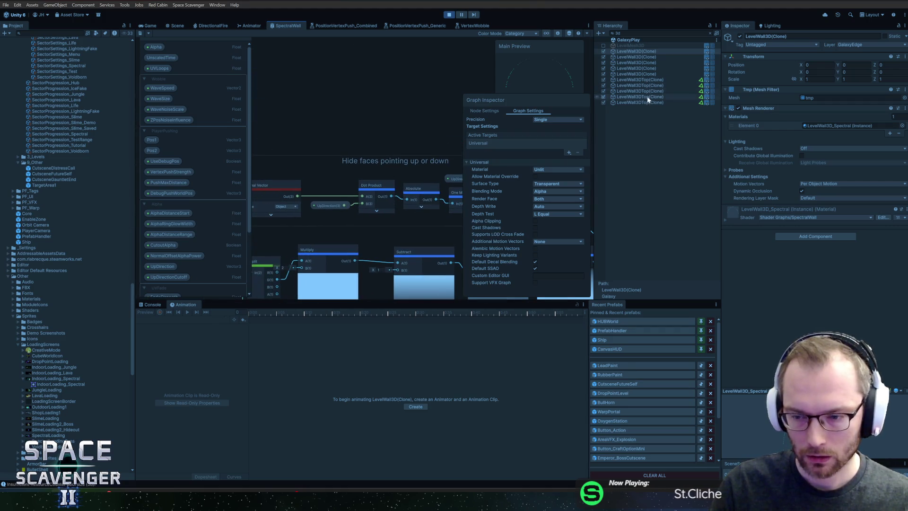
pyautogui.click(725, 219)
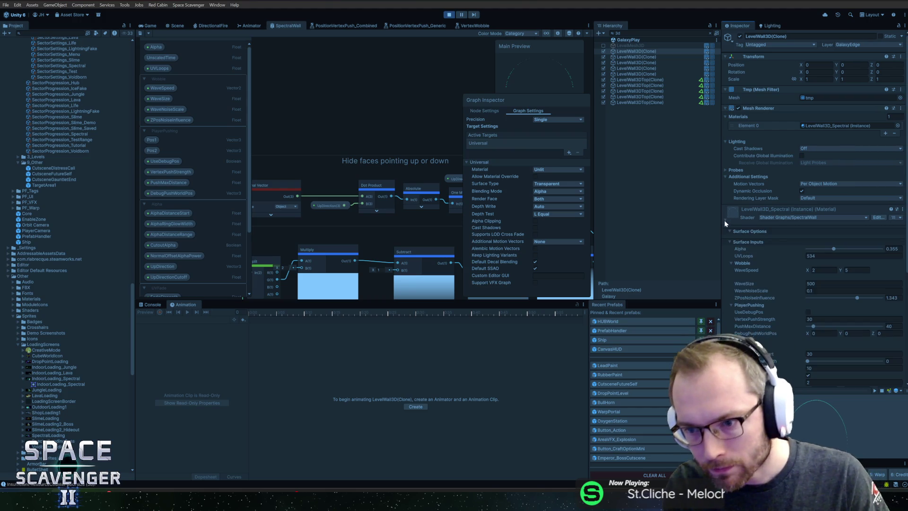
pyautogui.scroll(-4, 756, 245)
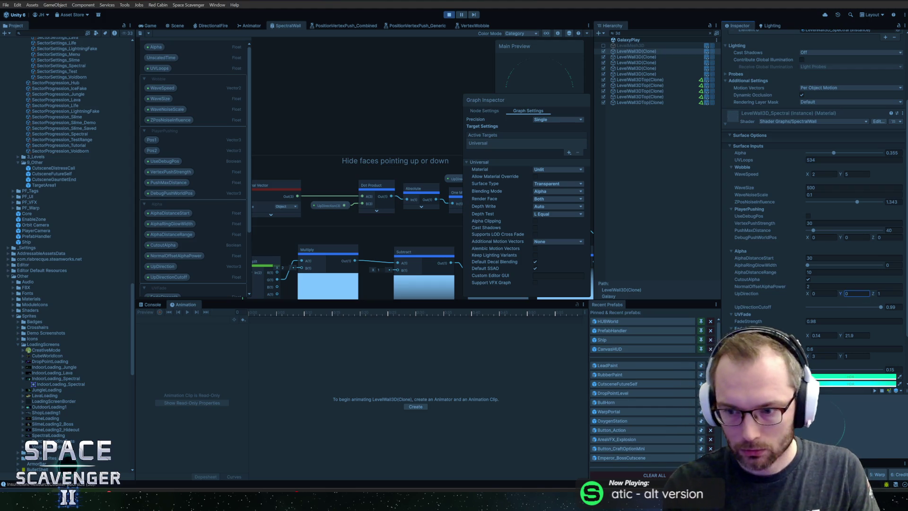
pyautogui.click(150, 26)
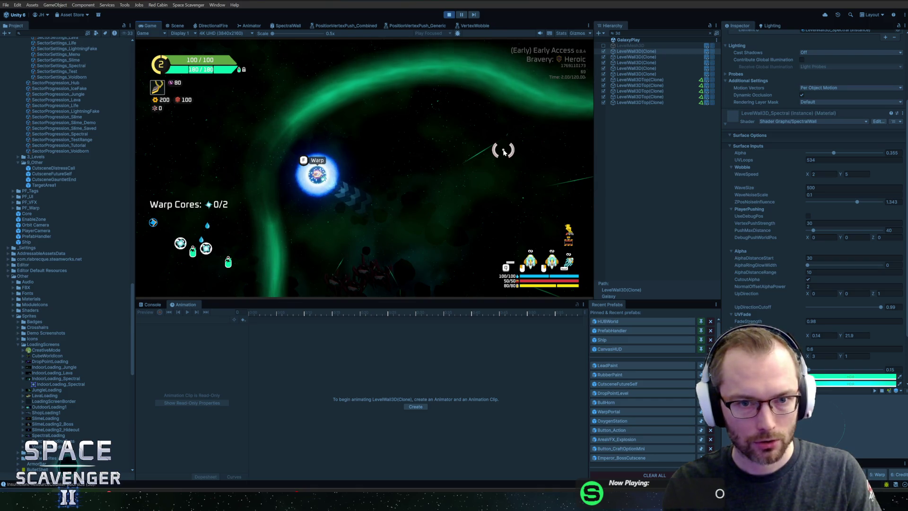
pyautogui.click(285, 26)
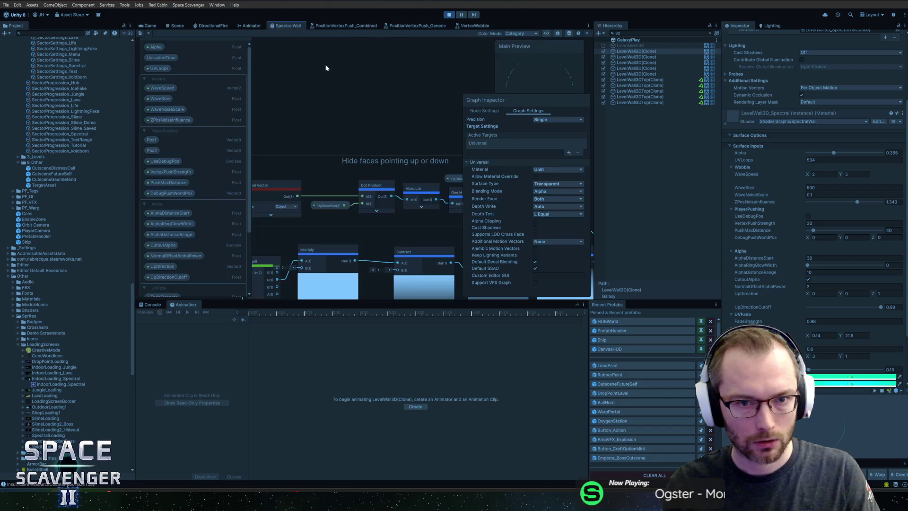
# Step: Wire one more node input in the SpectralWall graph, save it, and check the green walls
pyautogui.scroll(-5, 402, 127)
pyautogui.scroll(3, 421, 98)
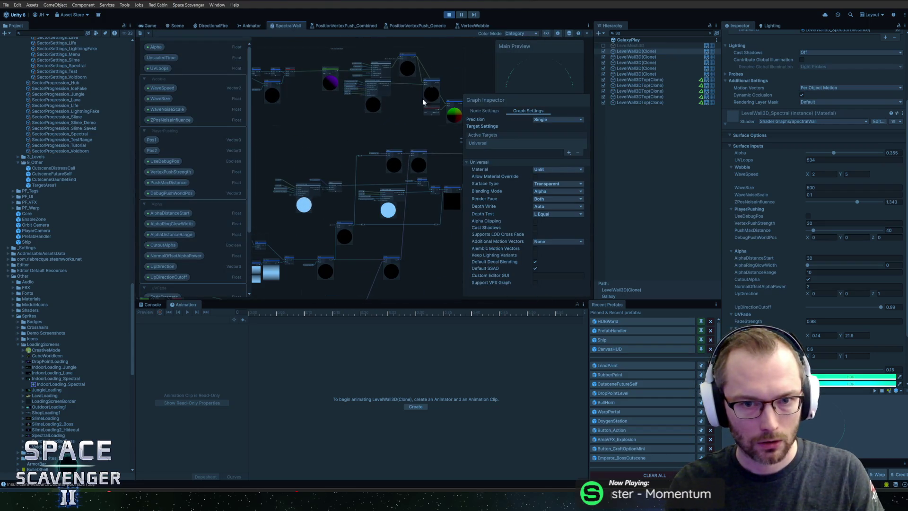
pyautogui.scroll(3, 397, 124)
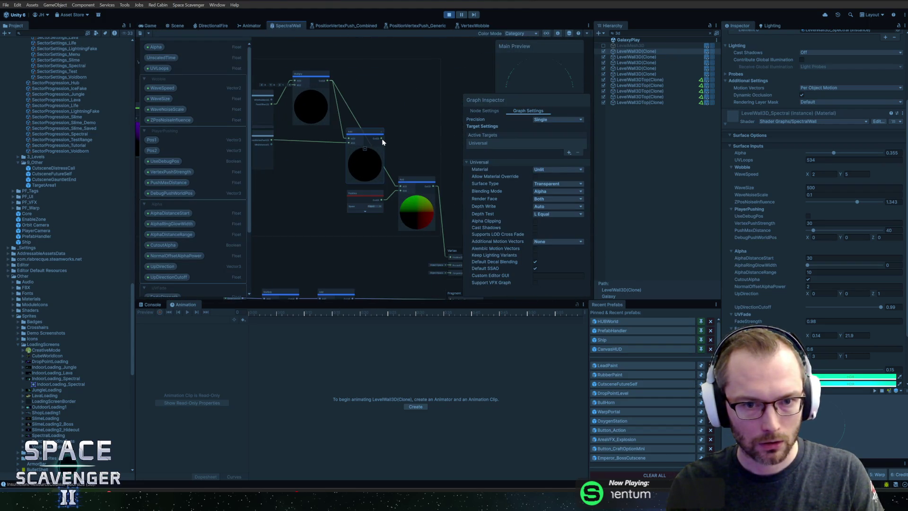
pyautogui.moveTo(405, 187); pyautogui.dragTo(402, 186)
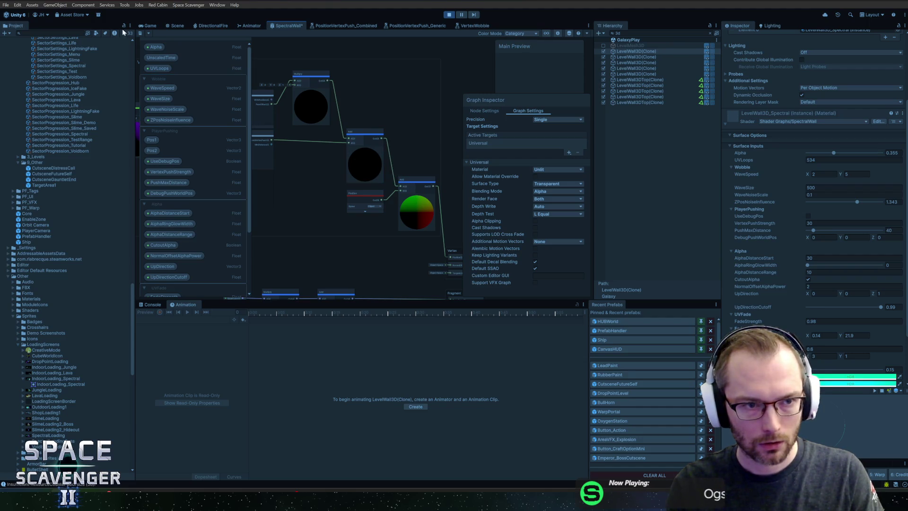
pyautogui.click(138, 33)
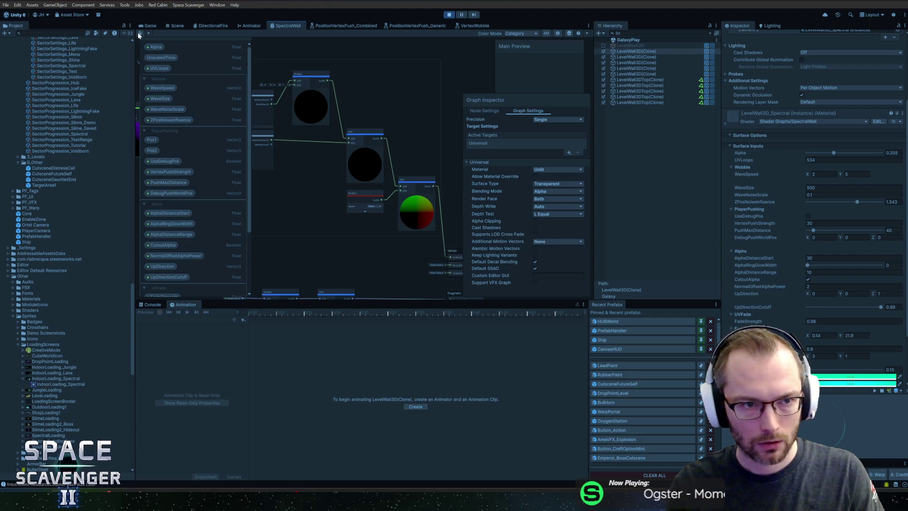
pyautogui.click(147, 26)
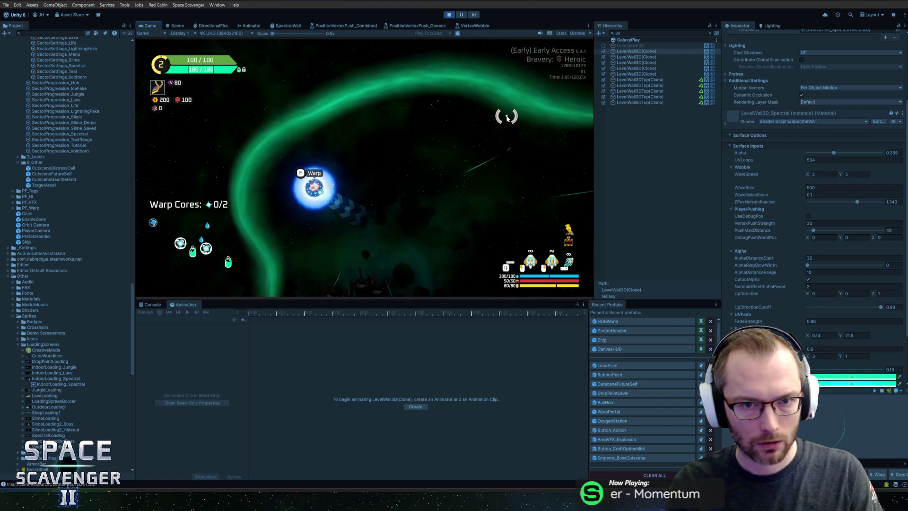
pyautogui.click(288, 25)
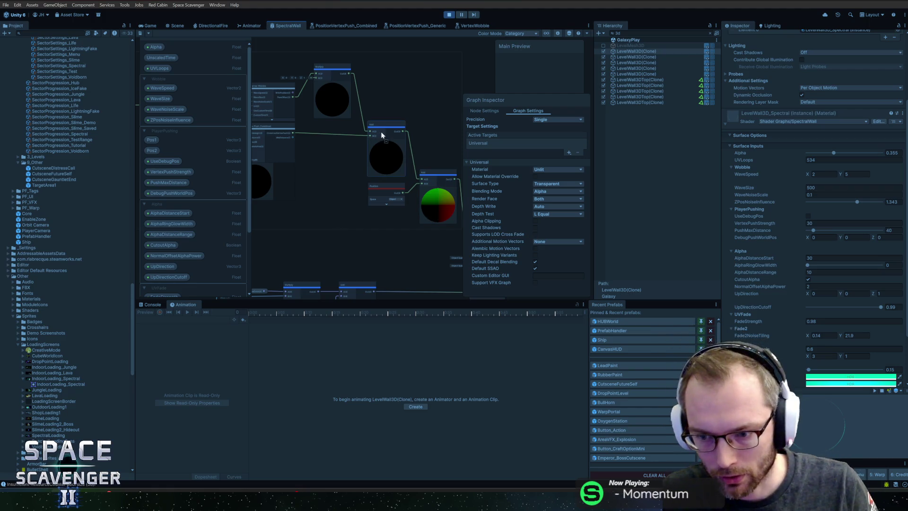
pyautogui.click(148, 29)
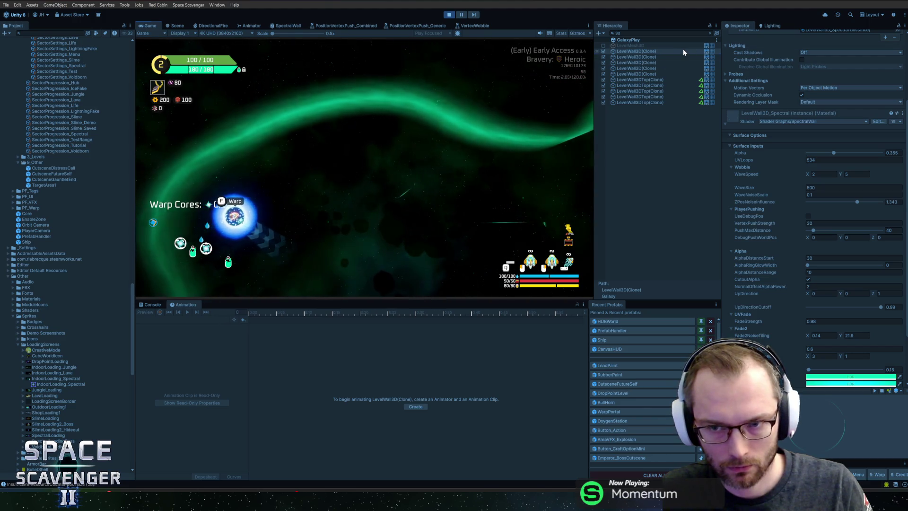
# Step: Trial higher ZPosNoiseInfluence and Alpha, then undo to keep Alpha 0.355 and ZPosNoiseInfluence 1.343
pyautogui.scroll(4, 747, 51)
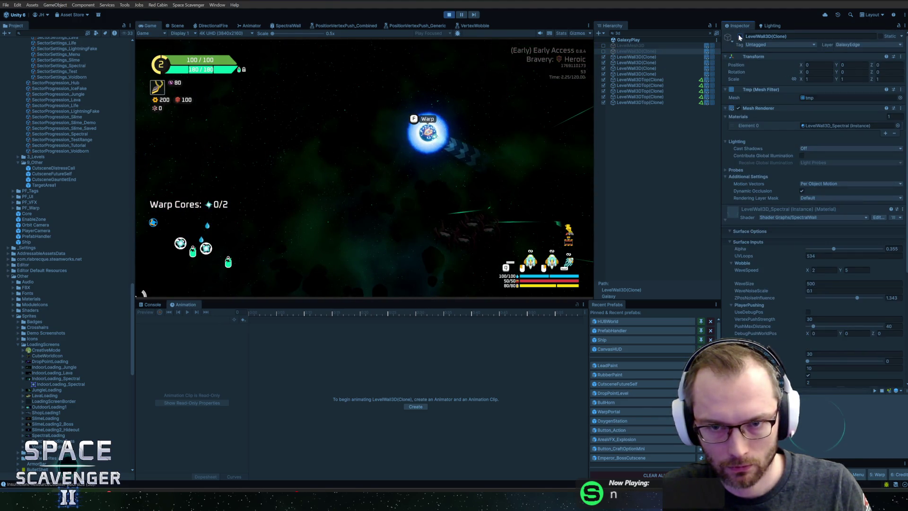
pyautogui.scroll(-5, 802, 271)
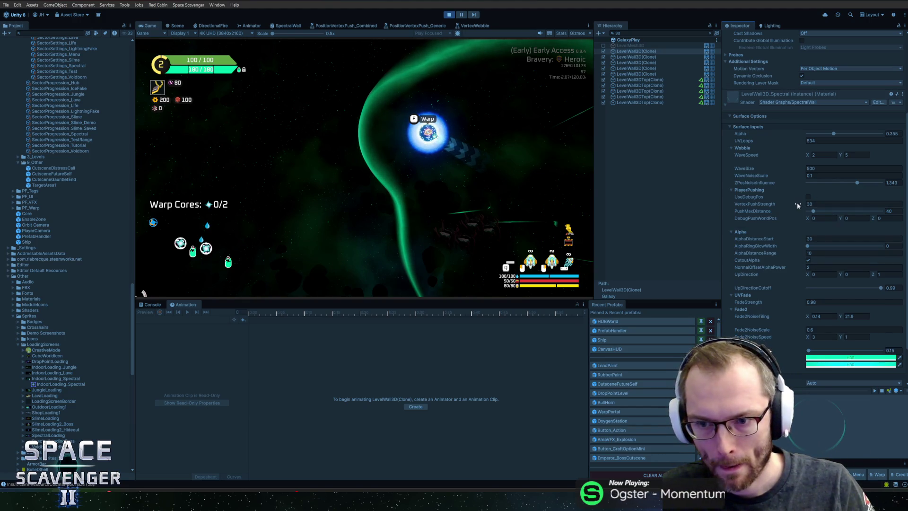
pyautogui.press('a')
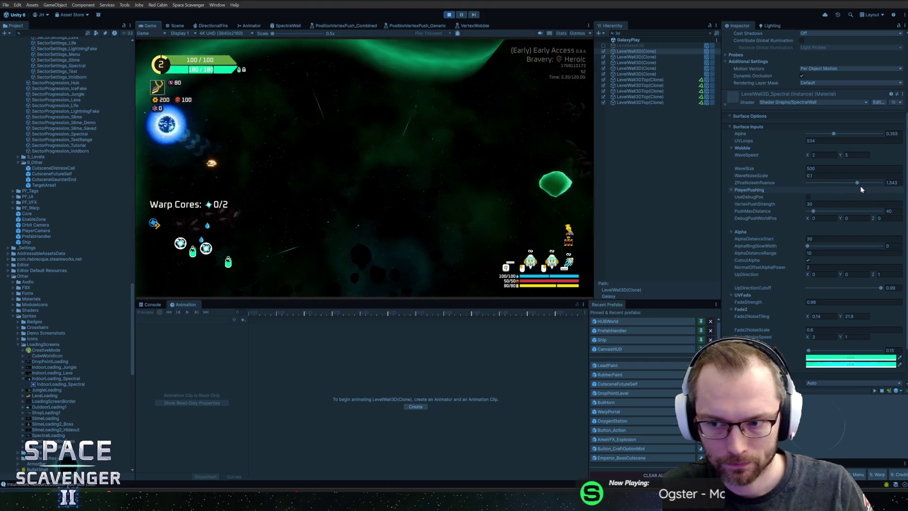
pyautogui.moveTo(857, 183); pyautogui.dragTo(834, 180)
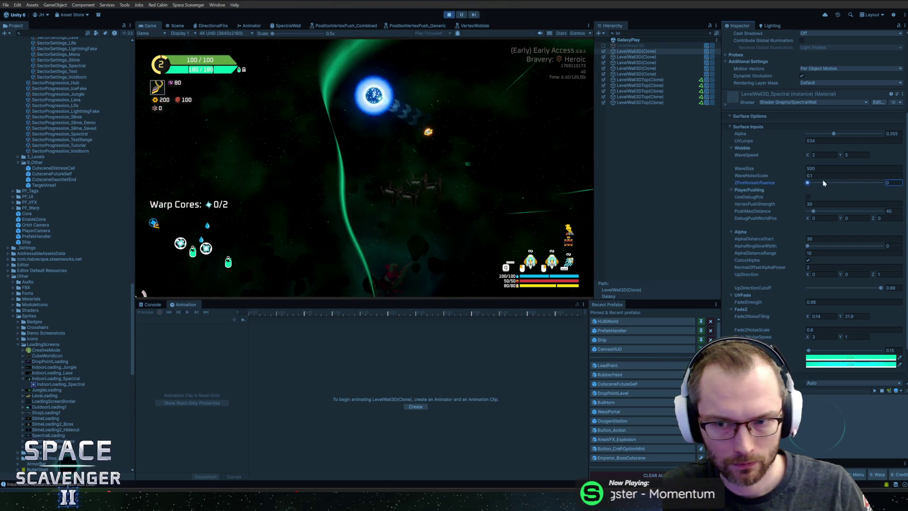
pyautogui.moveTo(833, 134); pyautogui.dragTo(882, 134)
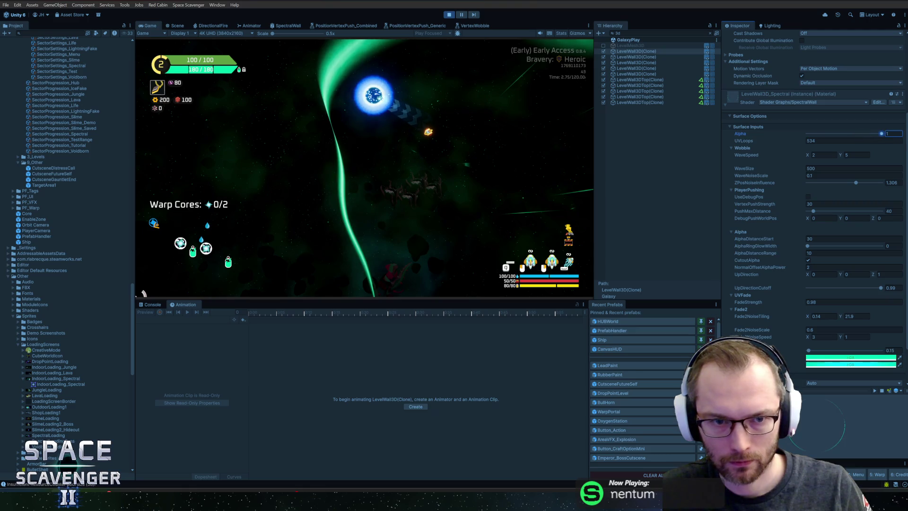
pyautogui.hotkey('ctrl', 'z')
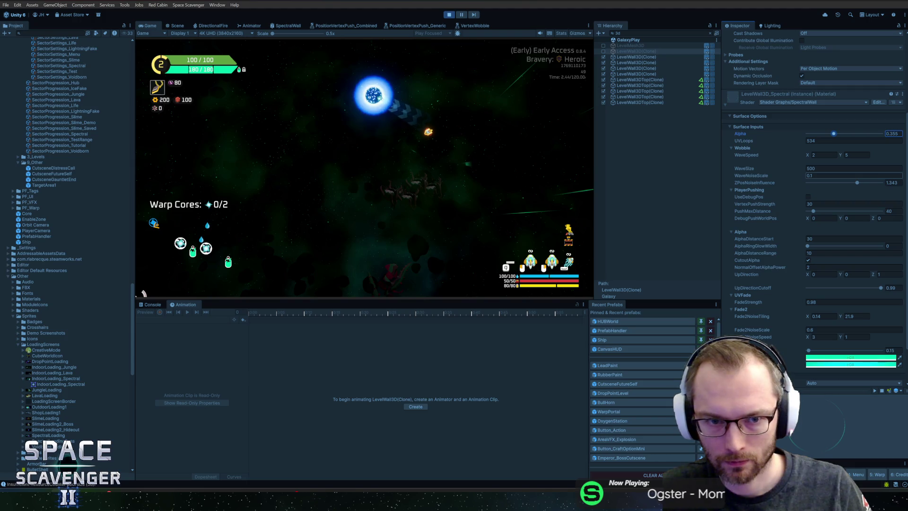
# Step: Re-enable the LevelWall3D wall object and check it in the running game
pyautogui.hotkey('alt', 'shift', 'a')
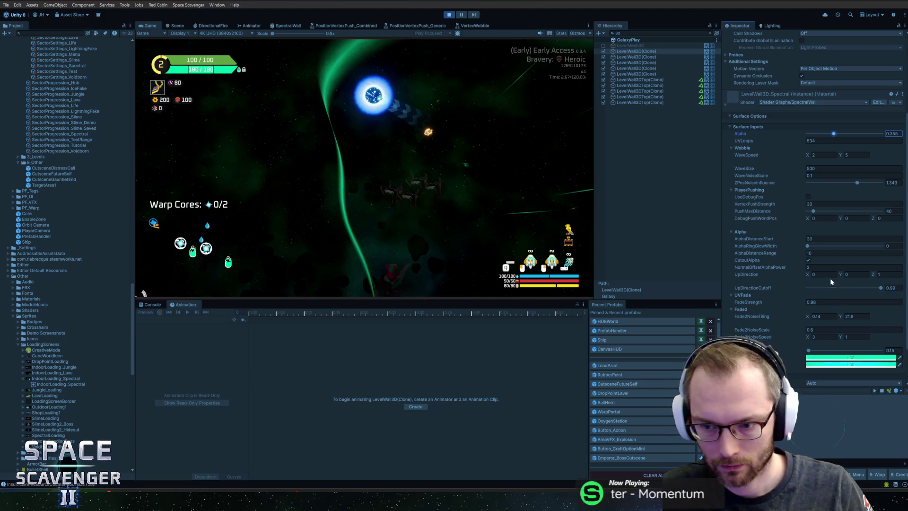
pyautogui.scroll(-2, 831, 281)
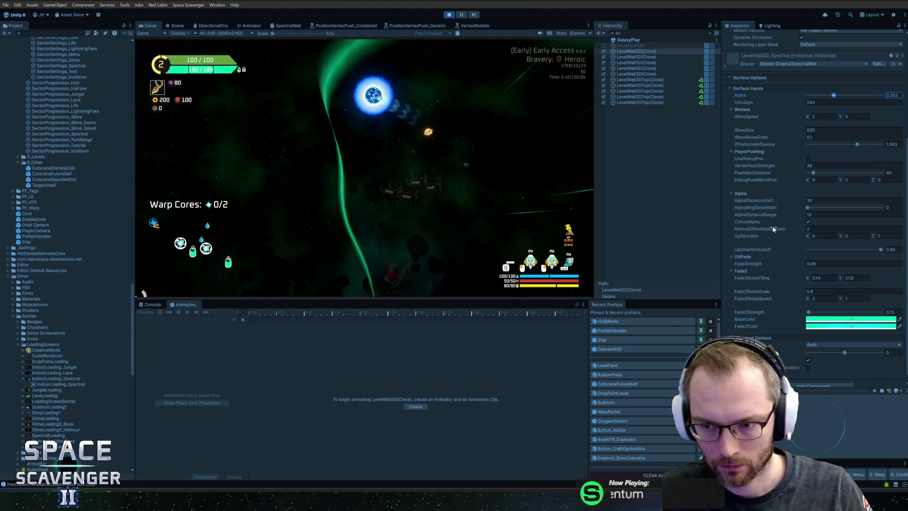
pyautogui.scroll(-1, 773, 225)
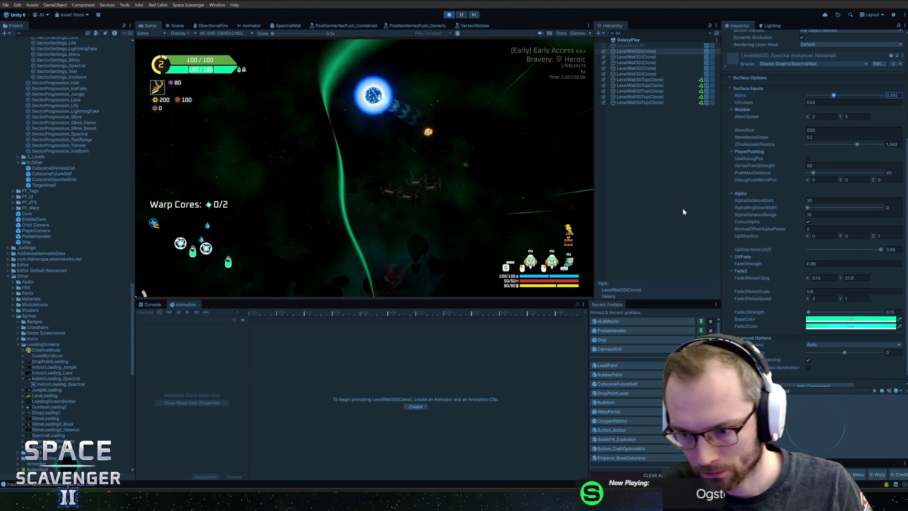
pyautogui.click(421, 184)
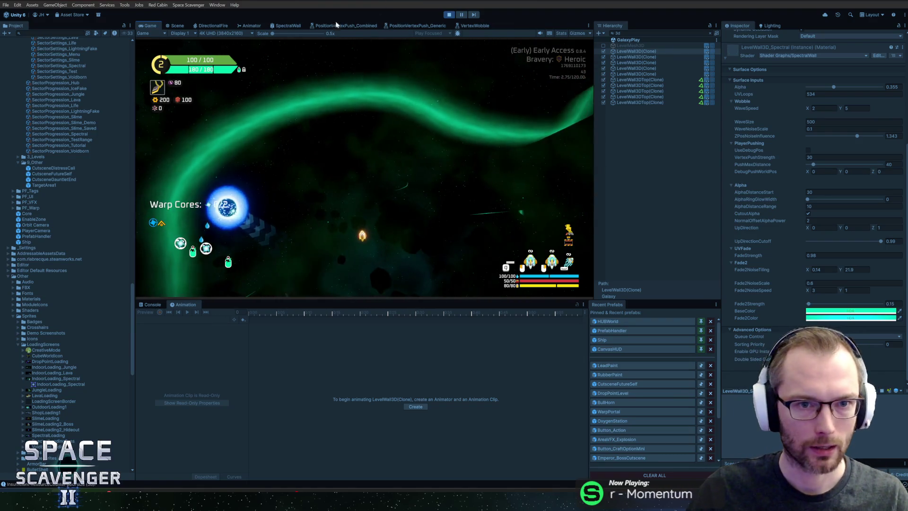
pyautogui.click(288, 25)
# Step: View the Multiply node in the shader graph, return to the game, and open the material's options menu
pyautogui.scroll(5, 371, 113)
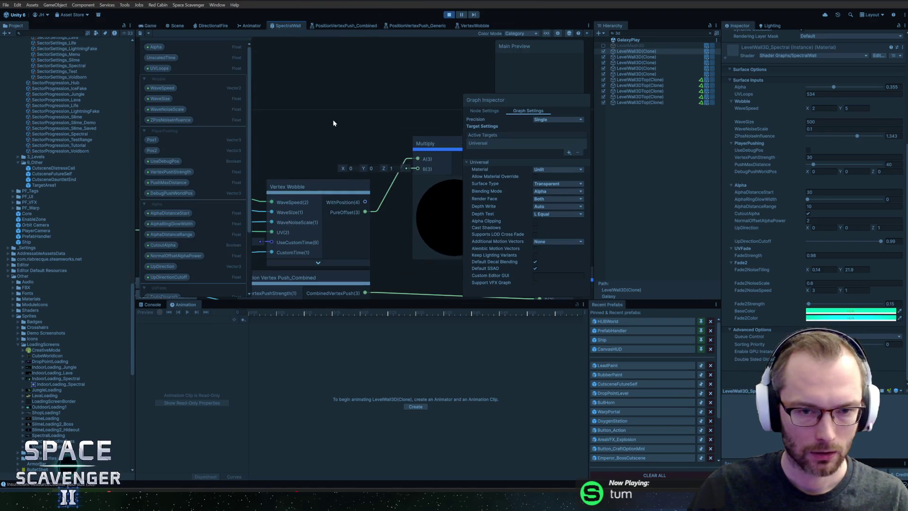
pyautogui.moveTo(375, 130); pyautogui.dragTo(326, 141)
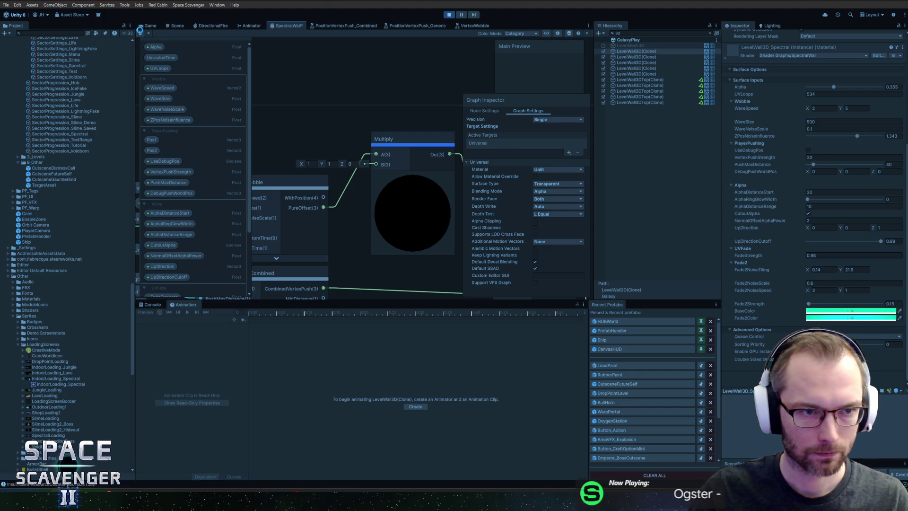
pyautogui.click(147, 27)
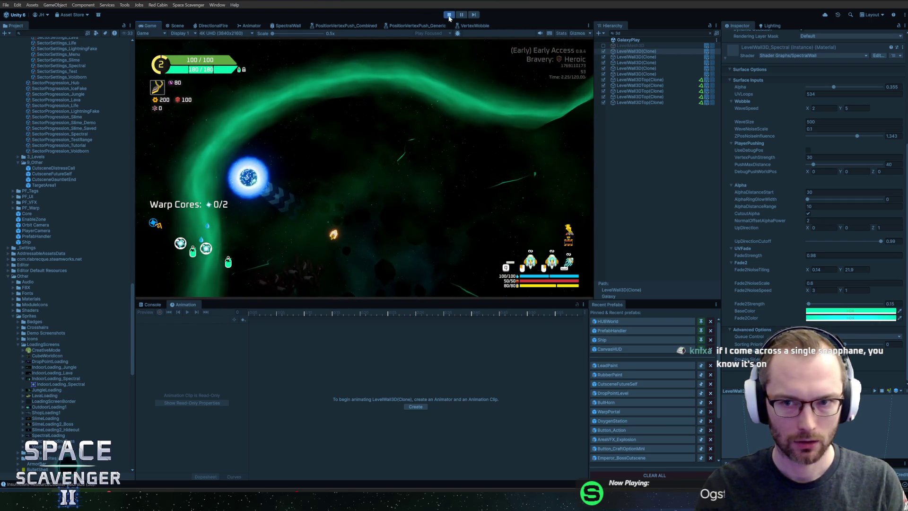
pyautogui.click(902, 48)
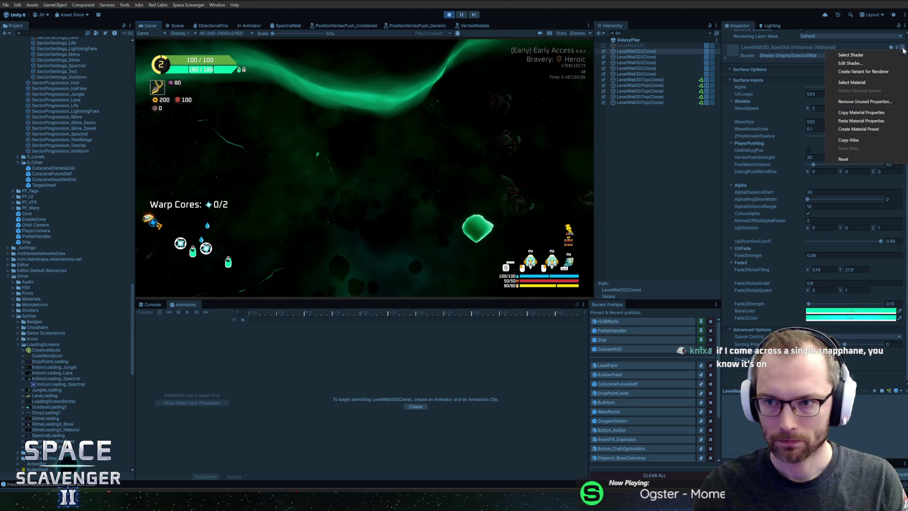
# Step: Stop play mode, set the LevelWall3D_Spectral material's UpDirection to 0, 0, 1, and replay
pyautogui.click(862, 55)
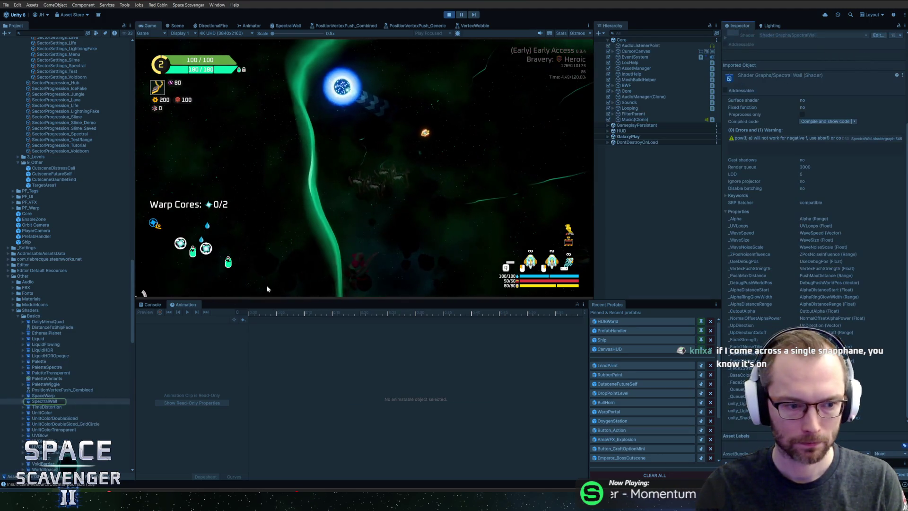
pyautogui.click(449, 15)
pyautogui.write('spectralw')
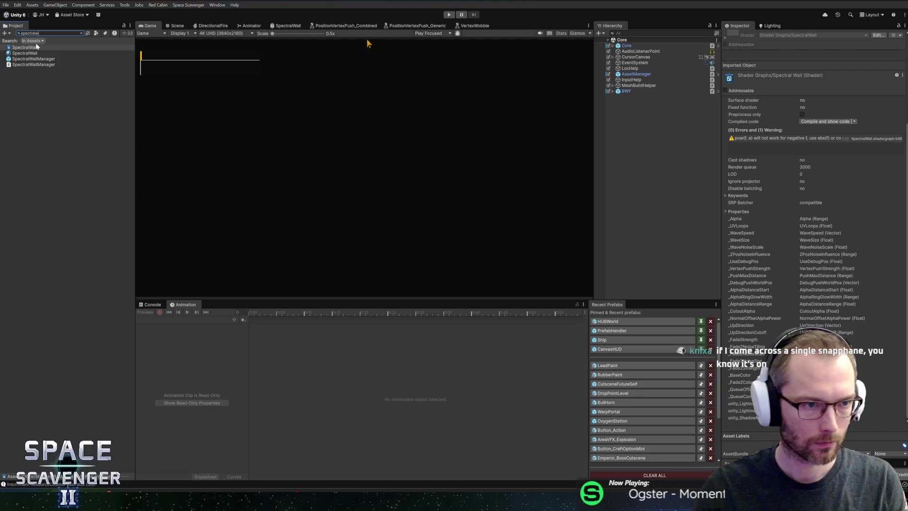
pyautogui.click(34, 53)
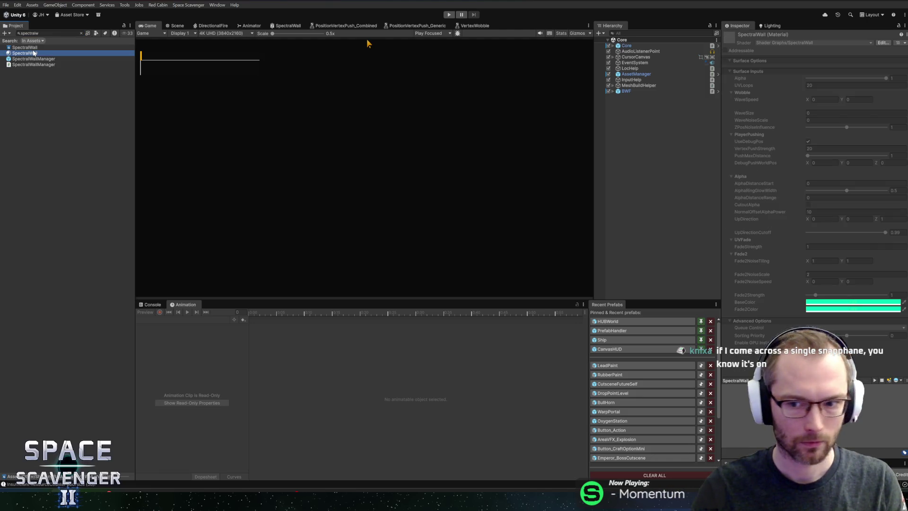
pyautogui.hotkey('ctrl', 'f')
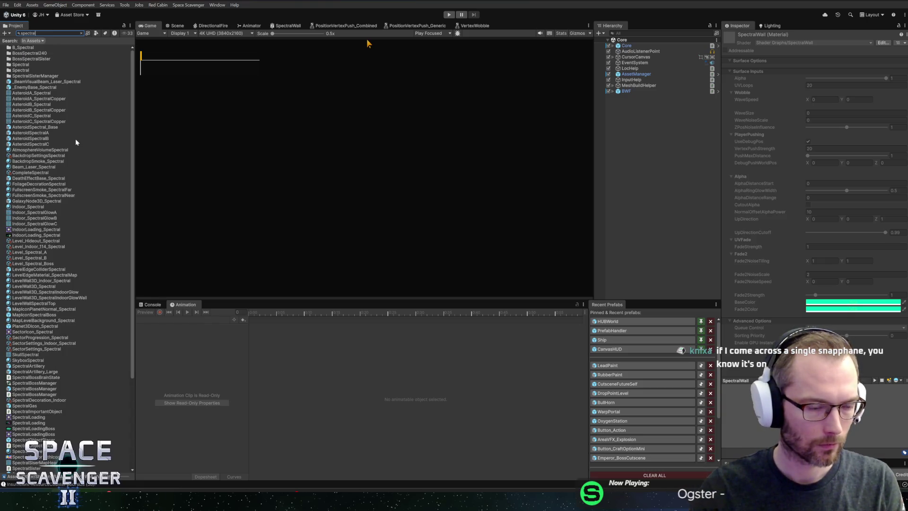
pyautogui.write('d')
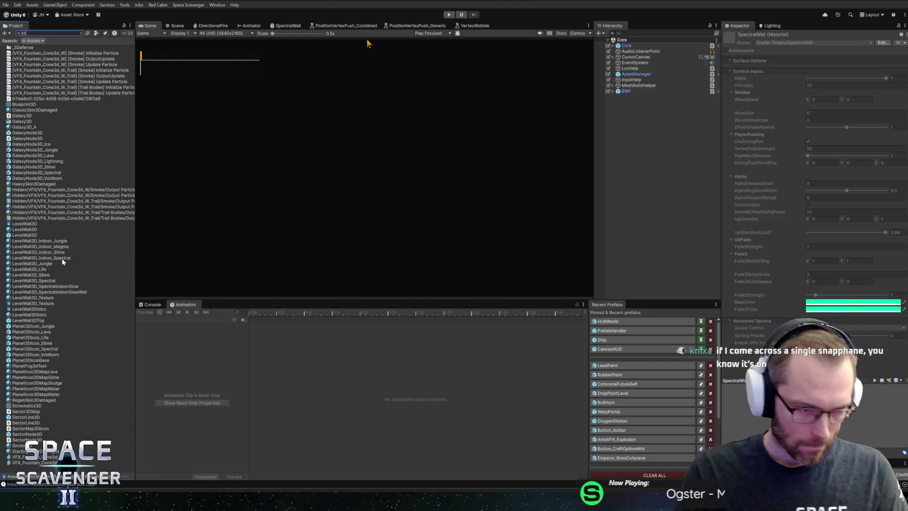
pyautogui.click(41, 280)
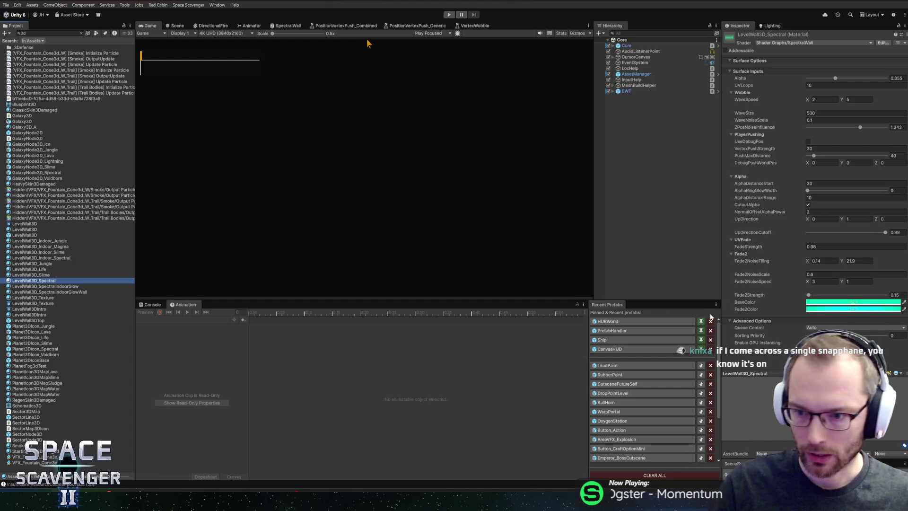
pyautogui.click(891, 219)
pyautogui.write('1')
pyautogui.write('0')
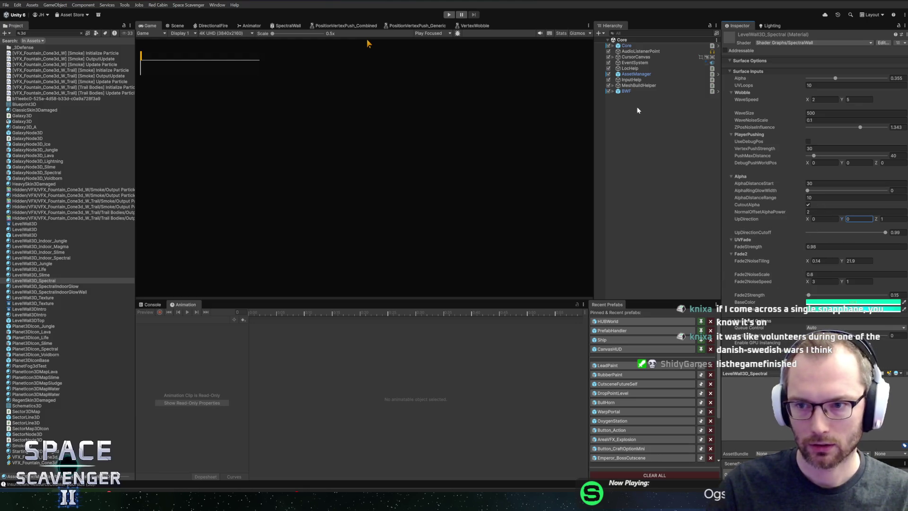
pyautogui.click(447, 15)
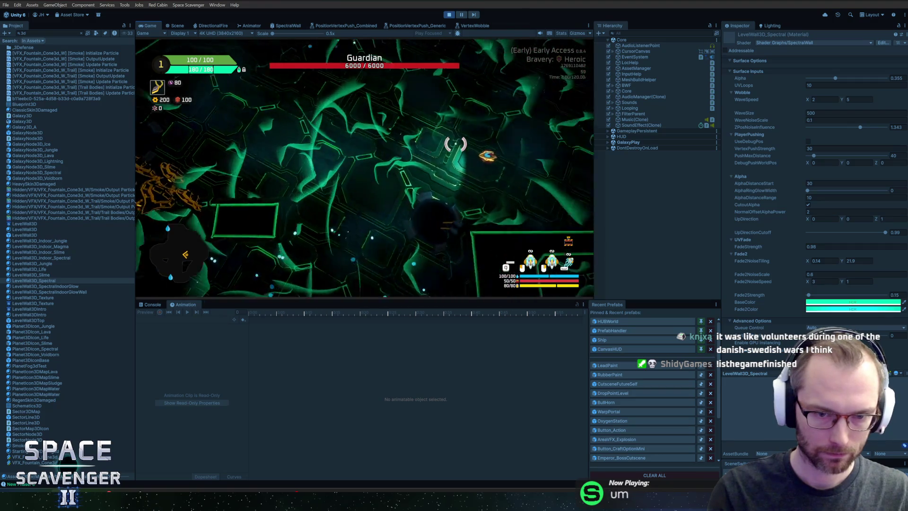
# Step: Run 'level clear' twice from the in-game debug console
pyautogui.press('`')
pyautogui.write('level cle')
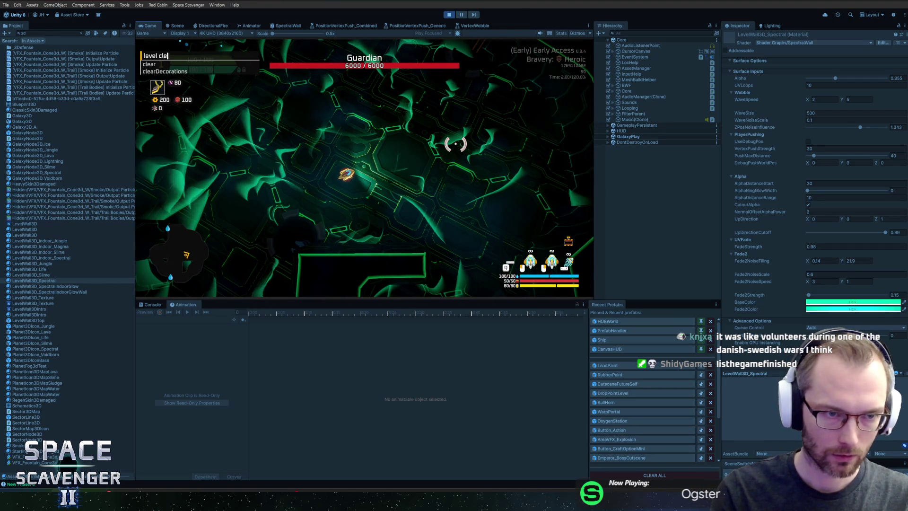
pyautogui.write('ar')
pyautogui.press('Return')
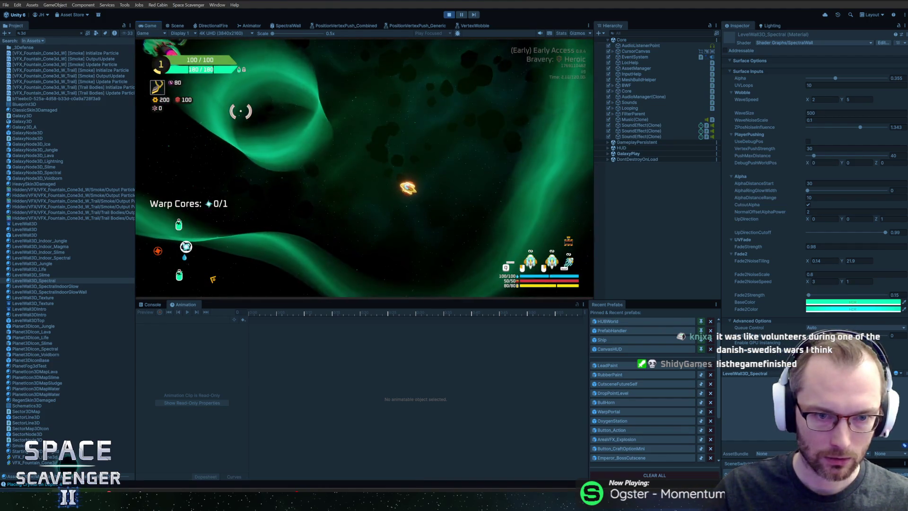
pyautogui.press('`')
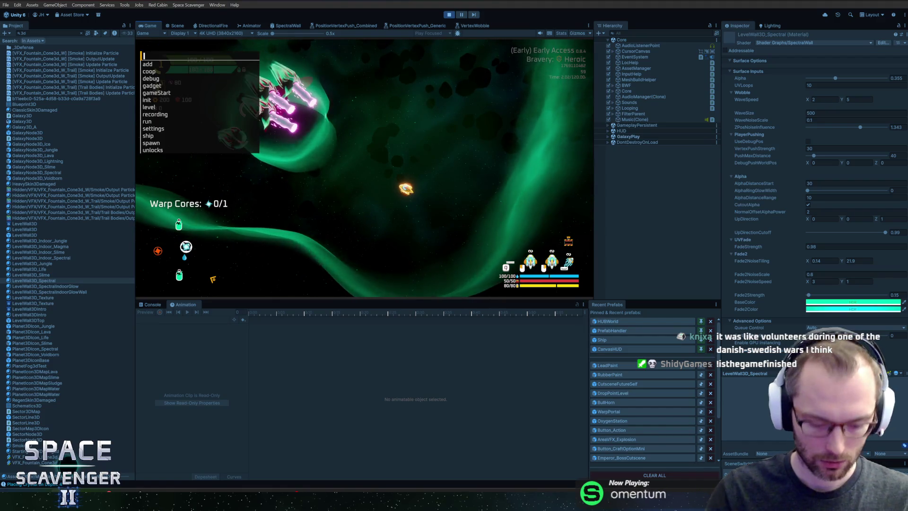
pyautogui.write('level clear')
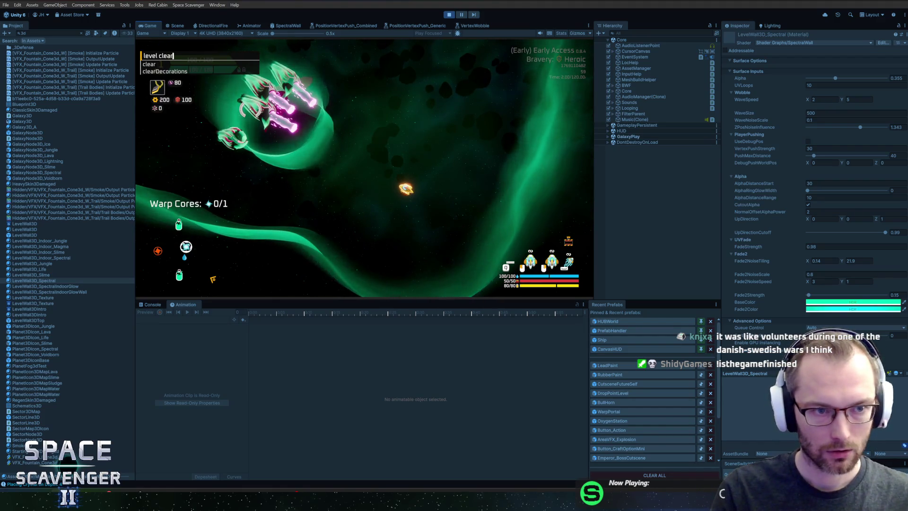
pyautogui.press('Return')
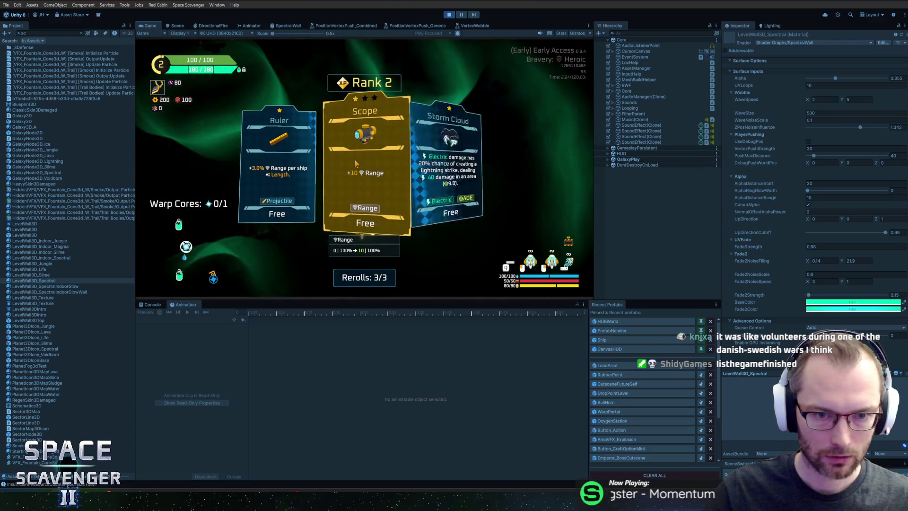
# Step: Pick the Scope upgrade card and fly the ship through the green spectral walls
pyautogui.click(387, 84)
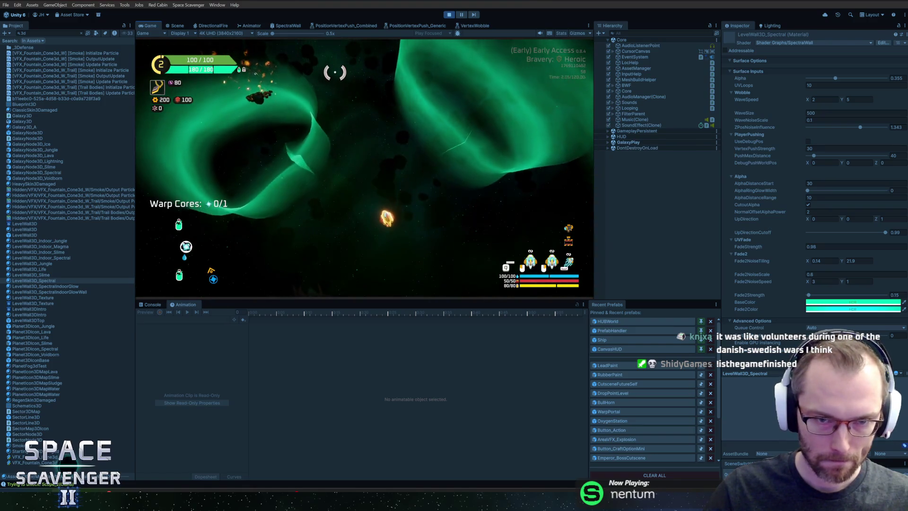
pyautogui.click(342, 82)
pyautogui.press('w')
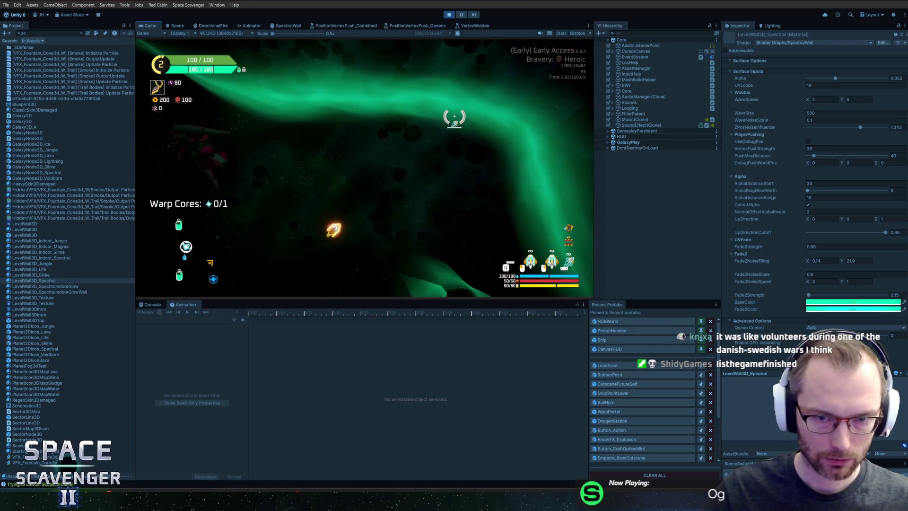
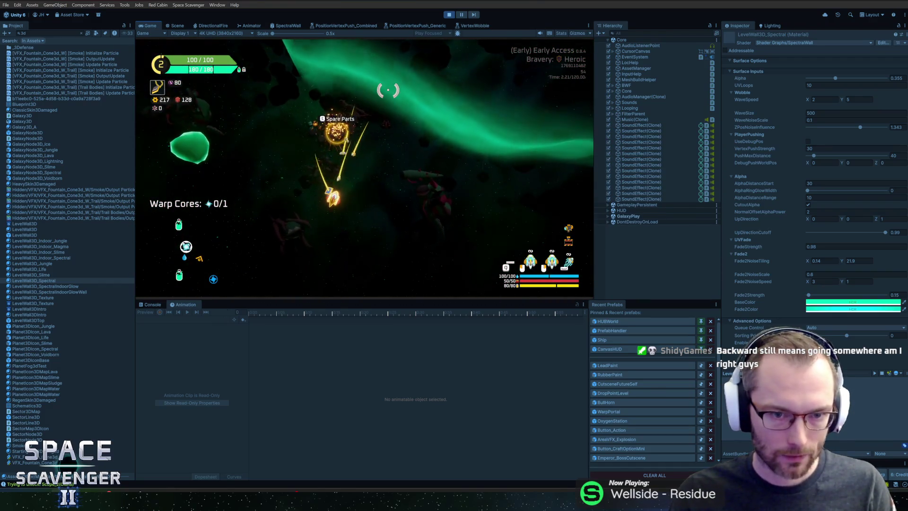
# Step: Orbit the Blender sector objects scene to view the wall mesh from the side
pyautogui.hotkey('alt', 'Tab')
pyautogui.press('Tab')
pyautogui.press('Tab')
pyautogui.press('Tab')
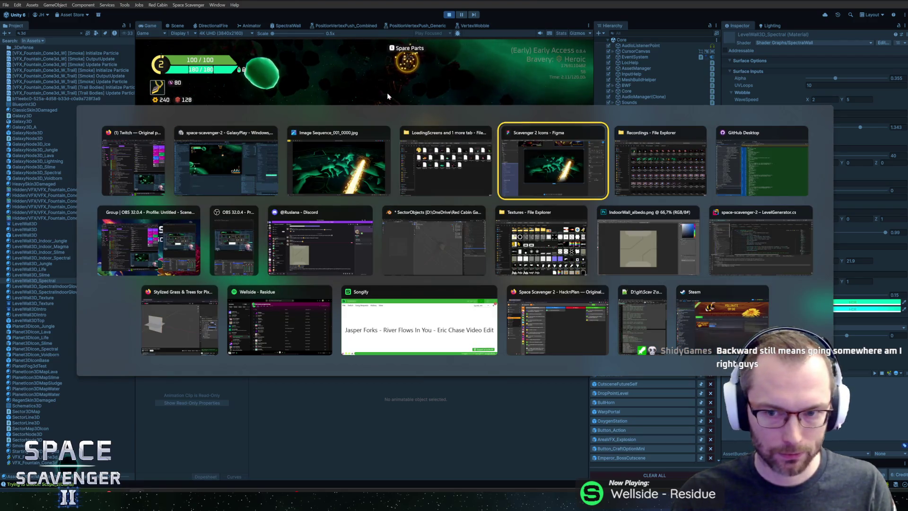
pyautogui.click(400, 254)
pyautogui.moveTo(528, 244)
pyautogui.mouseDown()
pyautogui.moveTo(529, 197)
pyautogui.moveTo(569, 205)
pyautogui.moveTo(533, 144)
pyautogui.moveTo(477, 144)
pyautogui.moveTo(556, 154)
pyautogui.moveTo(472, 155)
pyautogui.mouseUp()
# Step: In the running Unity game, run 'level 2' in the debug console and maximize the Game view
pyautogui.hotkey('alt', 'Tab')
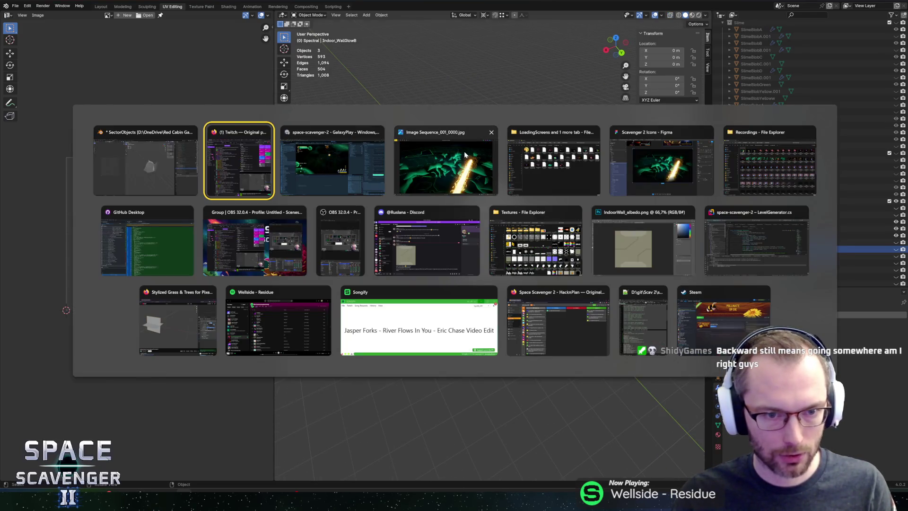
pyautogui.hotkey('alt', 'Tab')
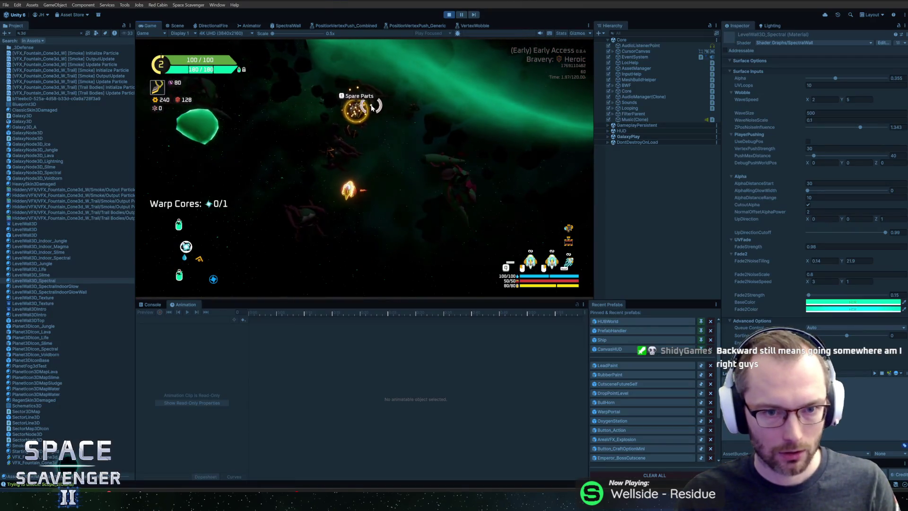
pyautogui.press('`')
pyautogui.write('lev')
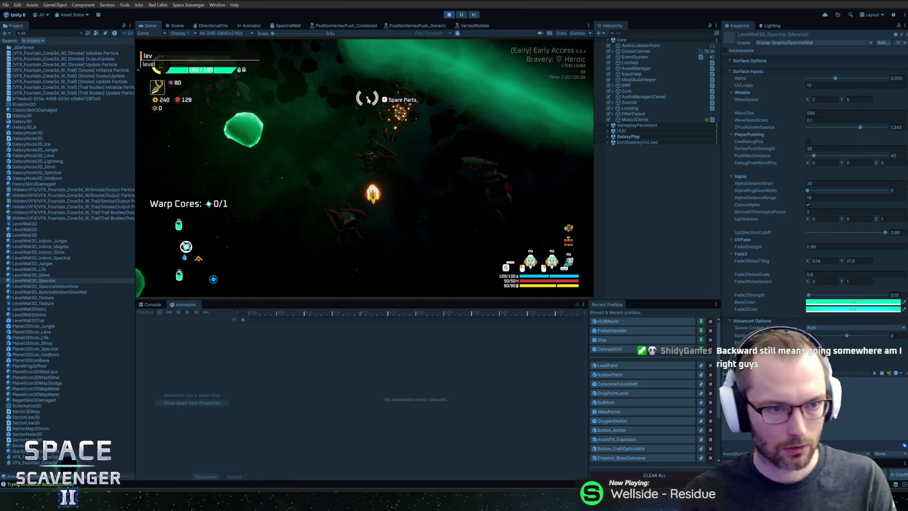
pyautogui.write('el 2')
pyautogui.press('Return')
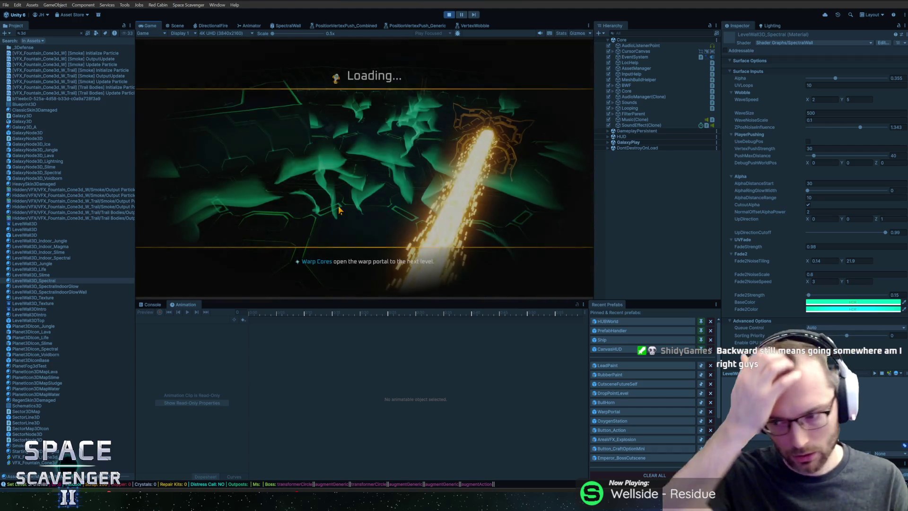
pyautogui.press('super')
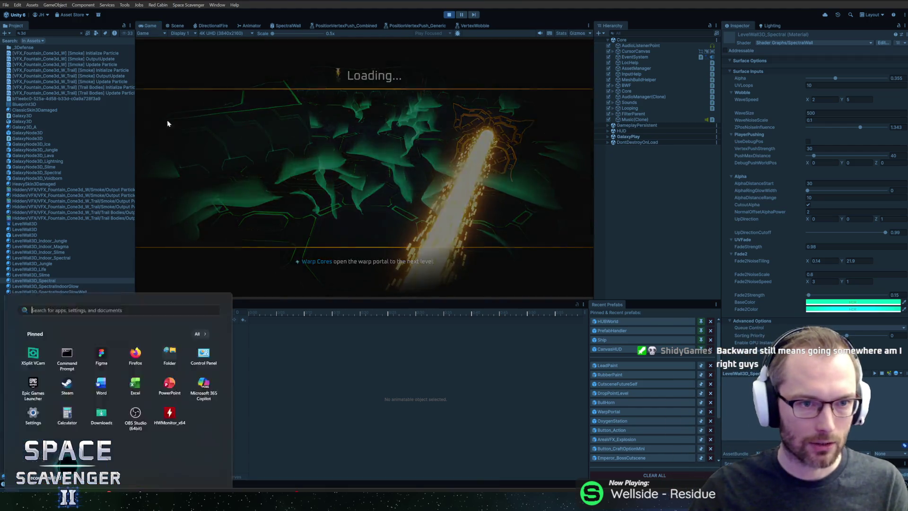
pyautogui.press('super')
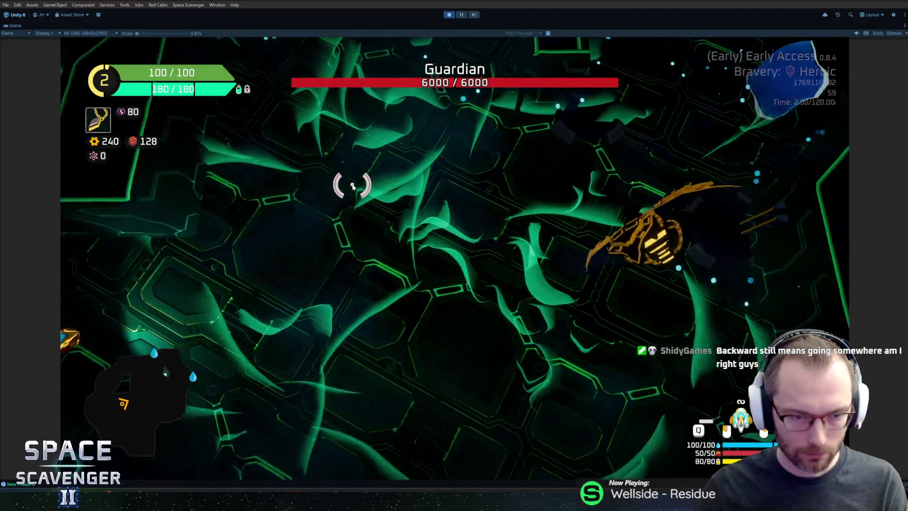
# Step: Fly the ship with WASD past the Guardian along the spectral walls, then stop play mode
pyautogui.press('d')
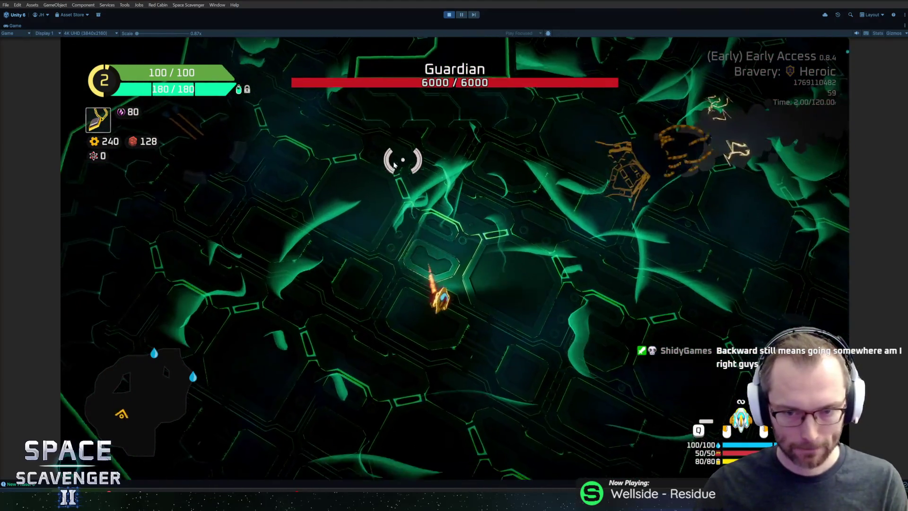
pyautogui.press('a')
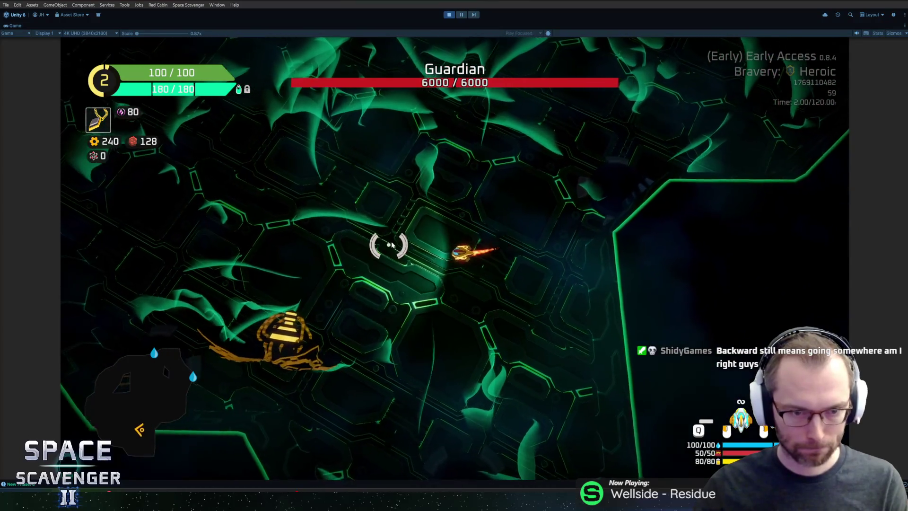
pyautogui.press('w')
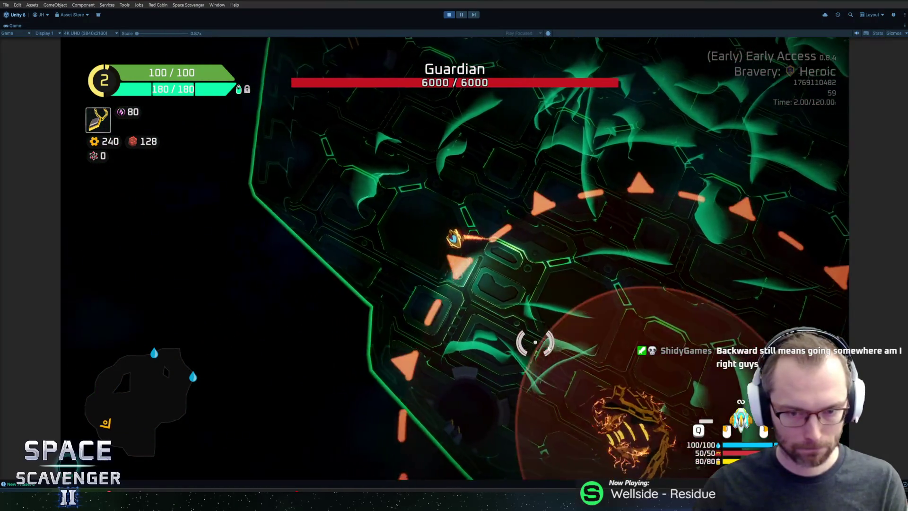
pyautogui.press('d')
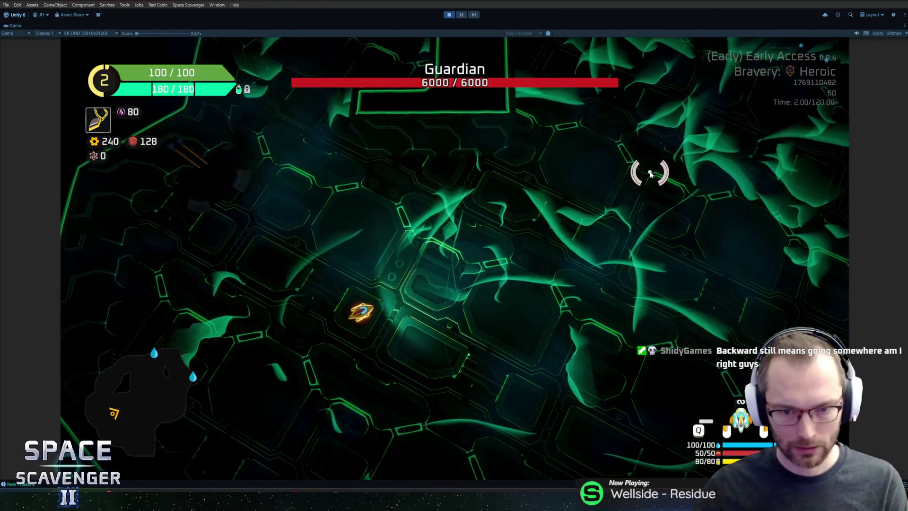
pyautogui.press('s')
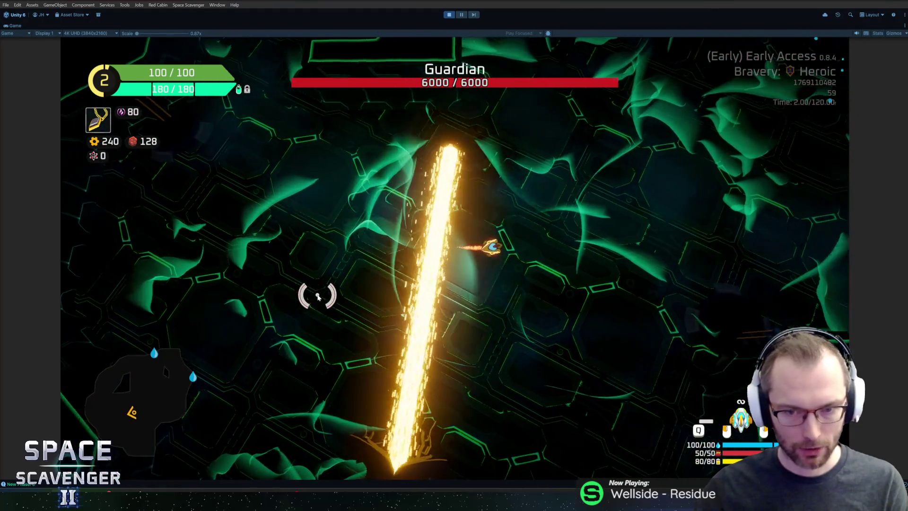
pyautogui.press('a')
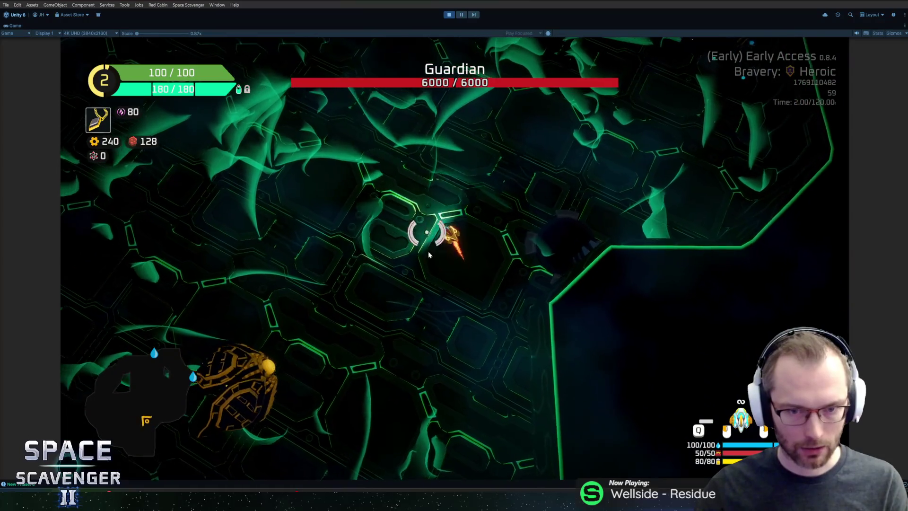
pyautogui.press('a')
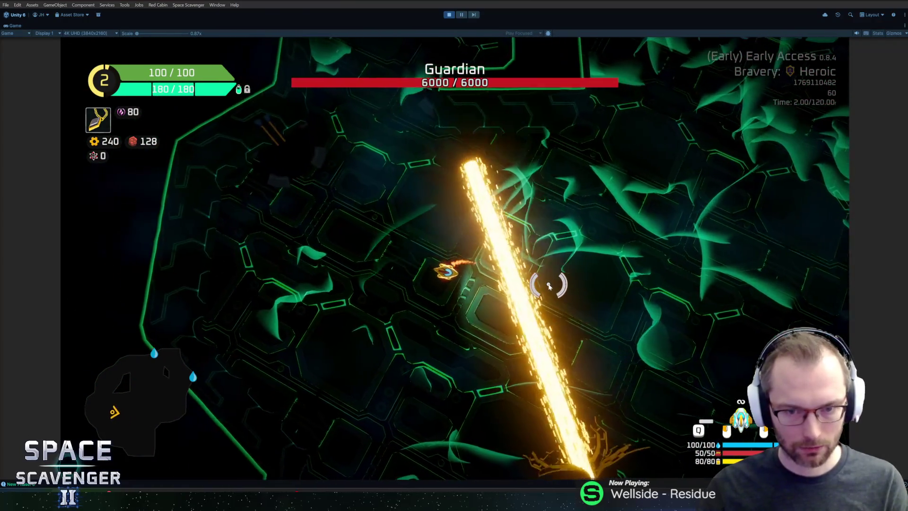
pyautogui.press('w')
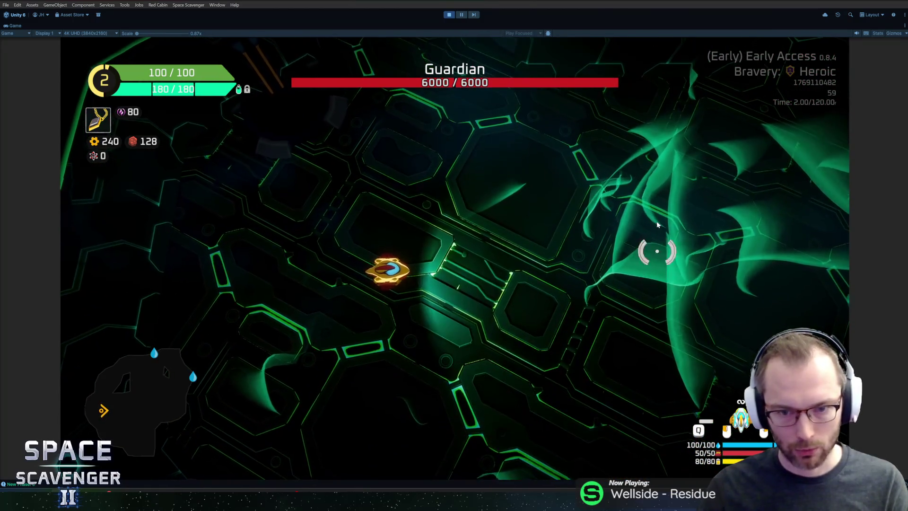
pyautogui.hotkey('ctrl', 'p')
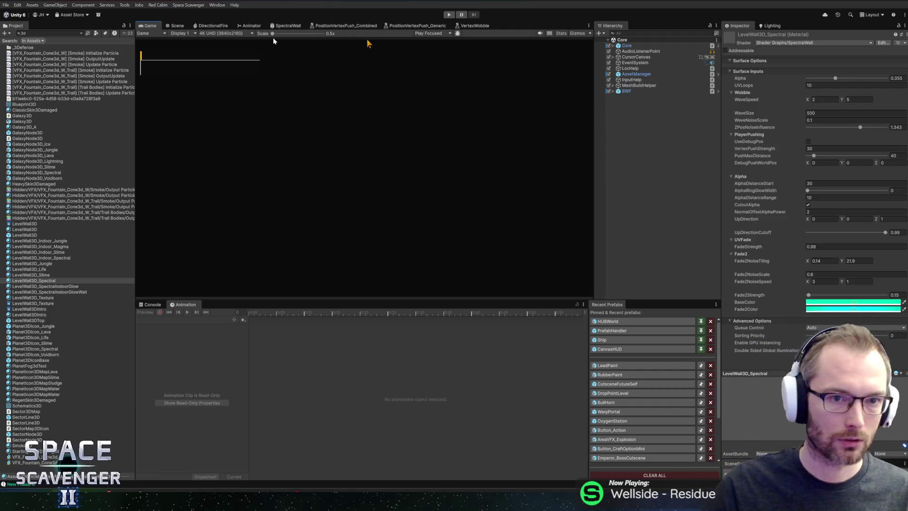
# Step: Bring up the SpectralWall shader graph and zoom onto the Vertex Wobble and Multiply nodes
pyautogui.click(175, 24)
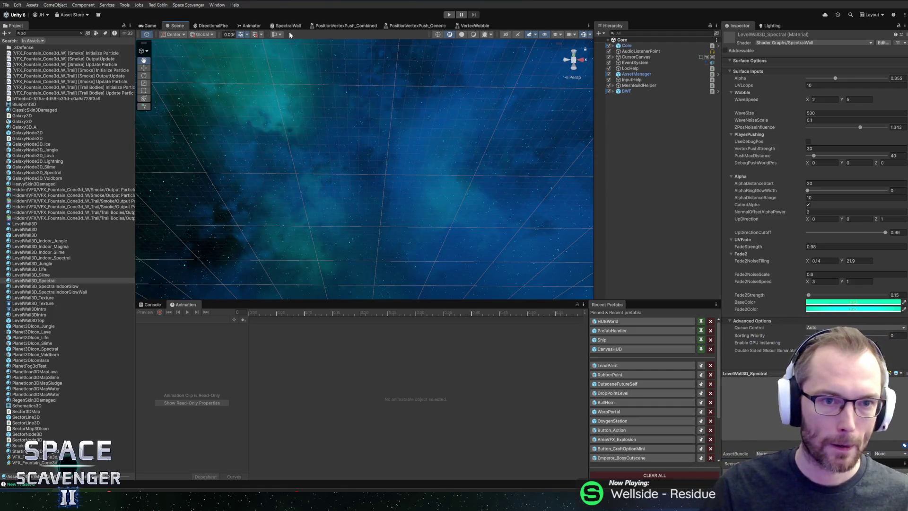
pyautogui.click(288, 26)
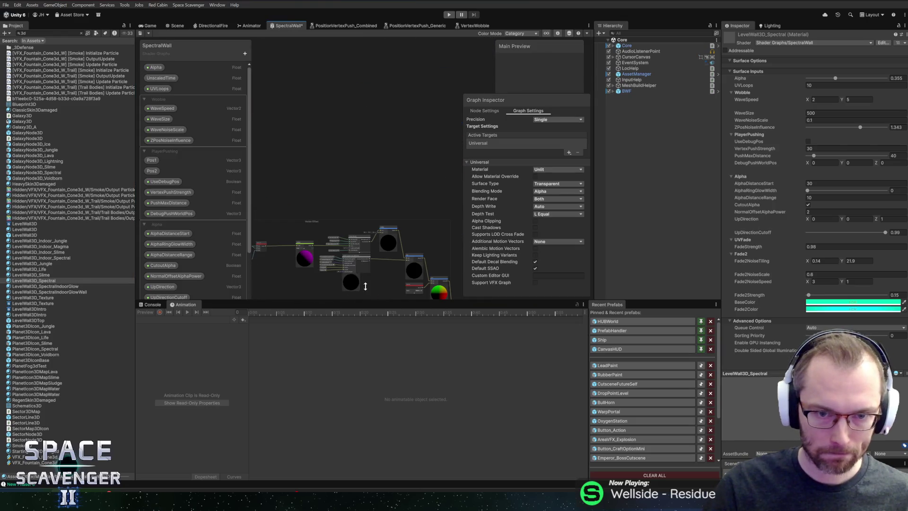
pyautogui.scroll(10, 380, 183)
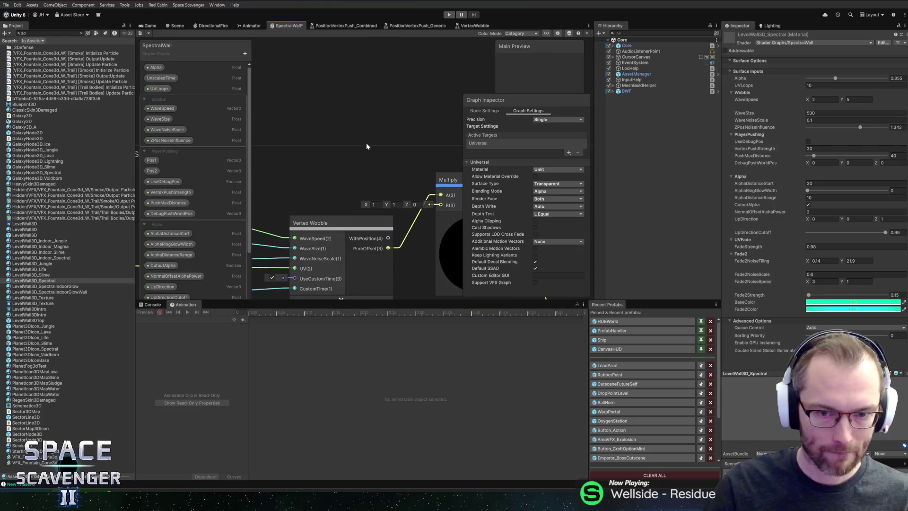
pyautogui.scroll(-5, 377, 180)
pyautogui.scroll(3, 363, 199)
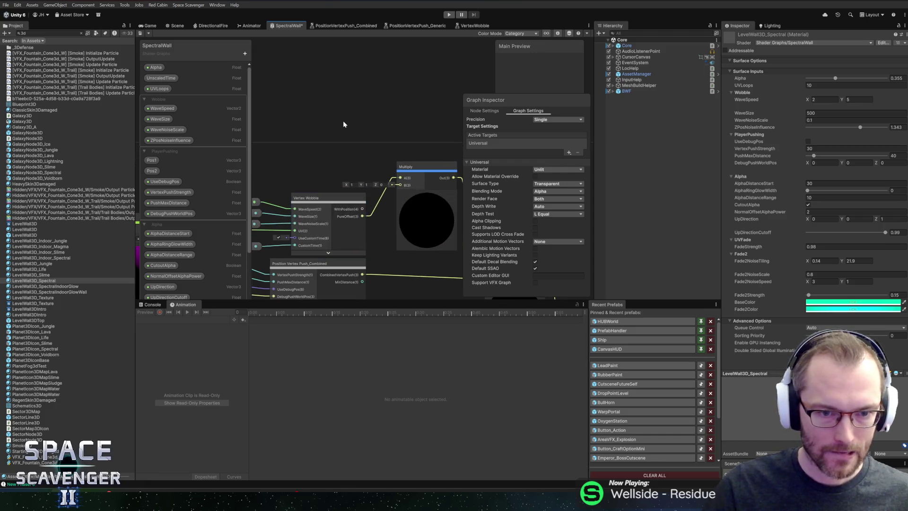
# Step: Add a Vector 3 property named WobbleDirection to the Wobble category
pyautogui.click(161, 99)
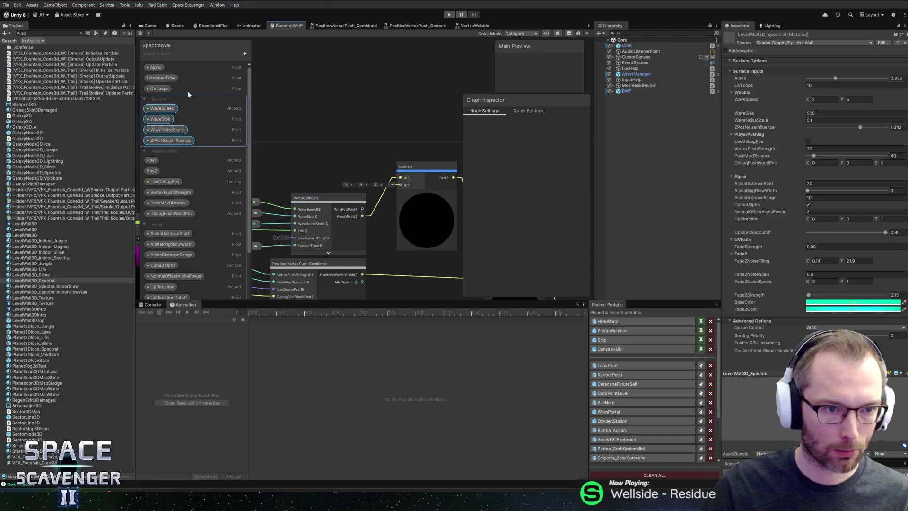
pyautogui.click(244, 54)
pyautogui.click(271, 87)
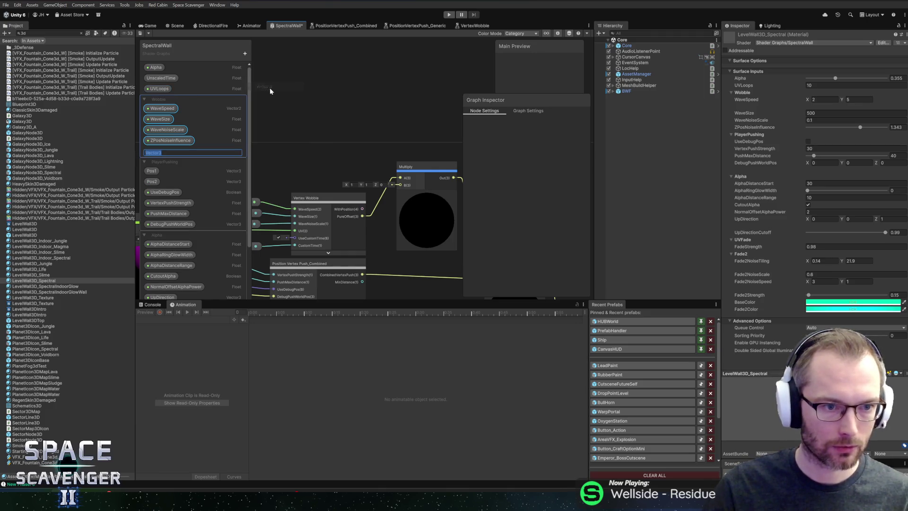
pyautogui.write('W')
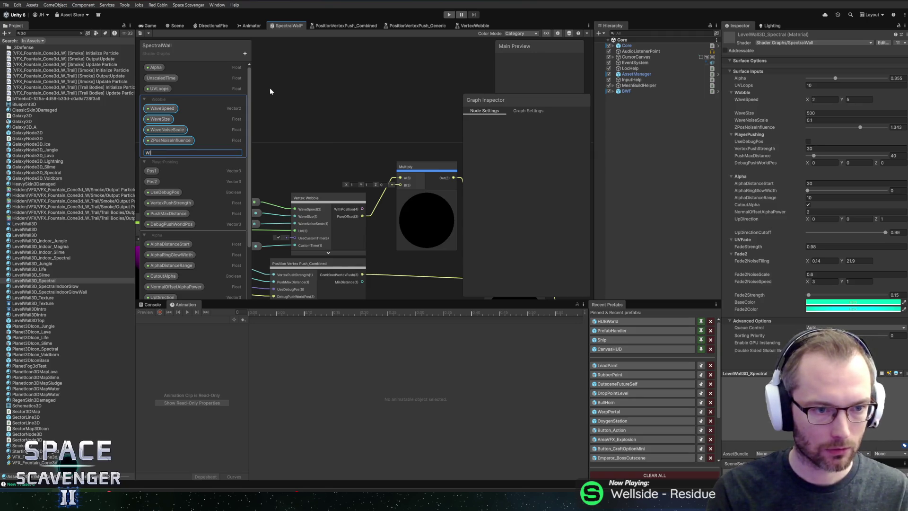
pyautogui.write('ibbleDire')
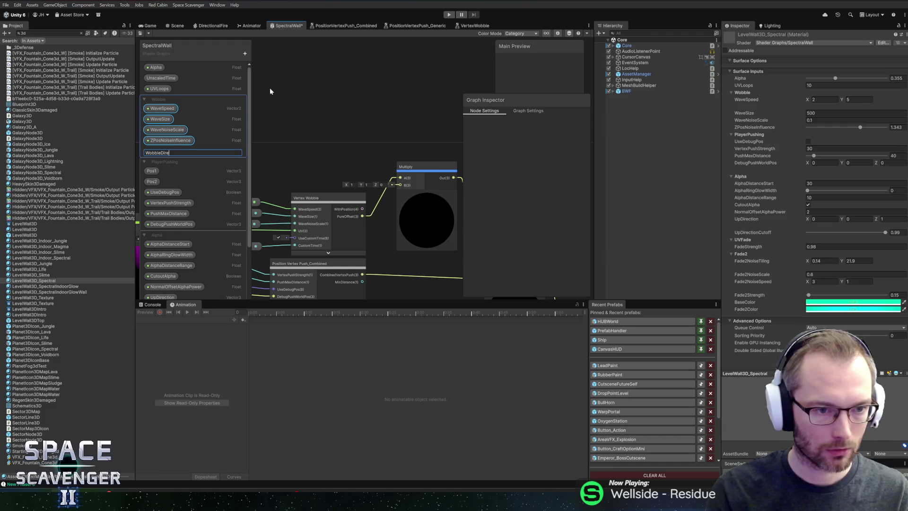
pyautogui.write('ction')
pyautogui.press('Return')
# Step: Set WobbleDirection's default Y to 1, giving a default of (1, 1, 2)
pyautogui.click(162, 151)
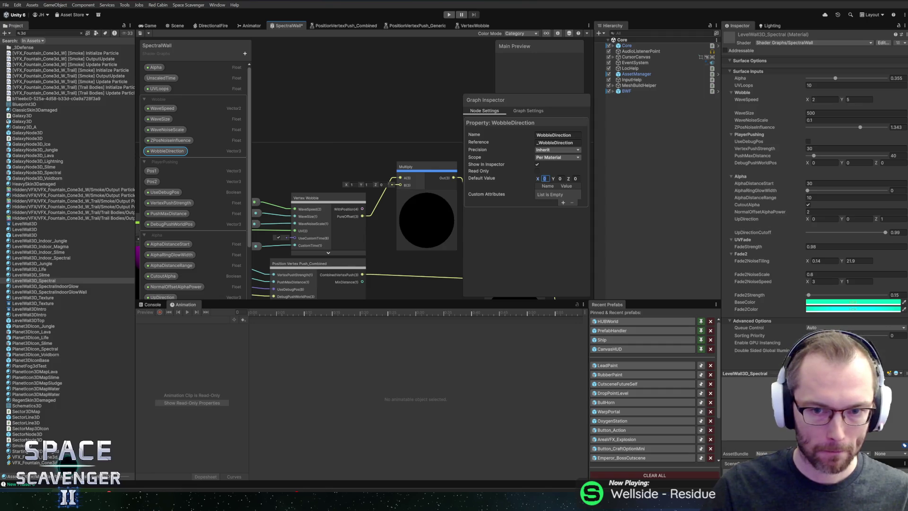
pyautogui.write('1')
pyautogui.press('Tab')
pyautogui.click(310, 118)
# Step: Wire a WobbleDirection node into Multiply's B input, save the graph, and start play mode
pyautogui.click(179, 154)
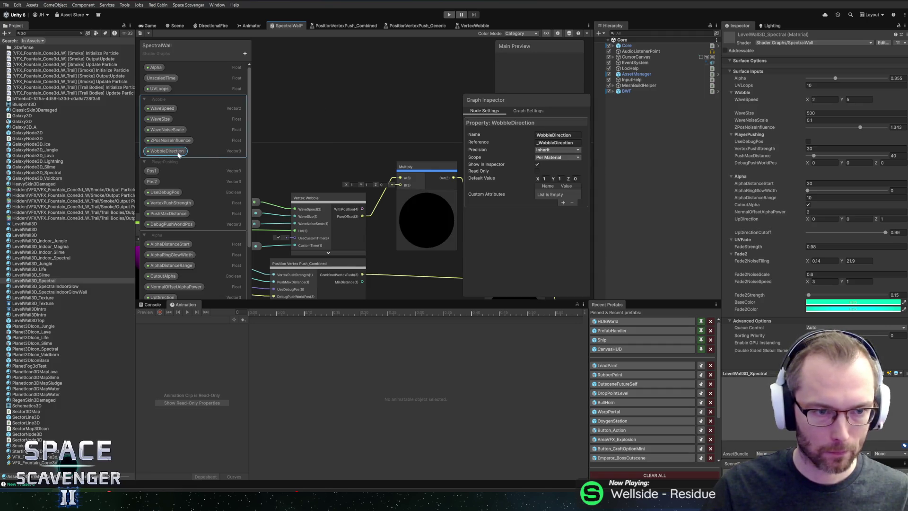
pyautogui.moveTo(403, 187); pyautogui.dragTo(403, 185)
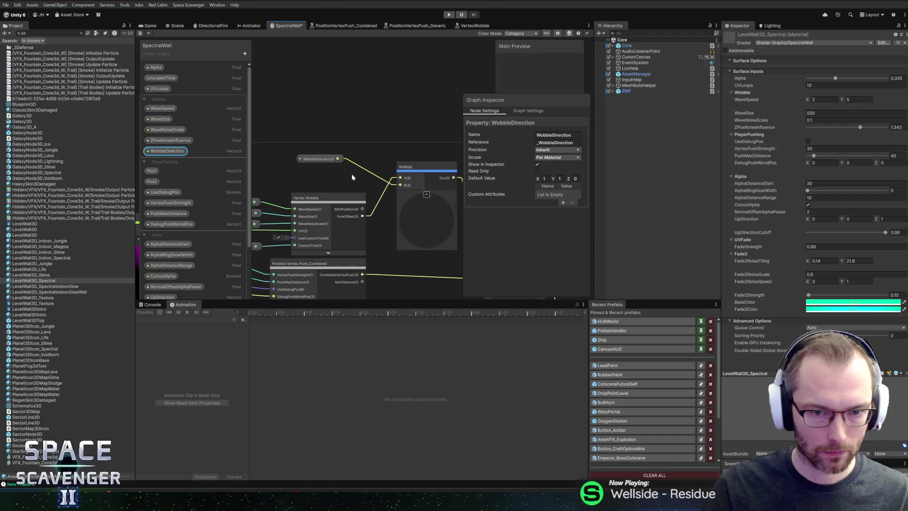
pyautogui.moveTo(326, 161); pyautogui.dragTo(344, 189)
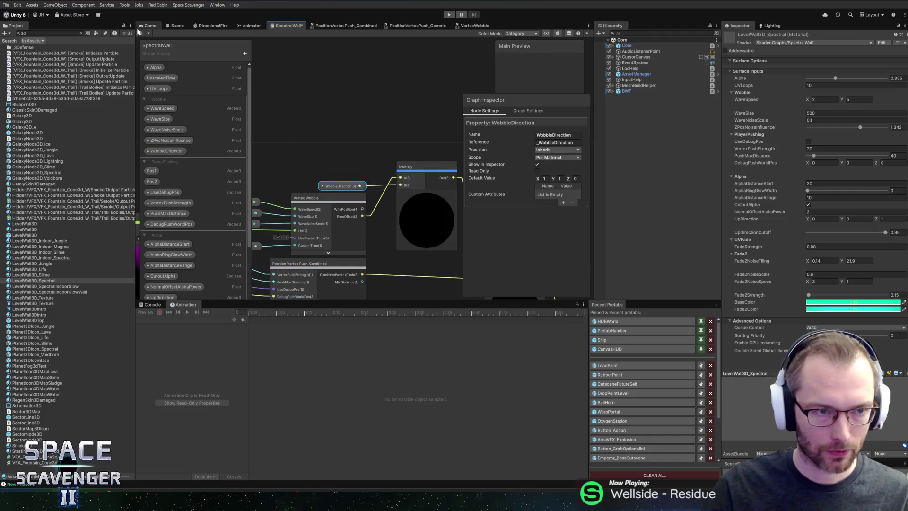
pyautogui.click(139, 34)
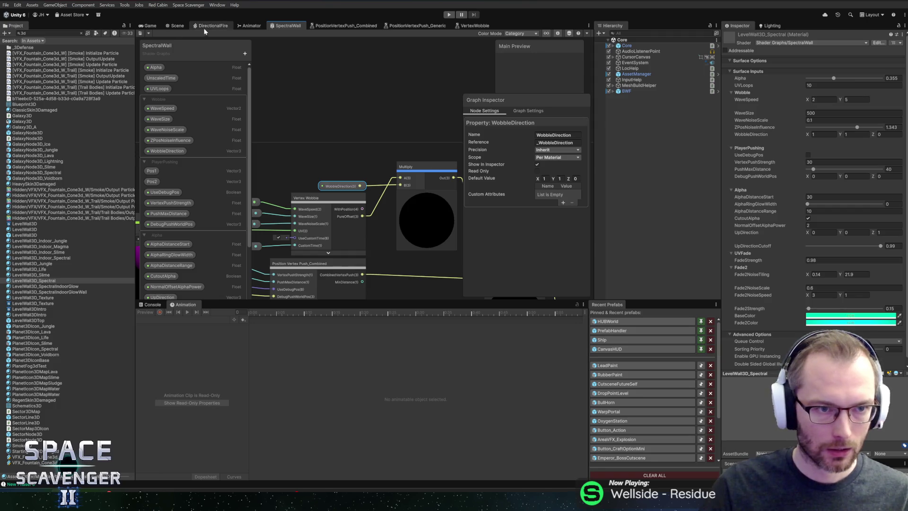
pyautogui.click(158, 27)
pyautogui.hotkey('ctrl', 'p')
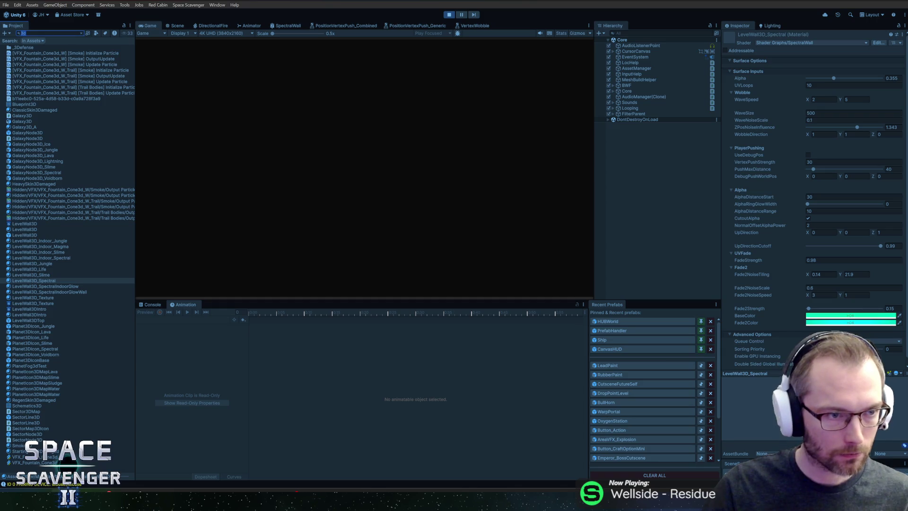
# Step: Select the LevelWall3D_SpectralIndoorGlow material via a 'spectral' search and run debug timeScale 0
pyautogui.write('sp')
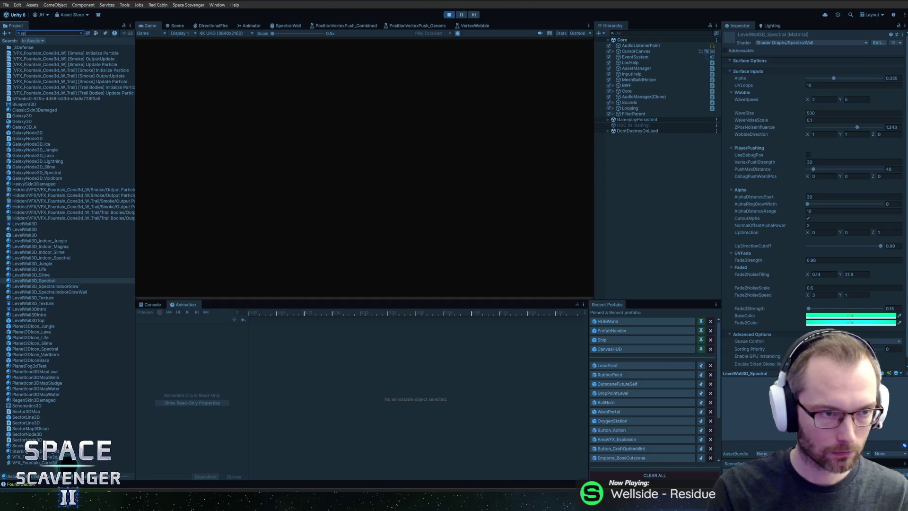
pyautogui.write('ectral')
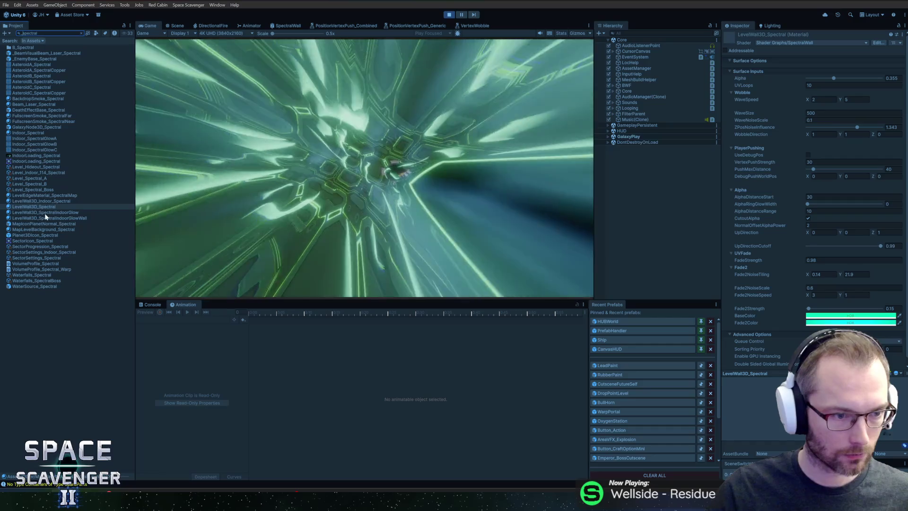
pyautogui.click(46, 213)
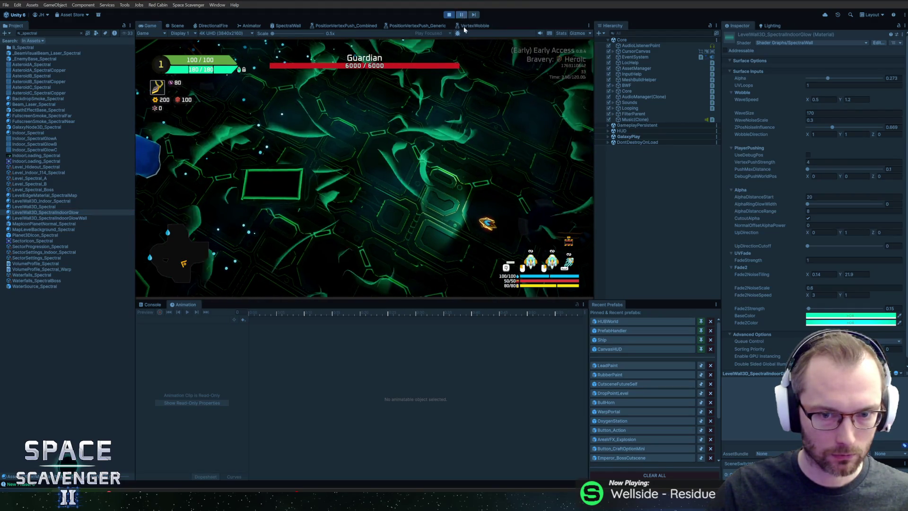
pyautogui.press('`')
pyautogui.write('debug ti')
pyautogui.press('Tab')
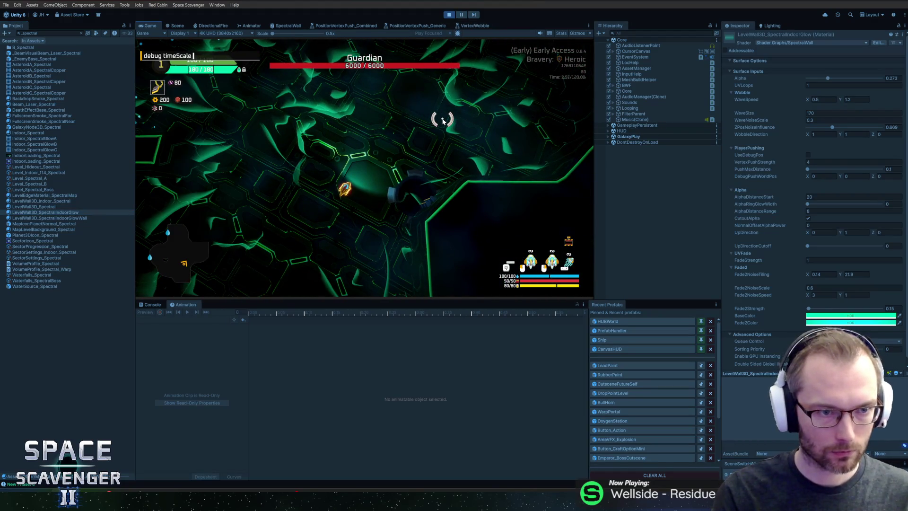
pyautogui.press('Return')
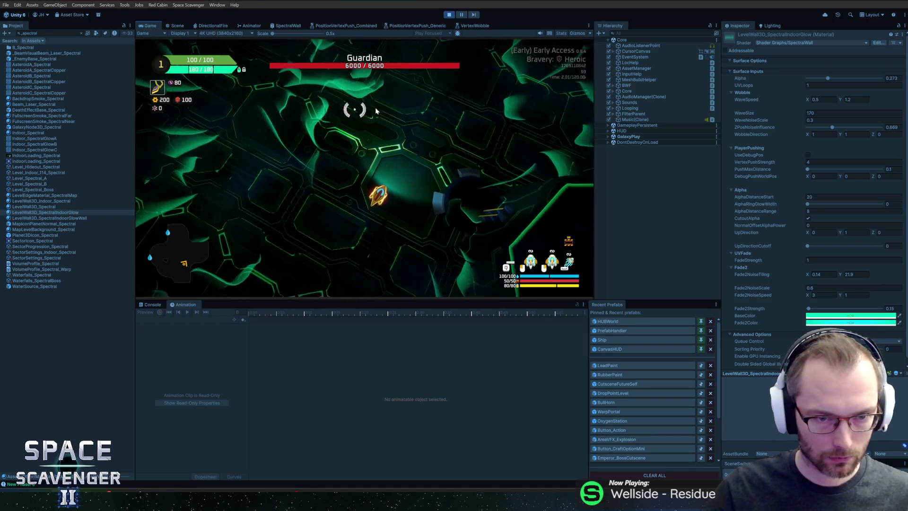
# Step: Enable the free camera with the debug freeCam command
pyautogui.press('`')
pyautogui.write('debug f')
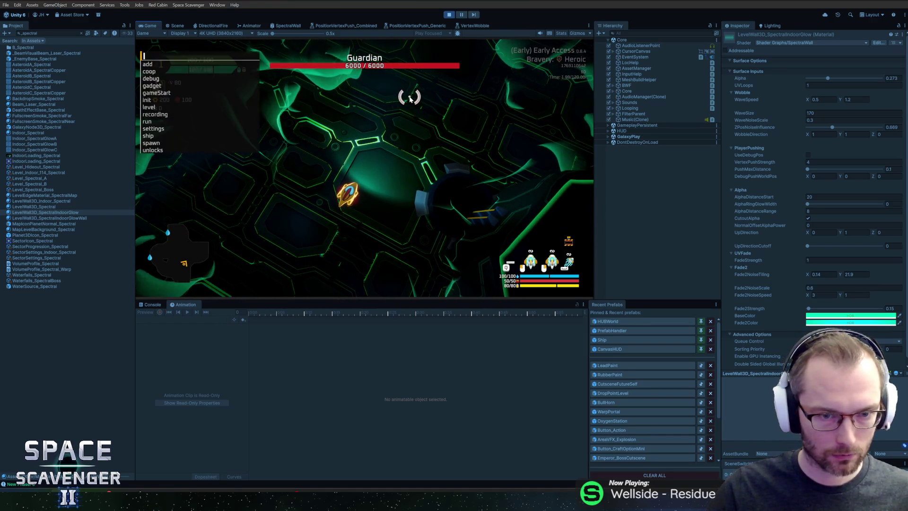
pyautogui.press('Tab')
pyautogui.press('Return')
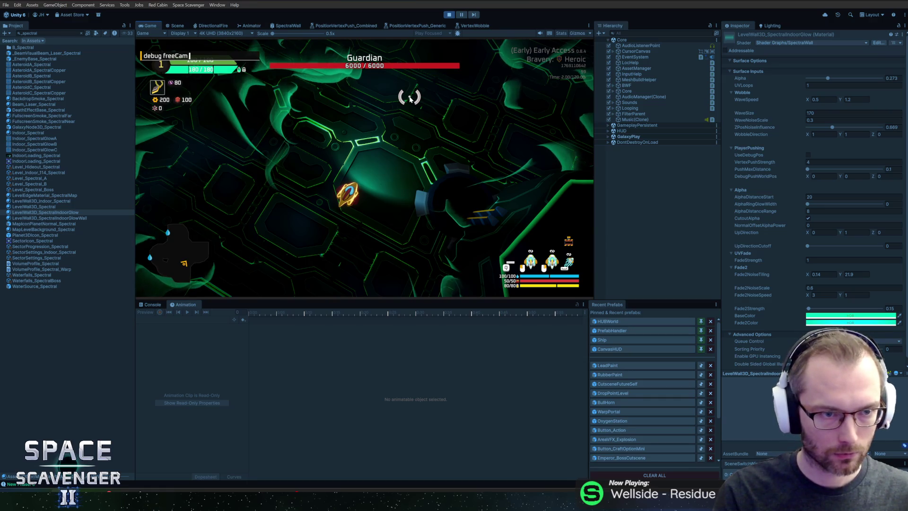
# Step: Set the IndoorGlow material's WobbleDirection to (0, 0, 1) and resume flying the ship right
pyautogui.click(67, 213)
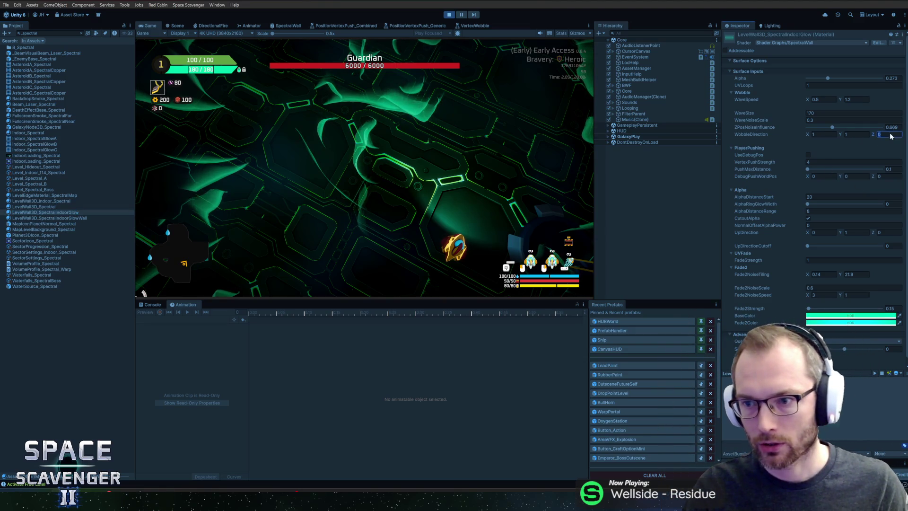
pyautogui.write('1')
pyautogui.hotkey('shift', 'Tab')
pyautogui.write('0')
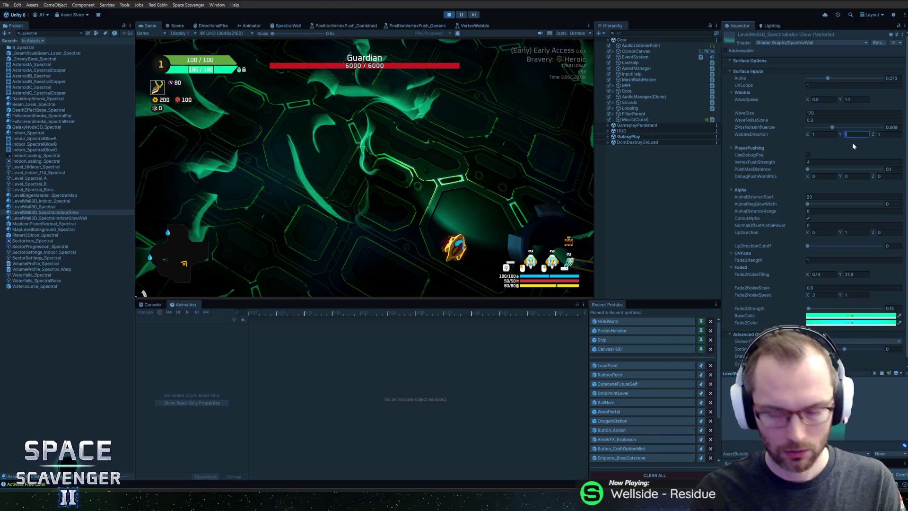
pyautogui.hotkey('shift', 'Tab')
pyautogui.write('0')
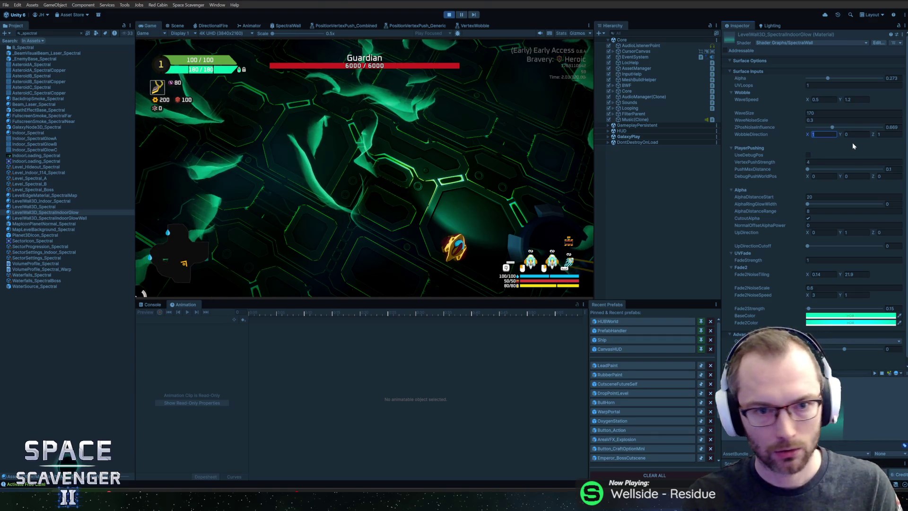
pyautogui.press('Escape')
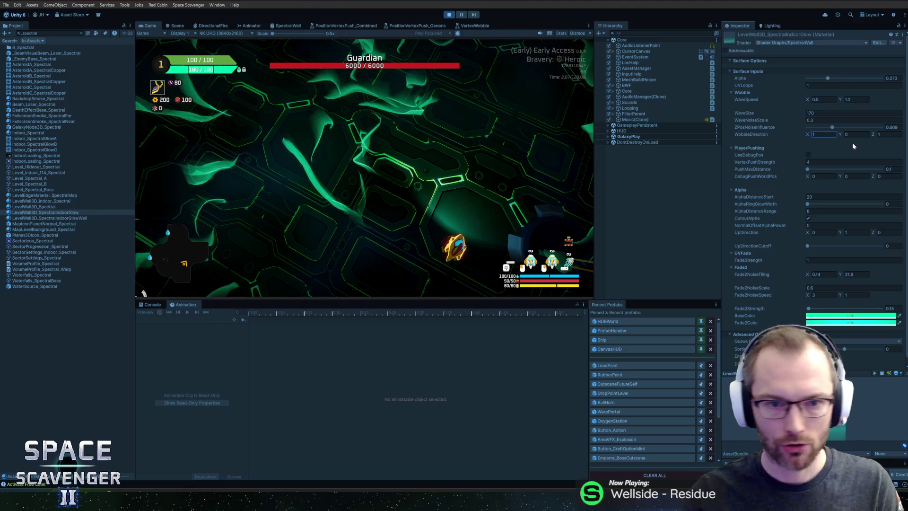
pyautogui.click(446, 116)
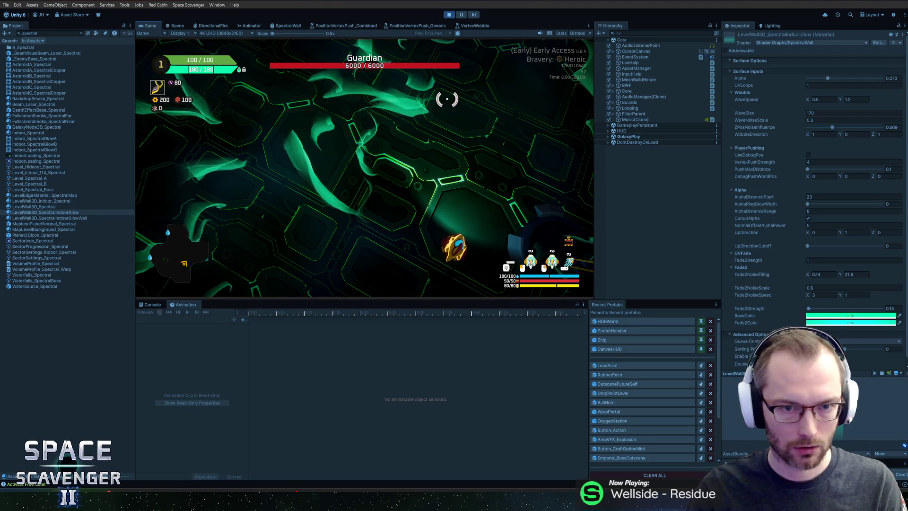
pyautogui.write('0')
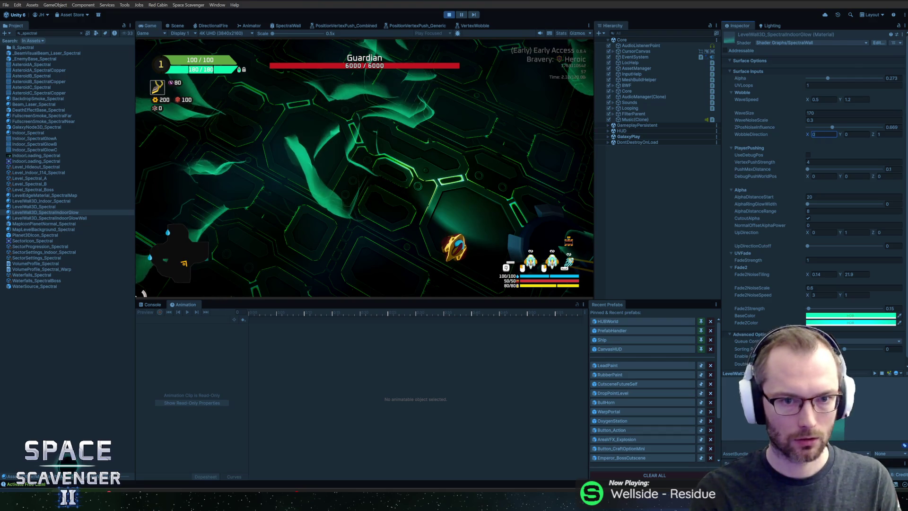
pyautogui.click(392, 115)
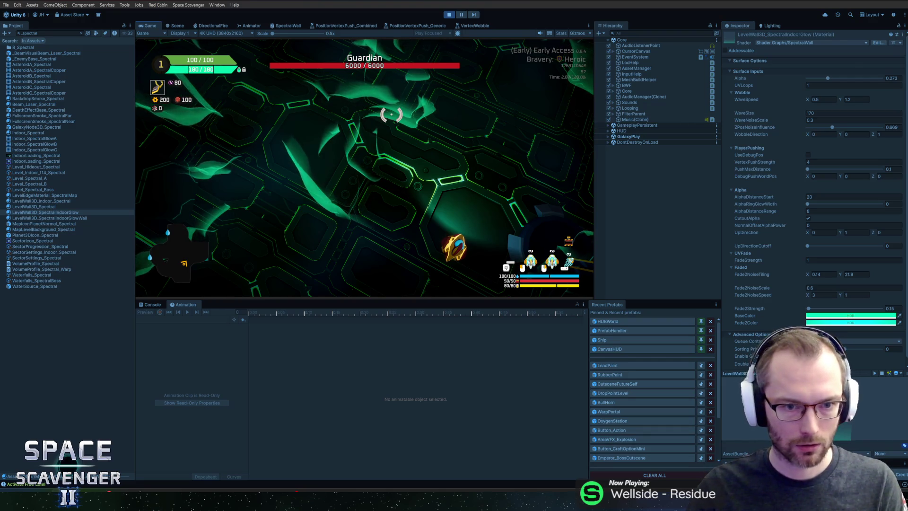
pyautogui.press('d')
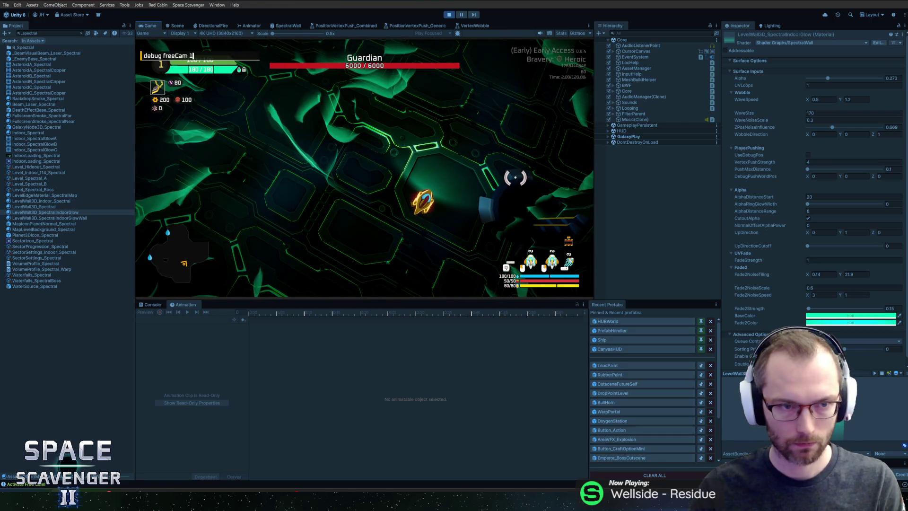
# Step: Turn the free camera off, run 'level clear', and fly the ship left across the level
pyautogui.press('f')
pyautogui.write('level cle')
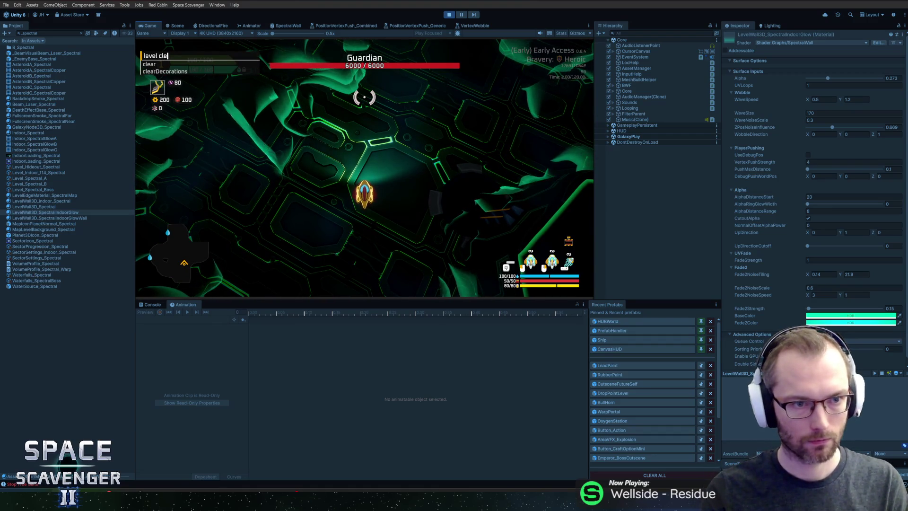
pyautogui.write('ar')
pyautogui.press('Return')
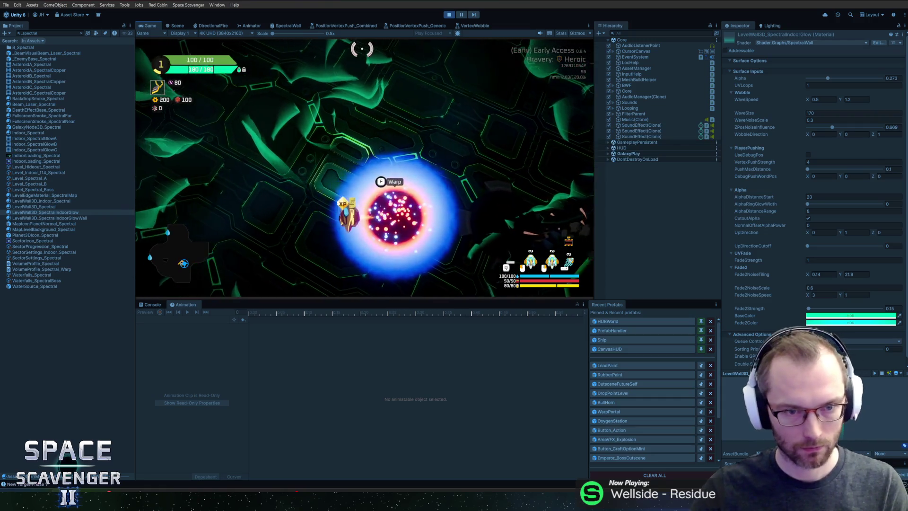
pyautogui.press('a')
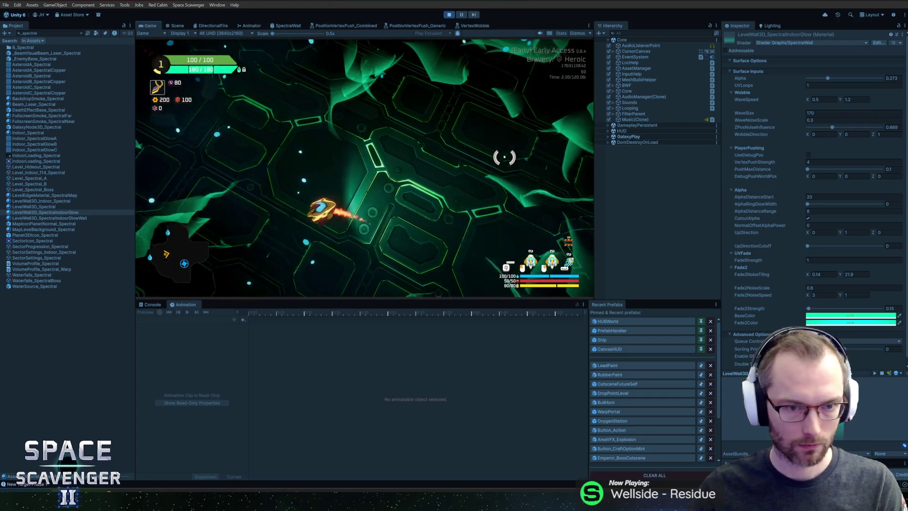